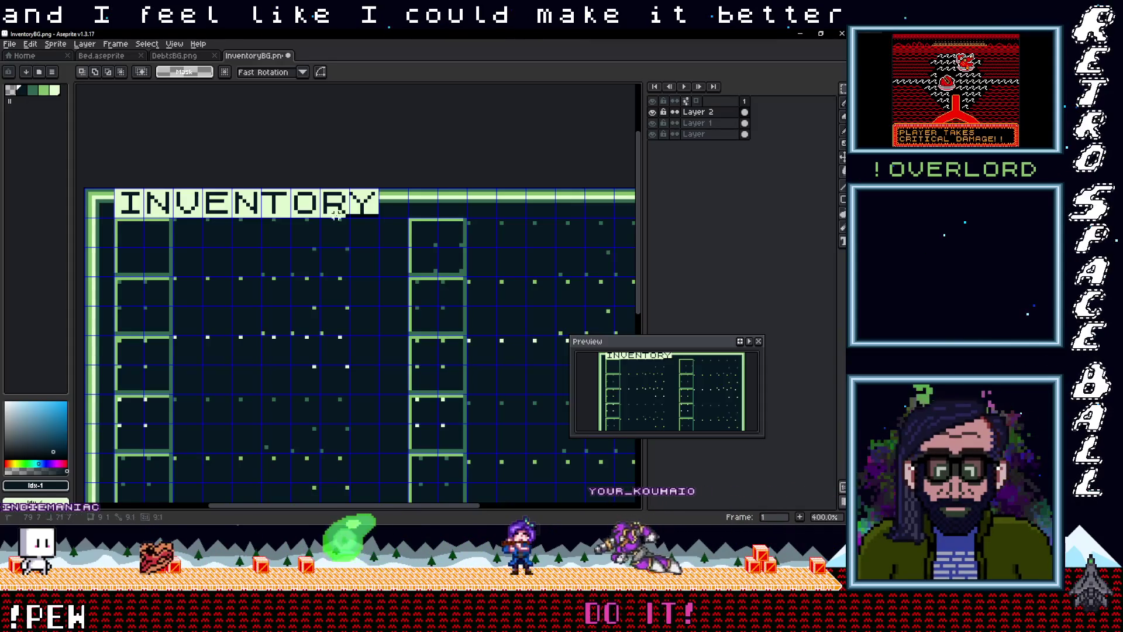
Step: Undo a failed squash of the INVENTORY title and reapply its original position
drag(376, 215, 112, 206)
key(ctrl+z)
key(ctrl+z)
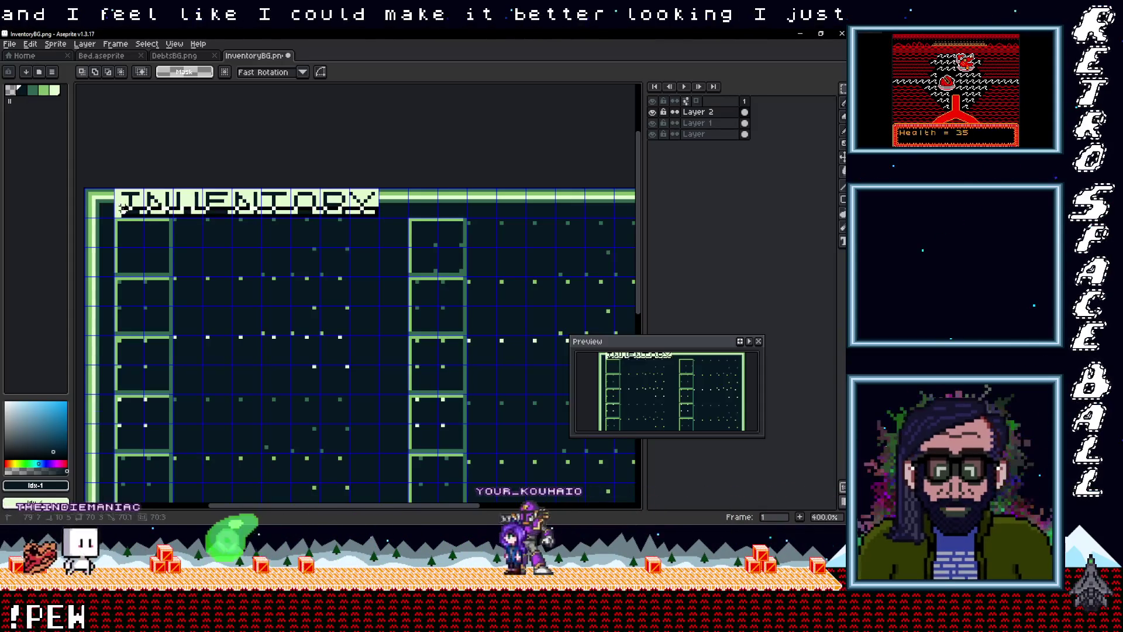
key(ctrl+z)
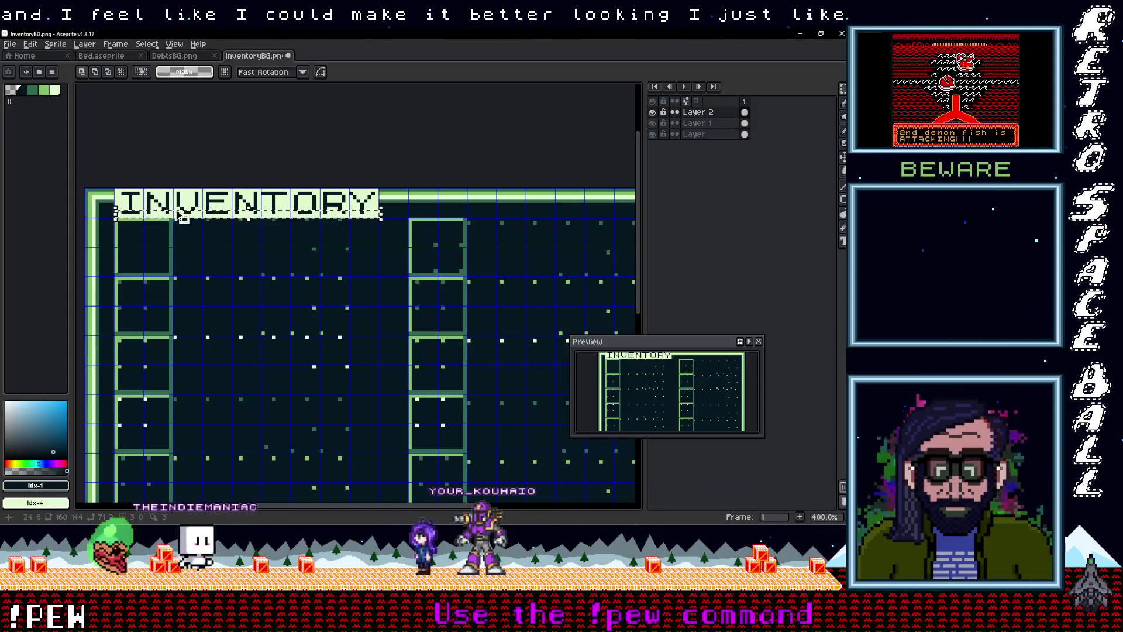
click(187, 218)
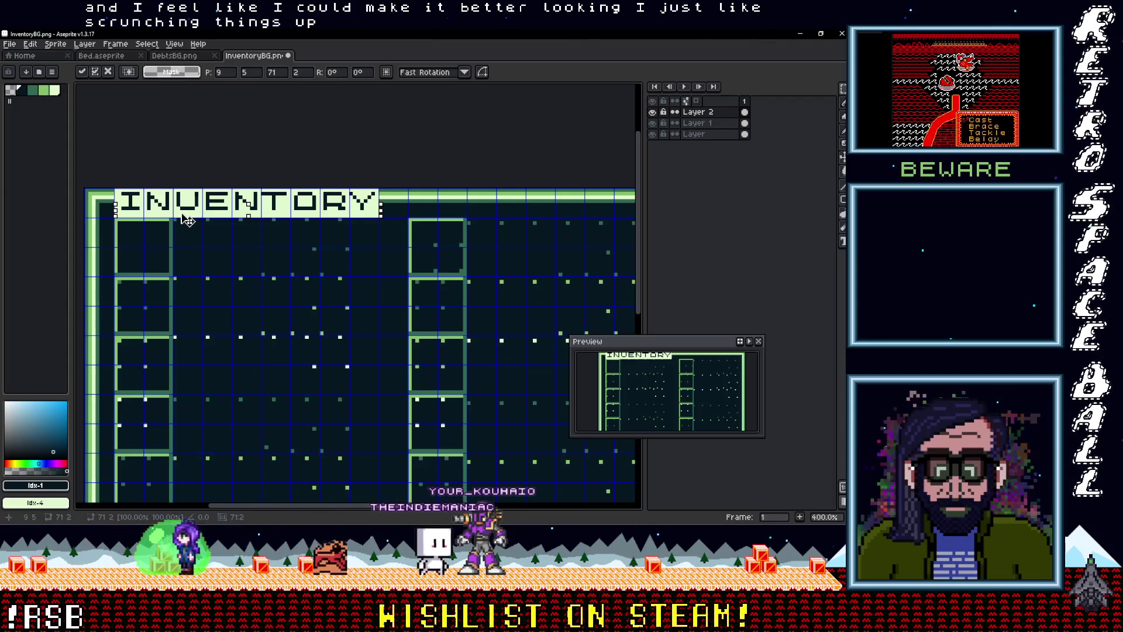
key(Left)
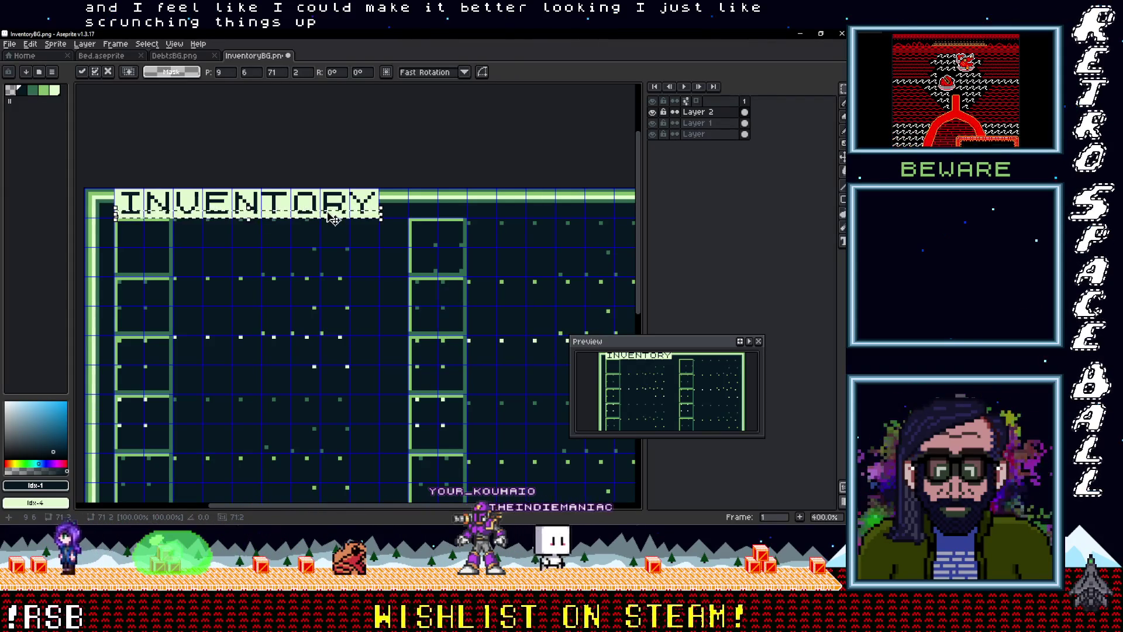
key(Right)
key(Return)
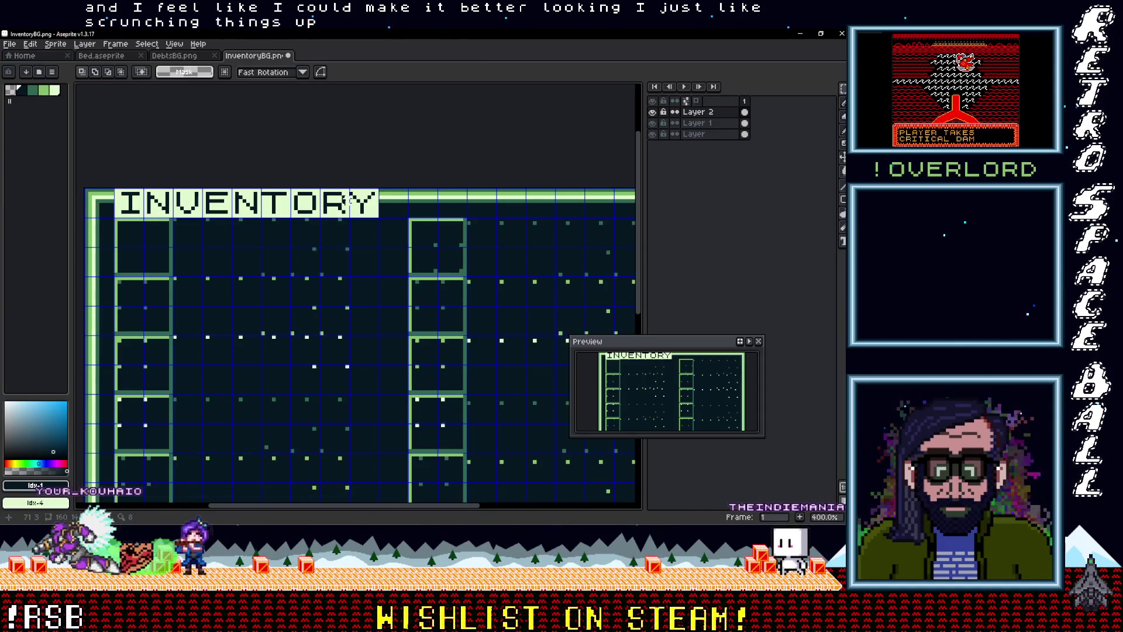
Step: Lower the top three-pixel strip of the INVENTORY lettering by one pixel
drag(350, 198, 123, 189)
key(ctrl+z)
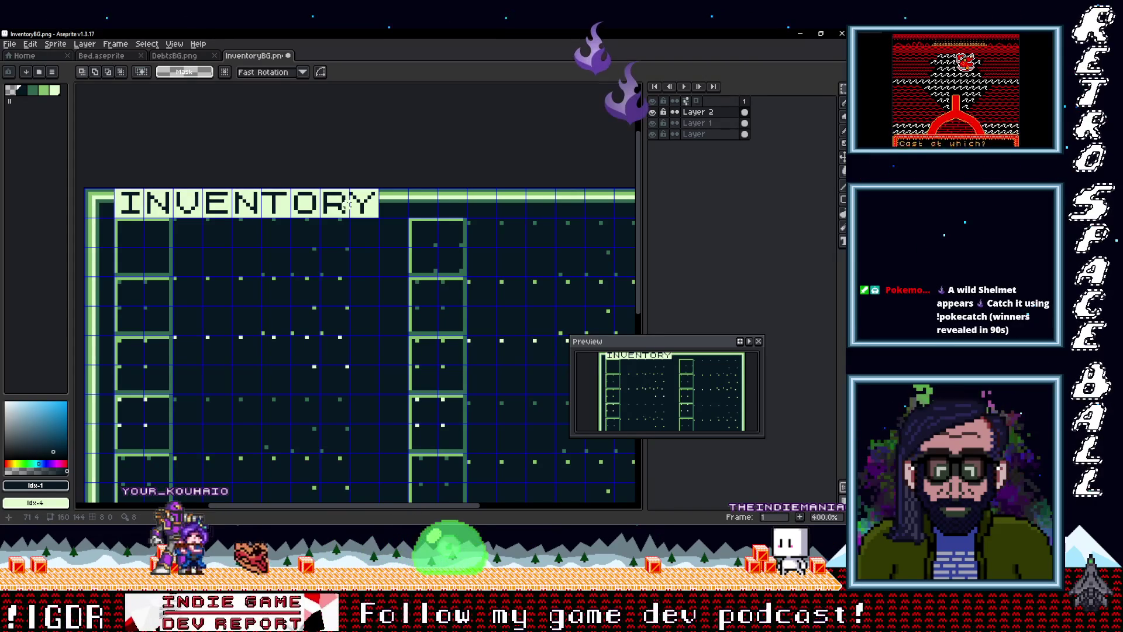
drag(345, 200, 115, 189)
click(170, 203)
key(Down)
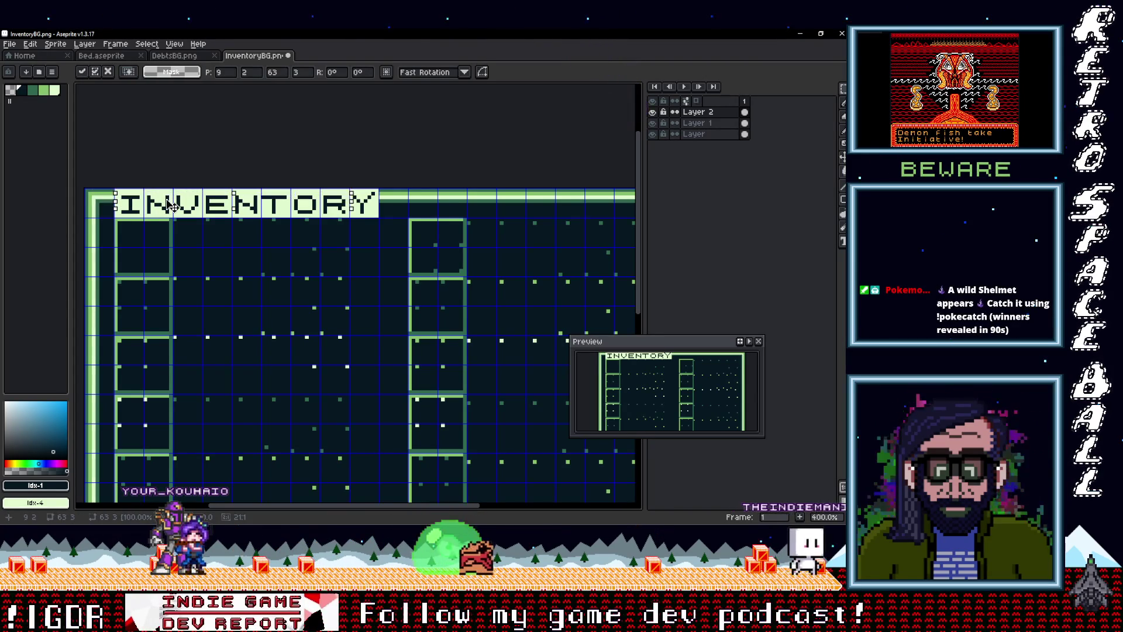
click(366, 230)
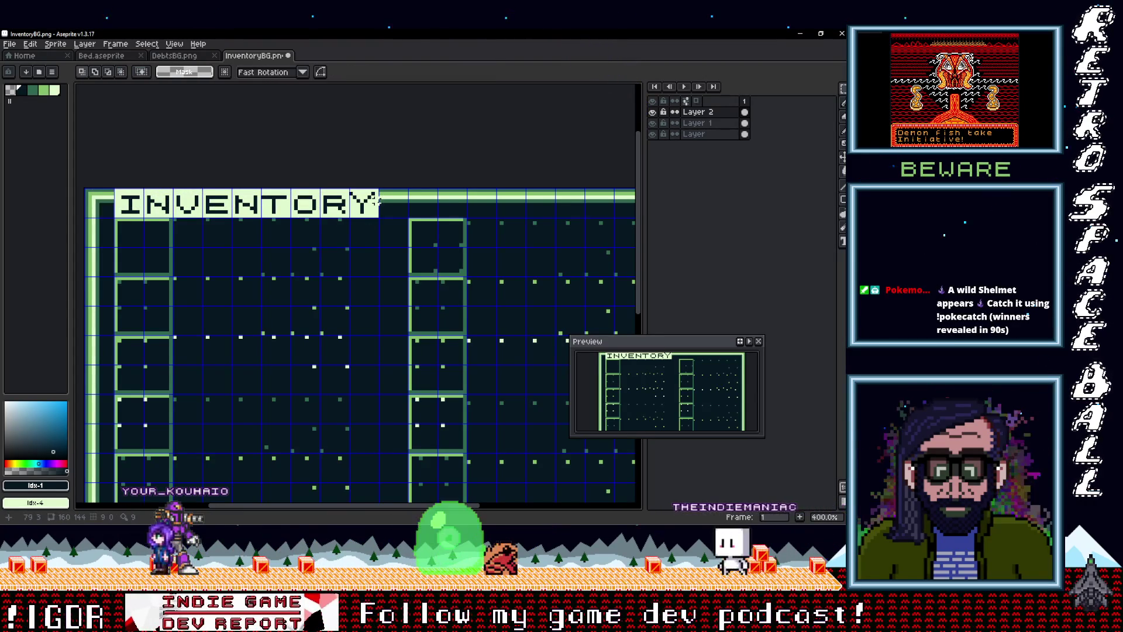
Step: Reshape the top of the final Y in INVENTORY, then switch to Layer 1
drag(351, 190, 380, 210)
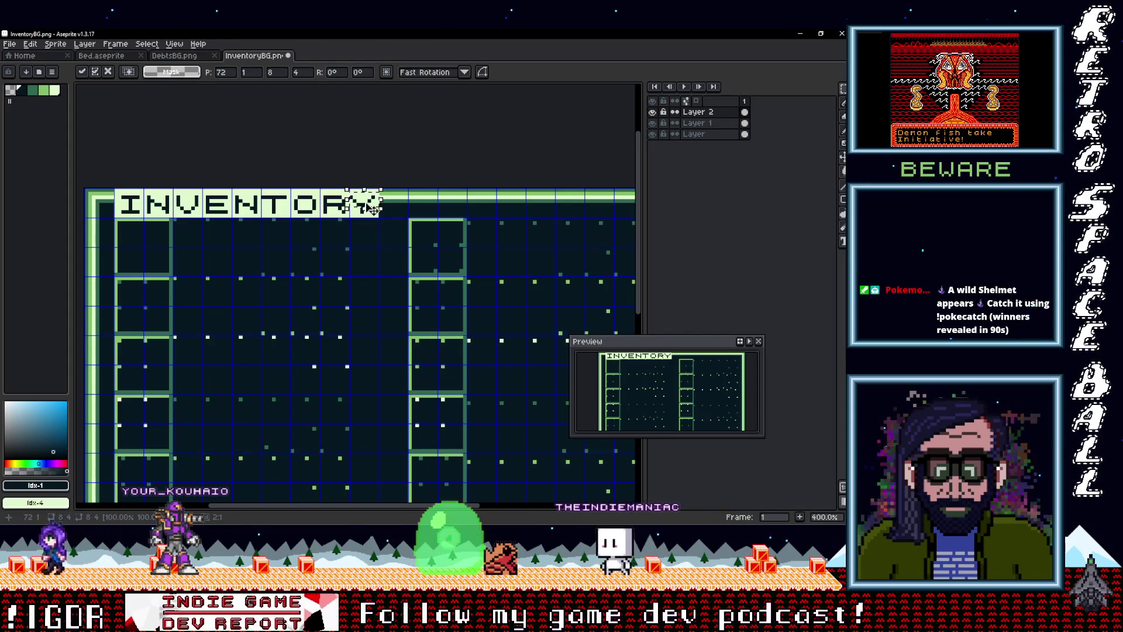
key(Return)
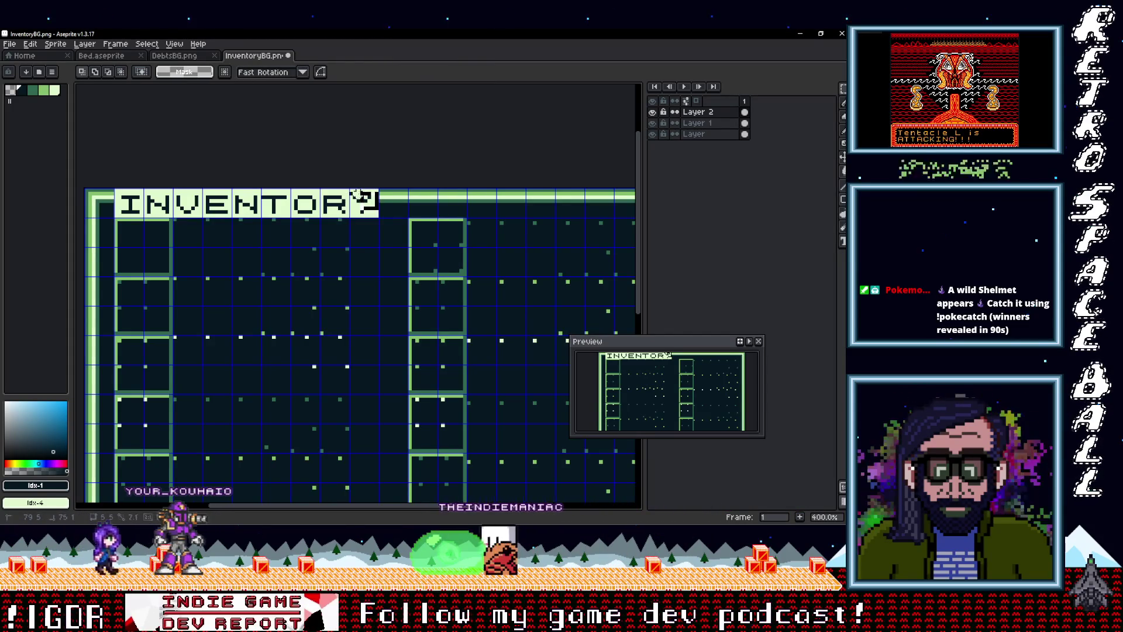
click(378, 208)
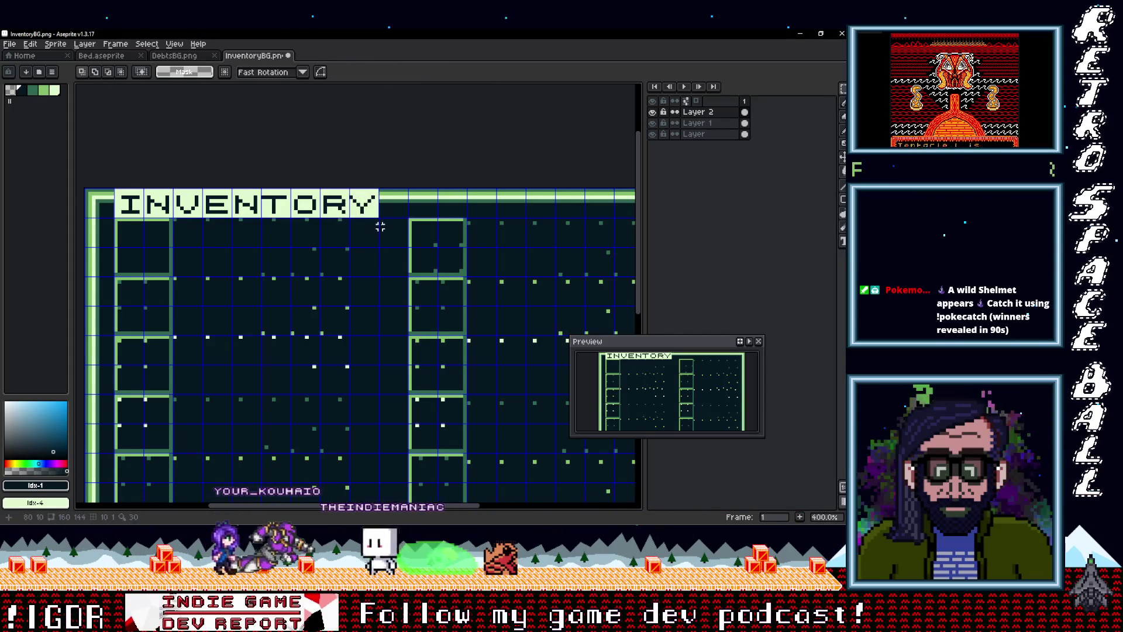
drag(377, 212, 119, 197)
click(157, 204)
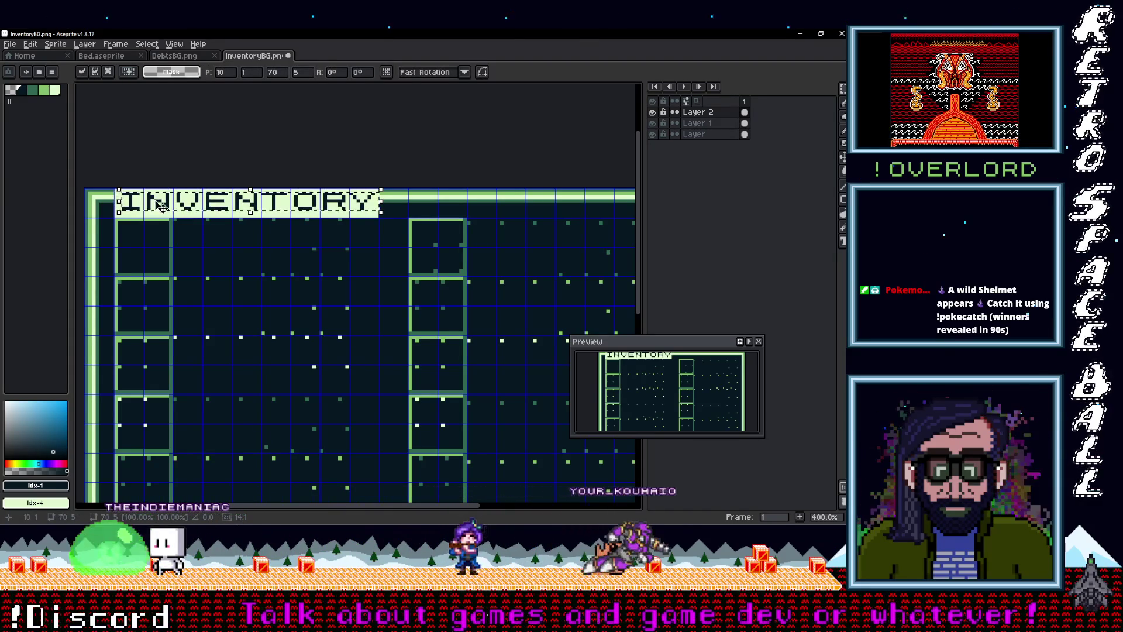
key(Return)
key(alt+Down)
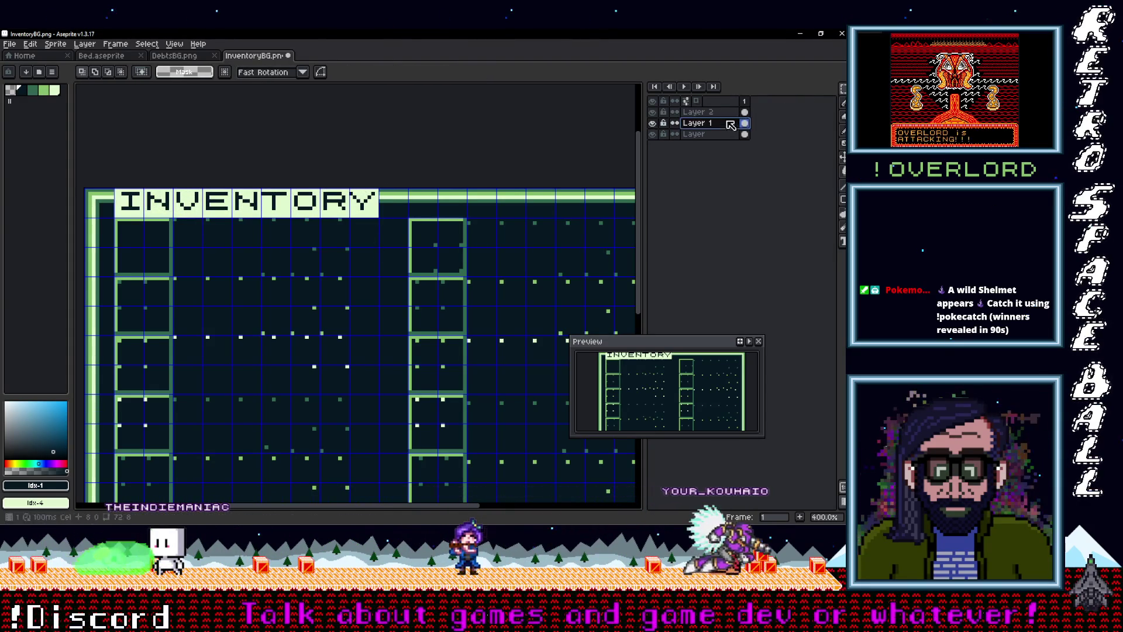
Step: Select and release the strip under the INVENTORY title, then reposition the view
scroll(306, 226, left, 3)
drag(460, 233, 168, 214)
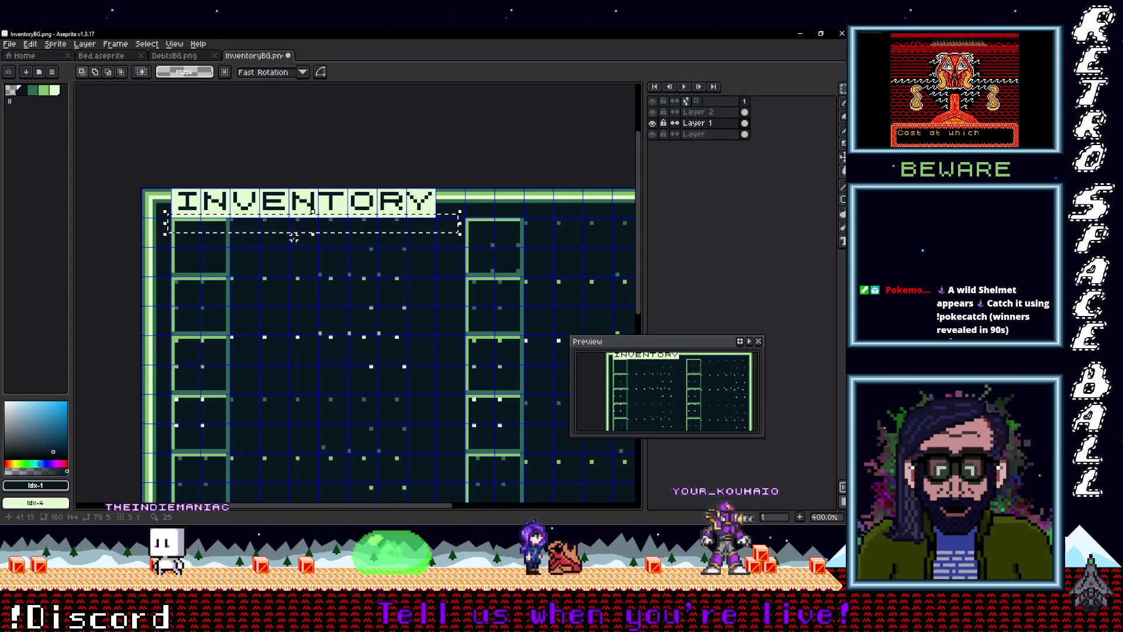
click(379, 220)
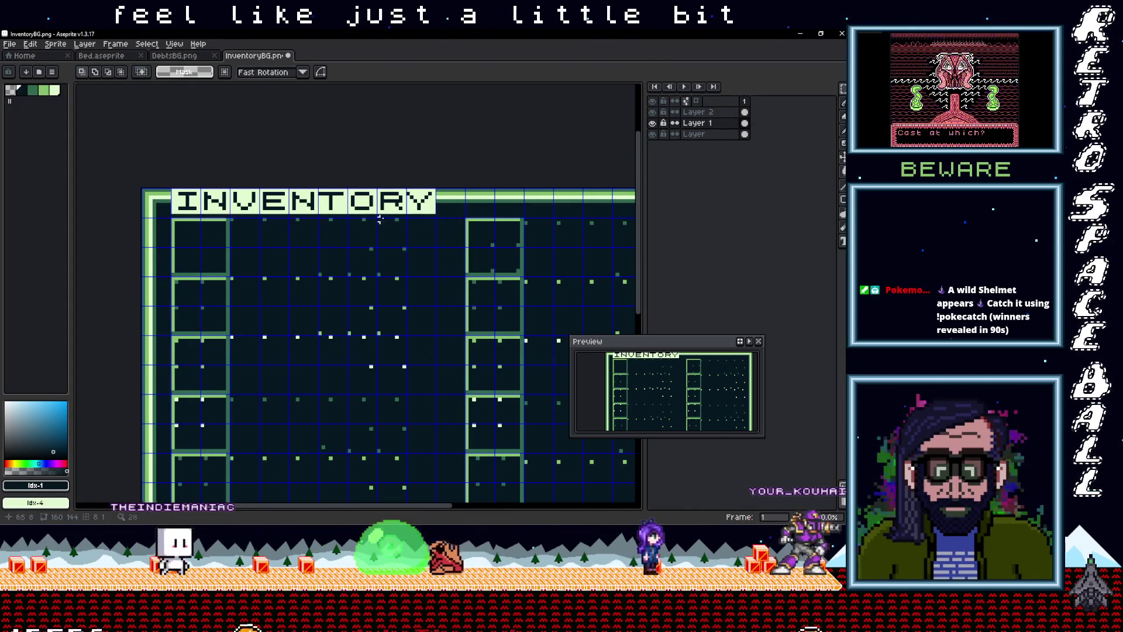
scroll(379, 219, down, 2)
scroll(390, 233, up, 1)
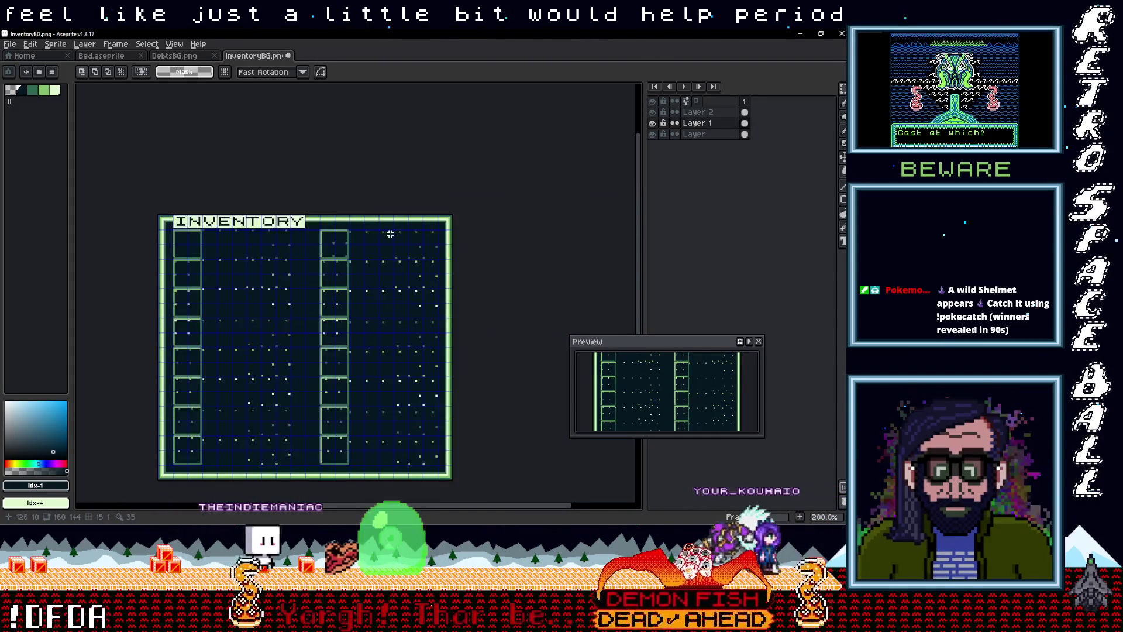
scroll(381, 229, down, 1)
scroll(454, 246, up, 2)
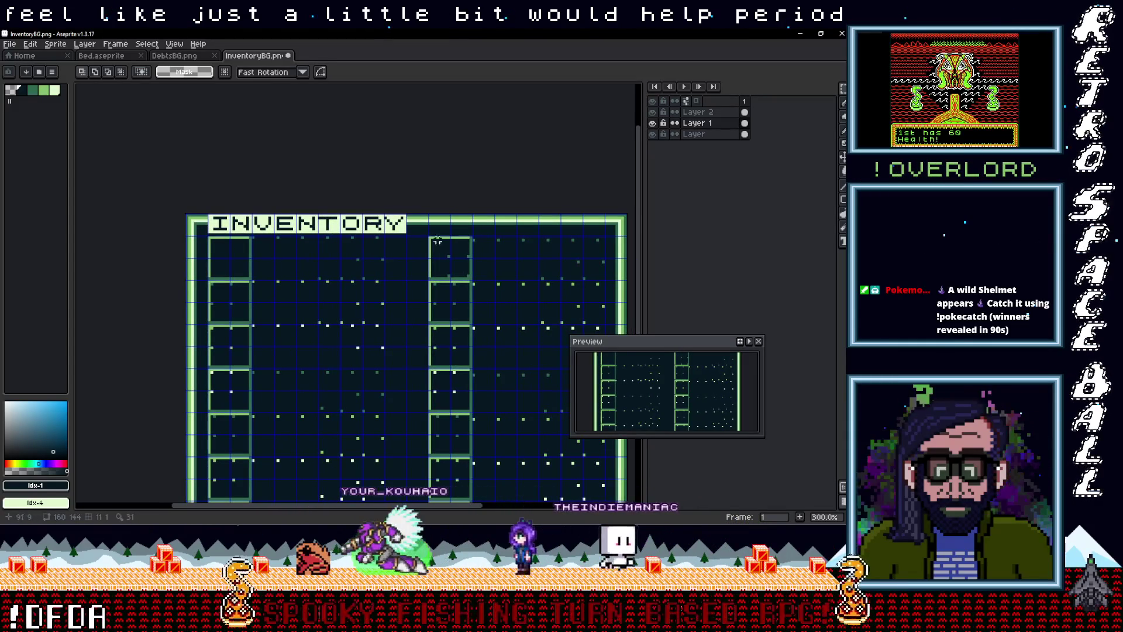
mouse_move(451, 236)
mouse_down()
mouse_move(355, 226)
mouse_move(381, 217)
mouse_up()
scroll(355, 226, down, 1)
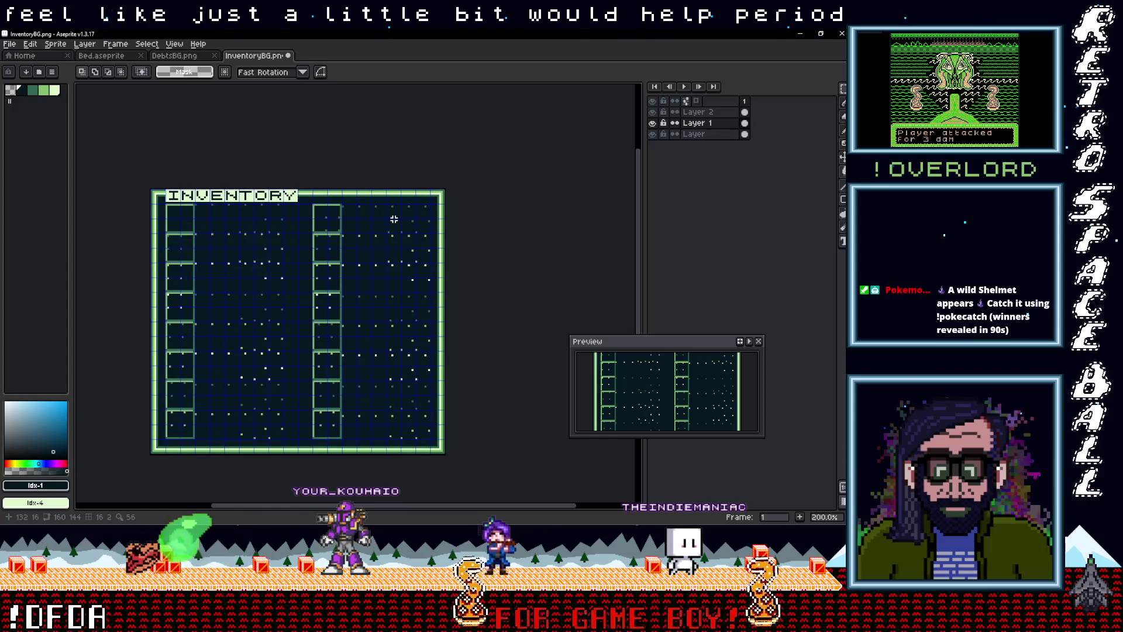
scroll(394, 219, up, 2)
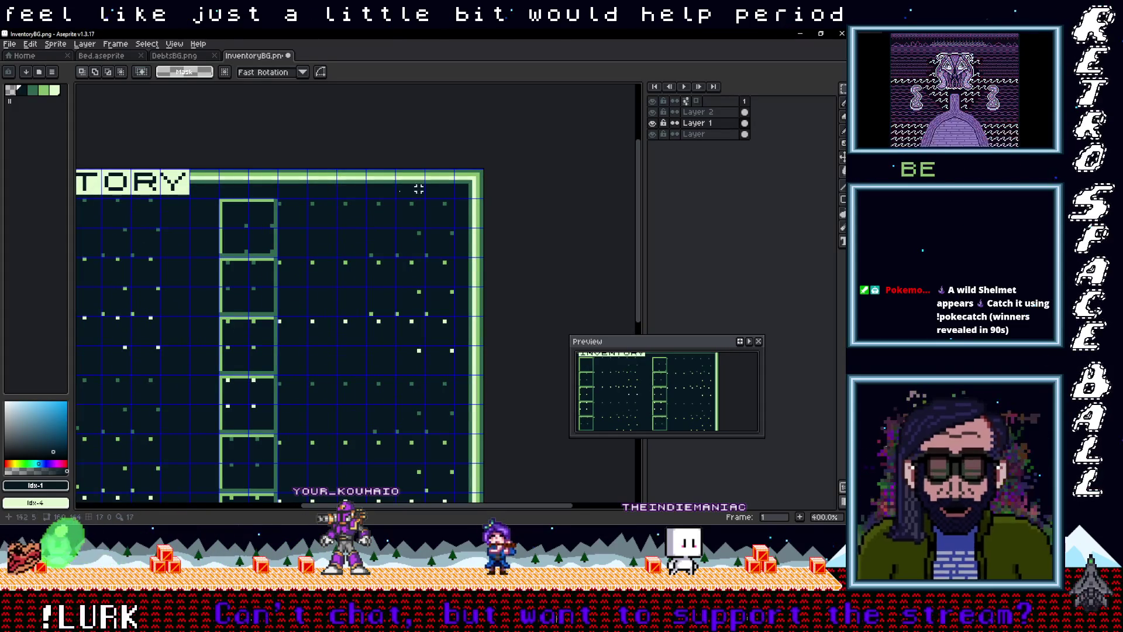
mouse_move(298, 189)
mouse_down()
mouse_move(415, 193)
mouse_move(359, 192)
mouse_up()
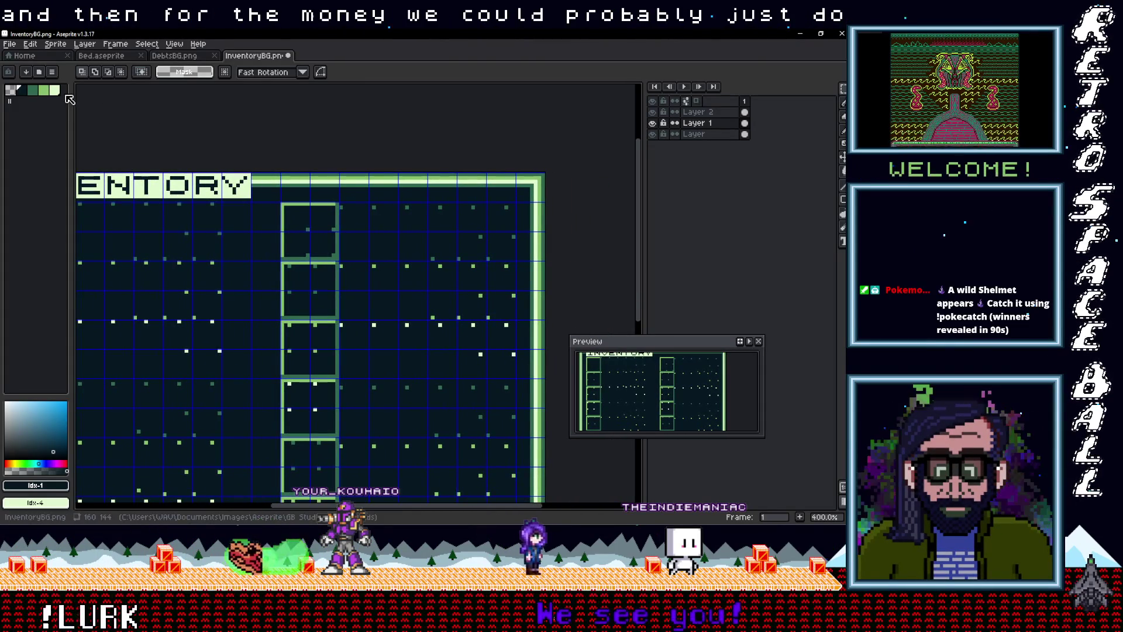
Step: Choose the light green palette colour and the Pencil for the sprite's top-right area
click(54, 90)
mouse_move(427, 193)
mouse_down()
mouse_move(366, 193)
mouse_move(409, 196)
mouse_up()
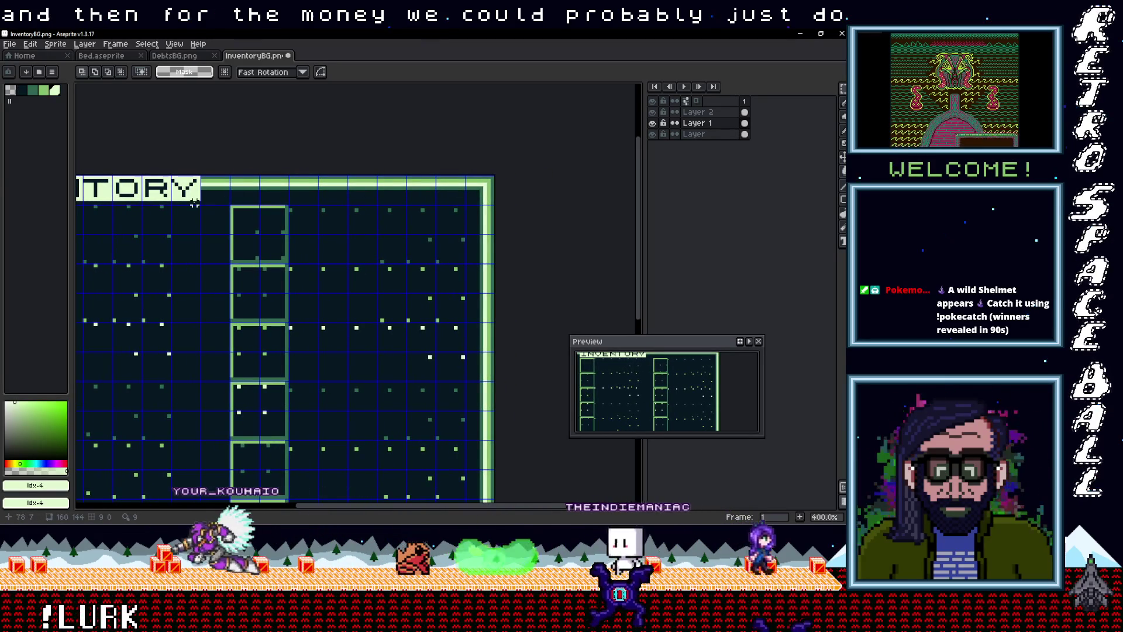
key(b)
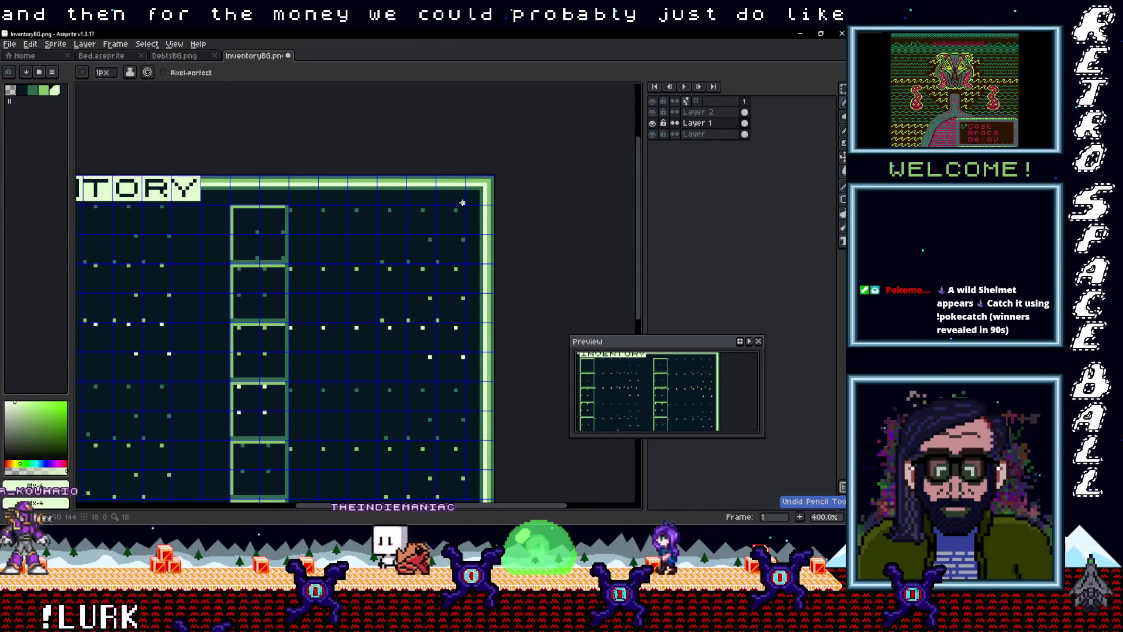
Step: Outline a box at the top-right corner and fill it with light green
drag(462, 202, 459, 184)
click(462, 177)
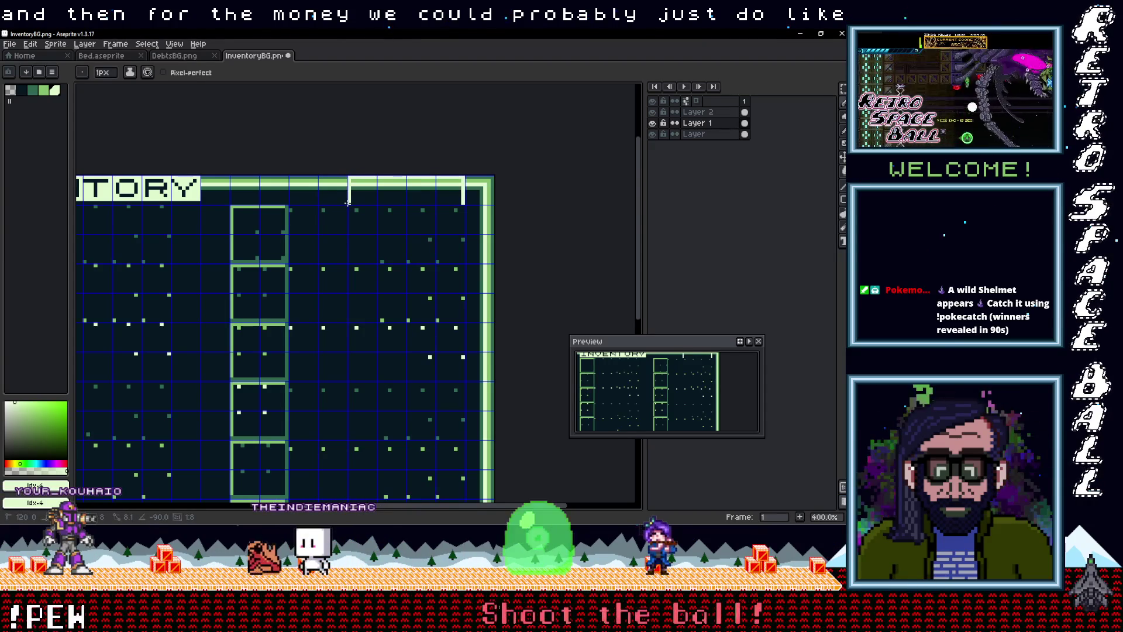
click(433, 190)
scroll(432, 190, down, 1)
mouse_move(300, 202)
mouse_down()
mouse_move(352, 210)
mouse_move(357, 164)
mouse_up()
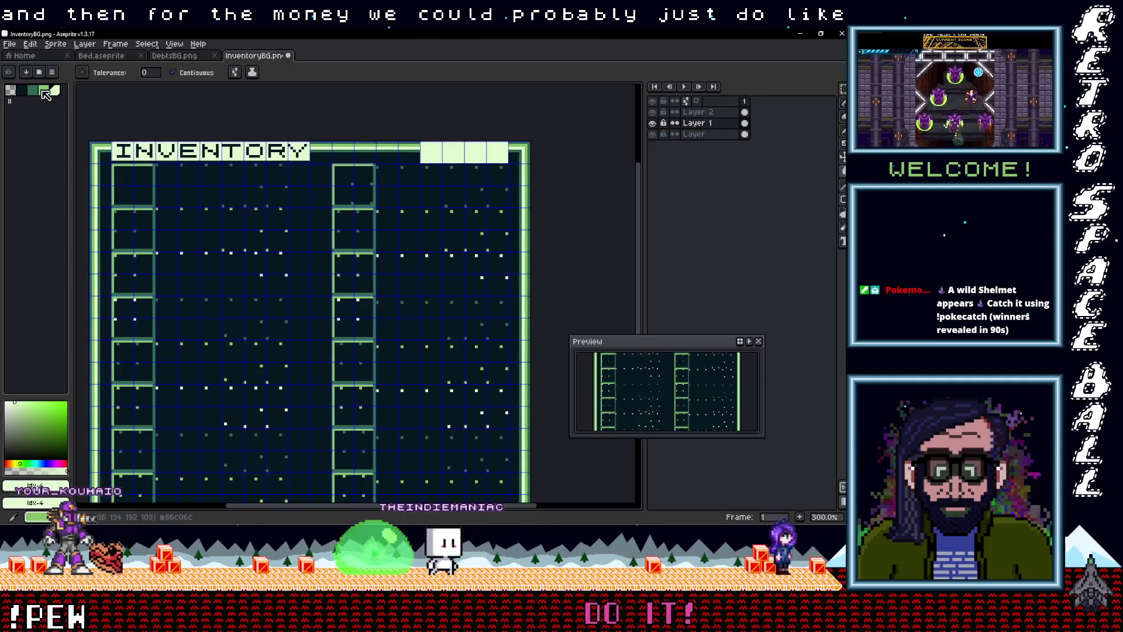
Step: Pick the dark colour and place a $ text entry inside the light green box
click(23, 89)
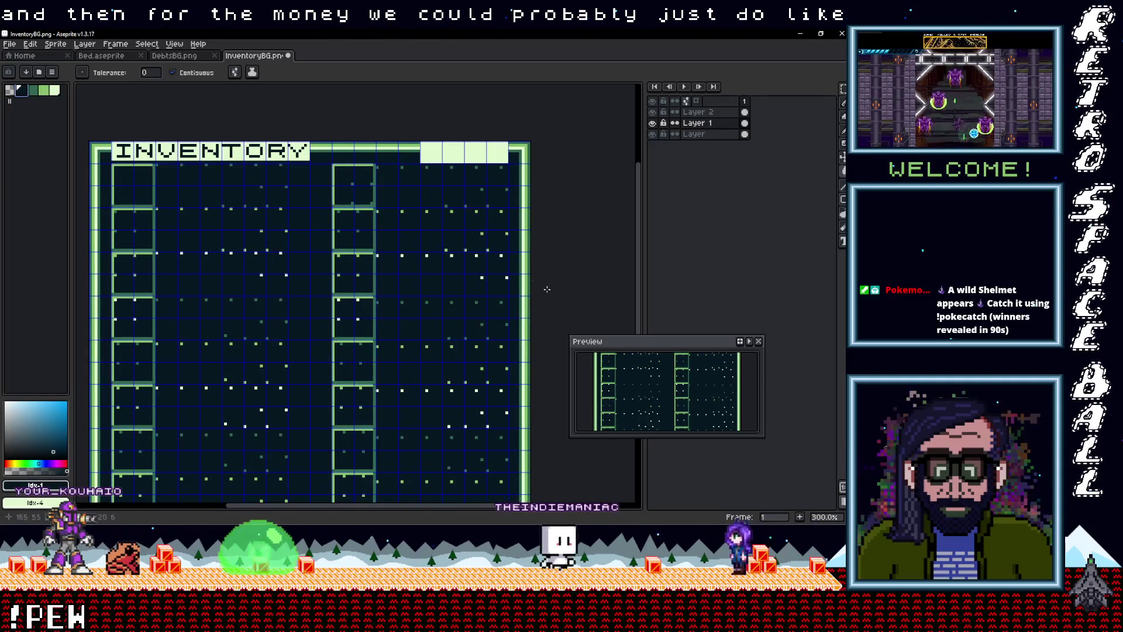
key(t)
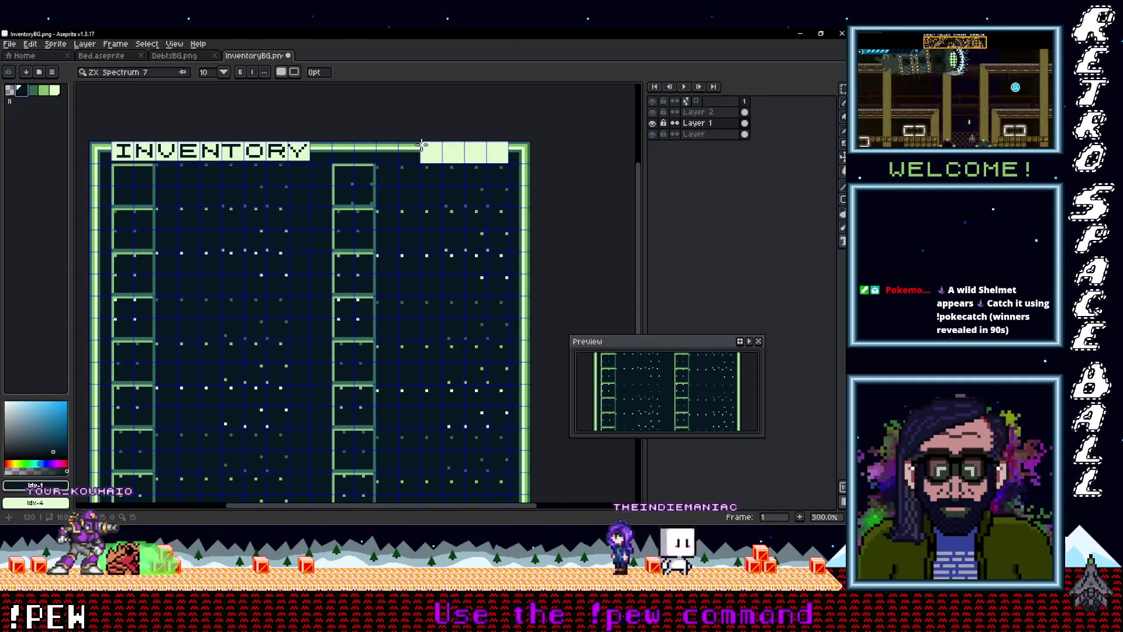
click(421, 145)
key(Return)
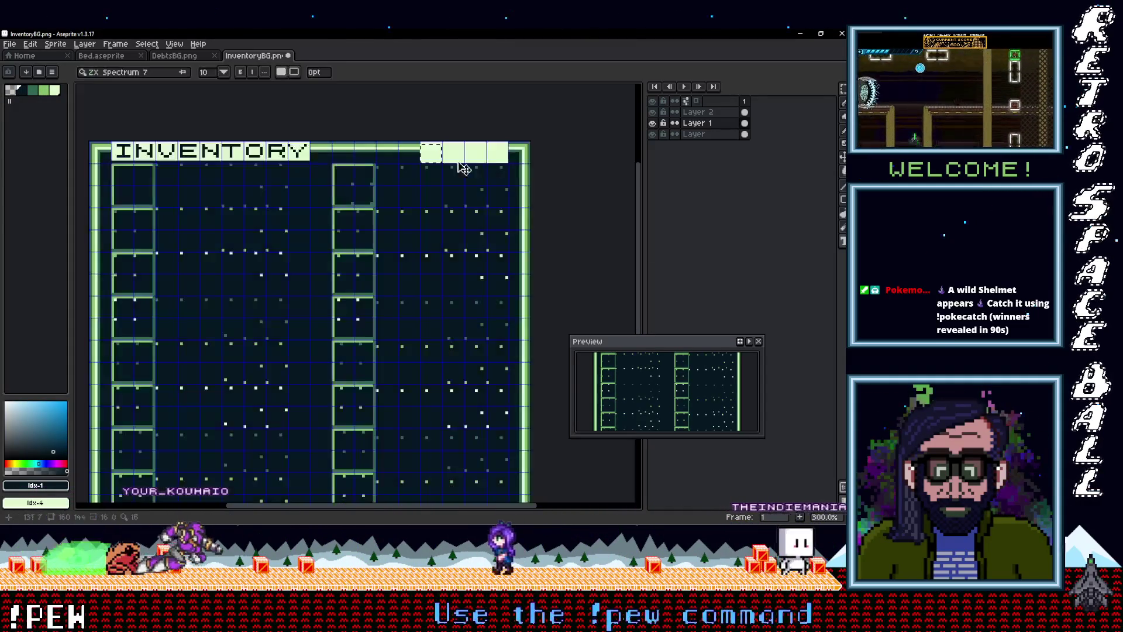
click(420, 142)
key(Escape)
click(426, 144)
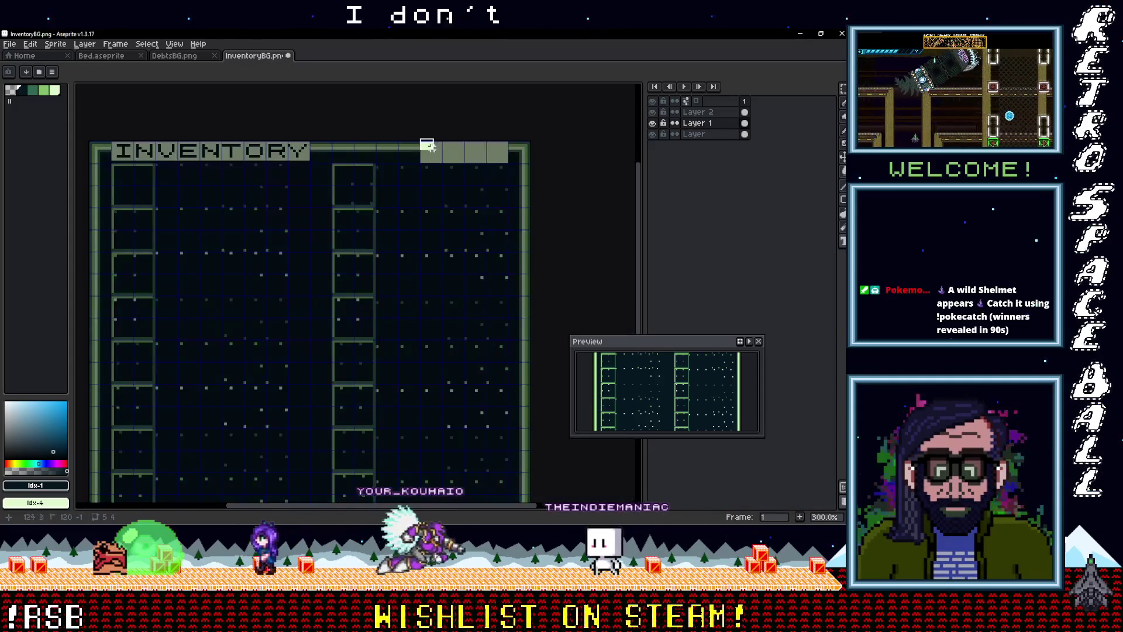
key(Escape)
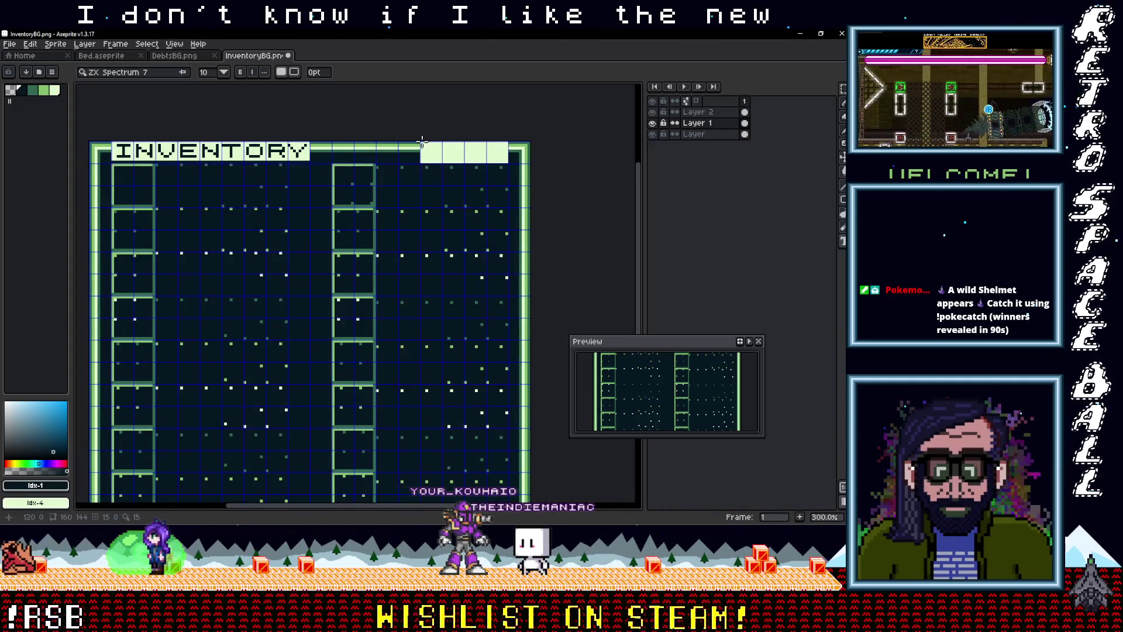
click(431, 152)
drag(433, 154, 441, 161)
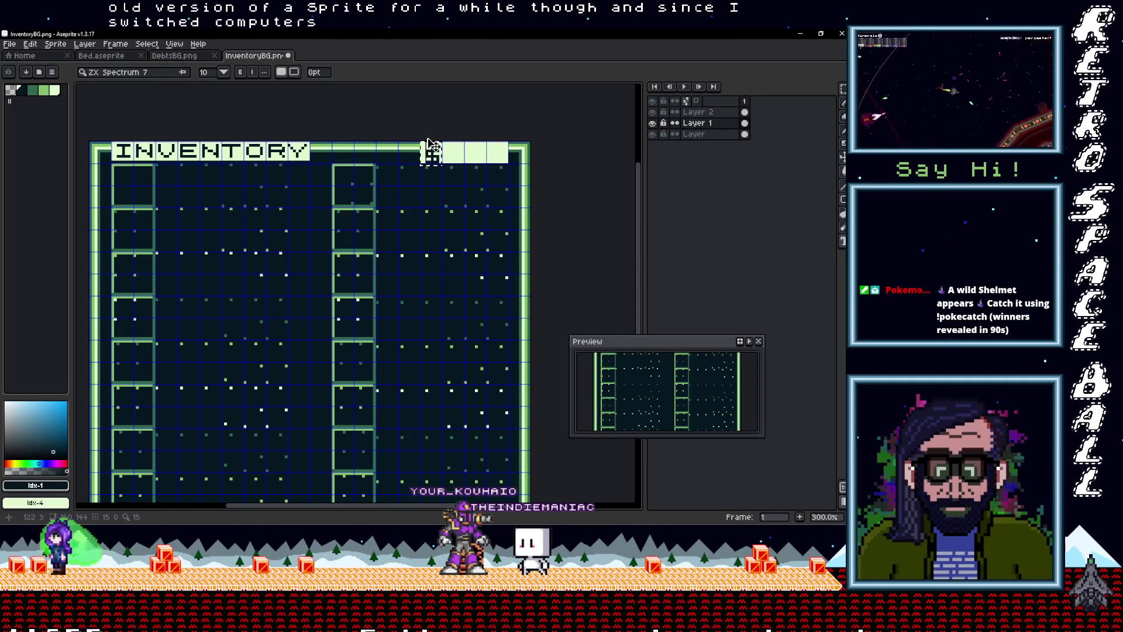
scroll(465, 157, up, 4)
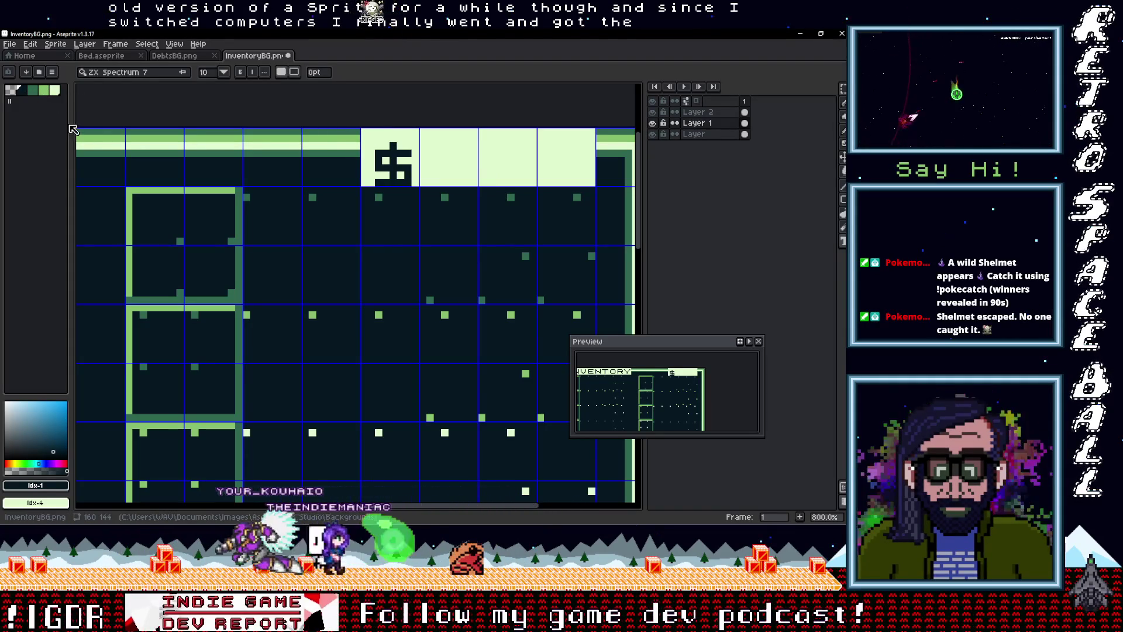
Step: Undo the old dollar sign and try a new text box, discarding the mistyped text
key(m)
mouse_move(365, 132)
mouse_down()
mouse_move(425, 163)
mouse_move(436, 203)
mouse_up()
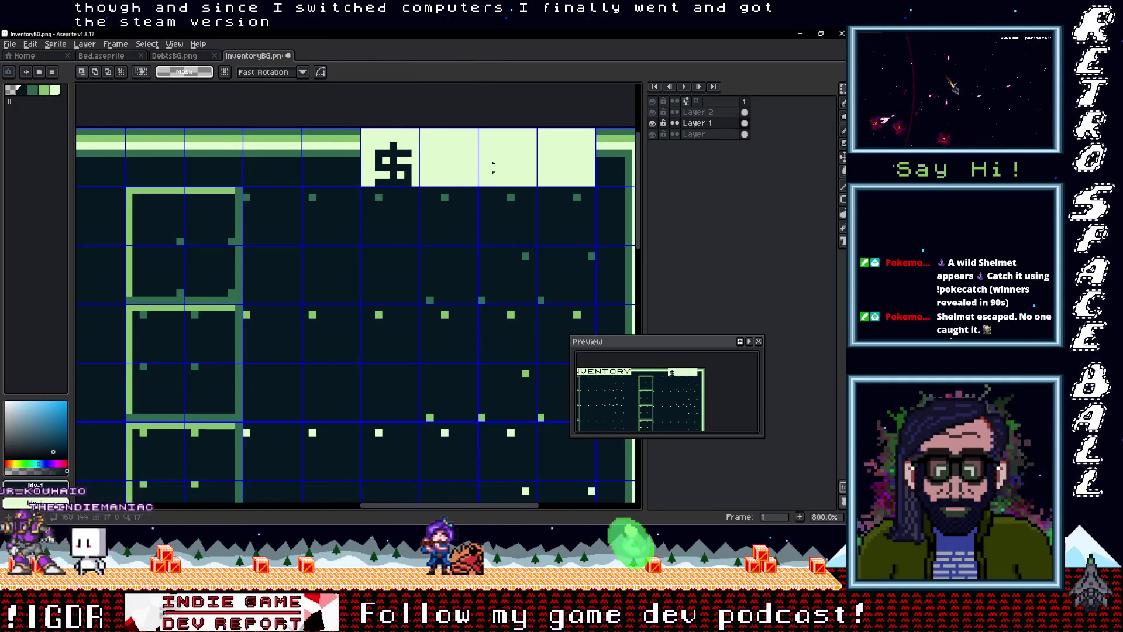
key(ctrl+z)
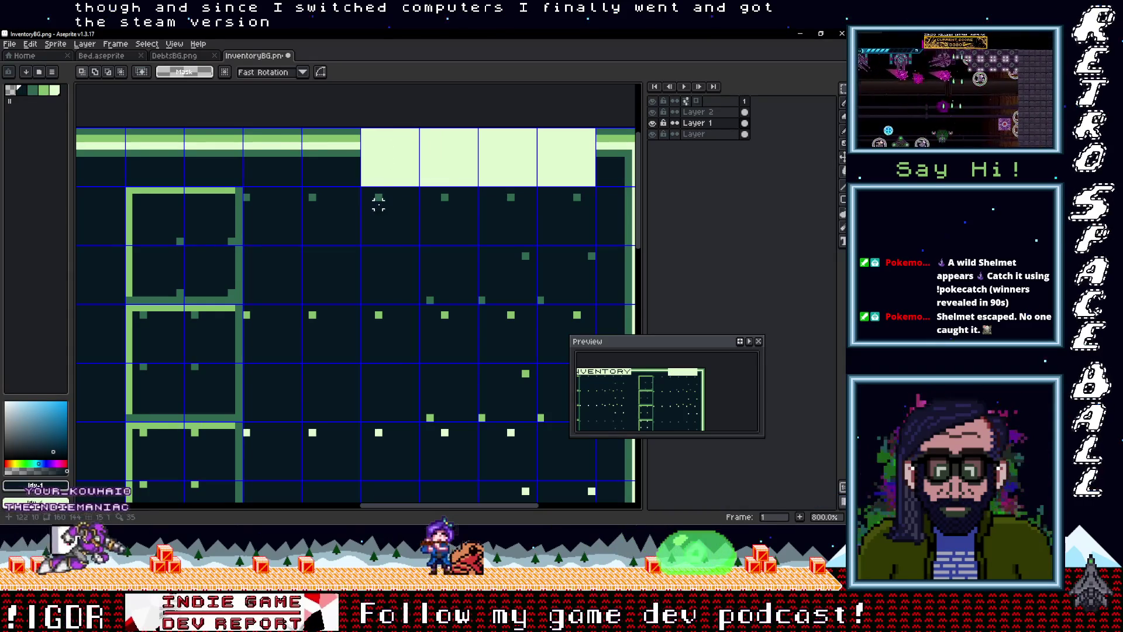
key(t)
click(383, 157)
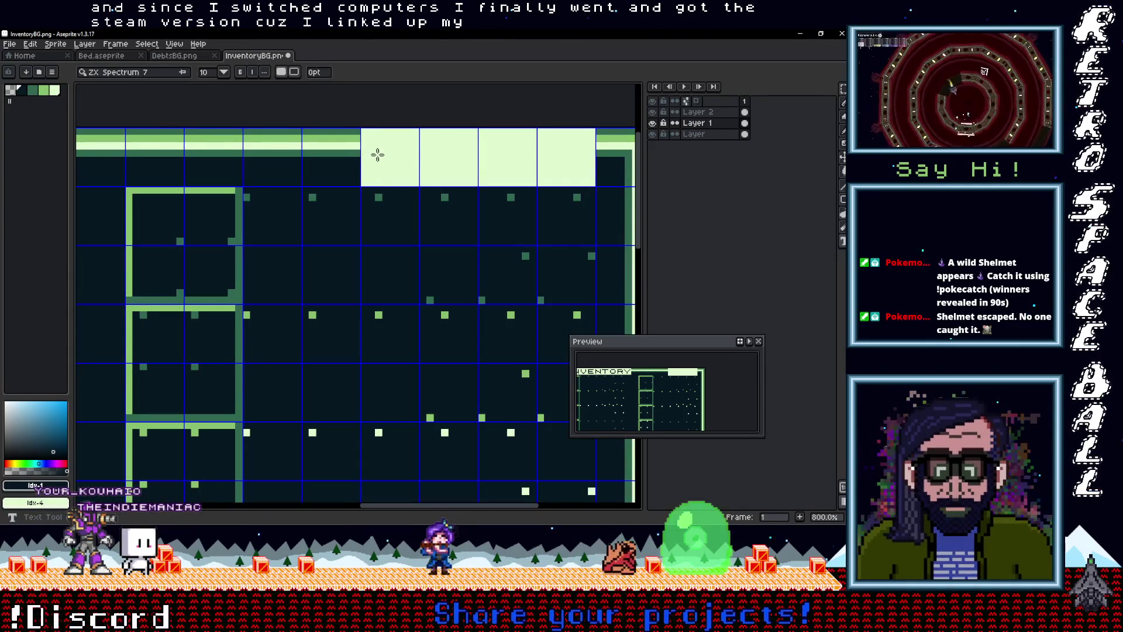
drag(362, 128, 389, 143)
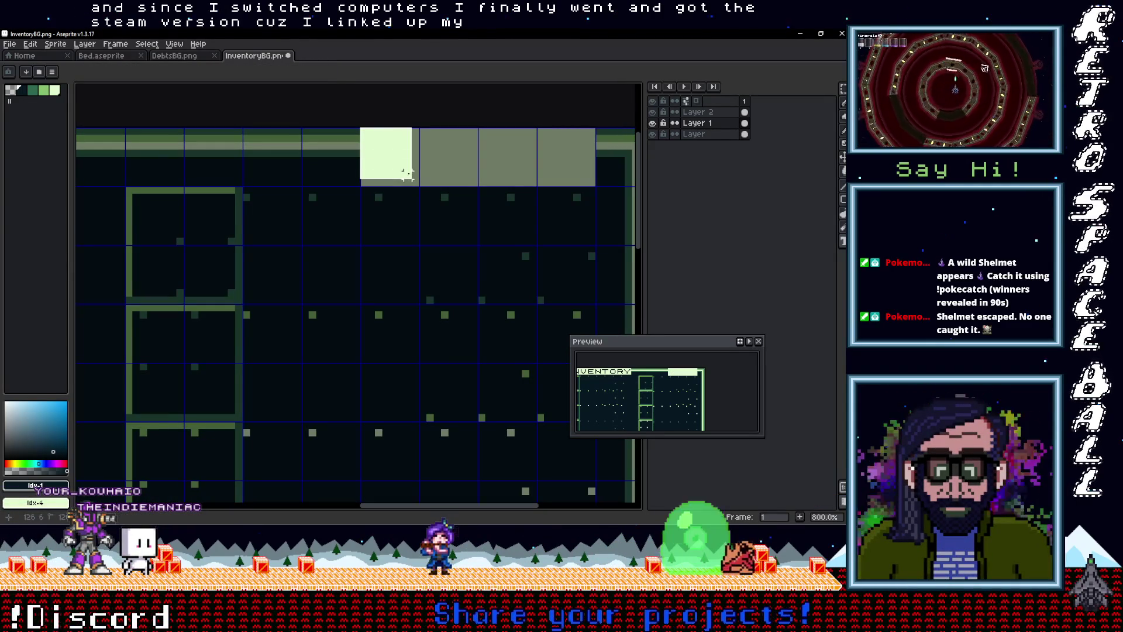
drag(415, 182, 415, 183)
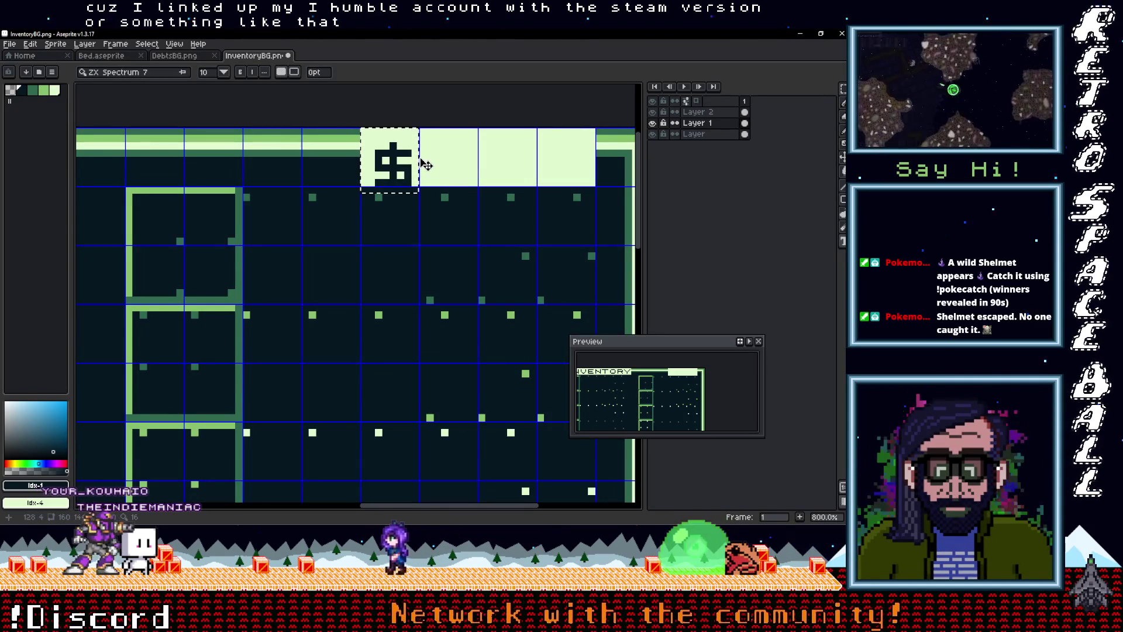
text(E)
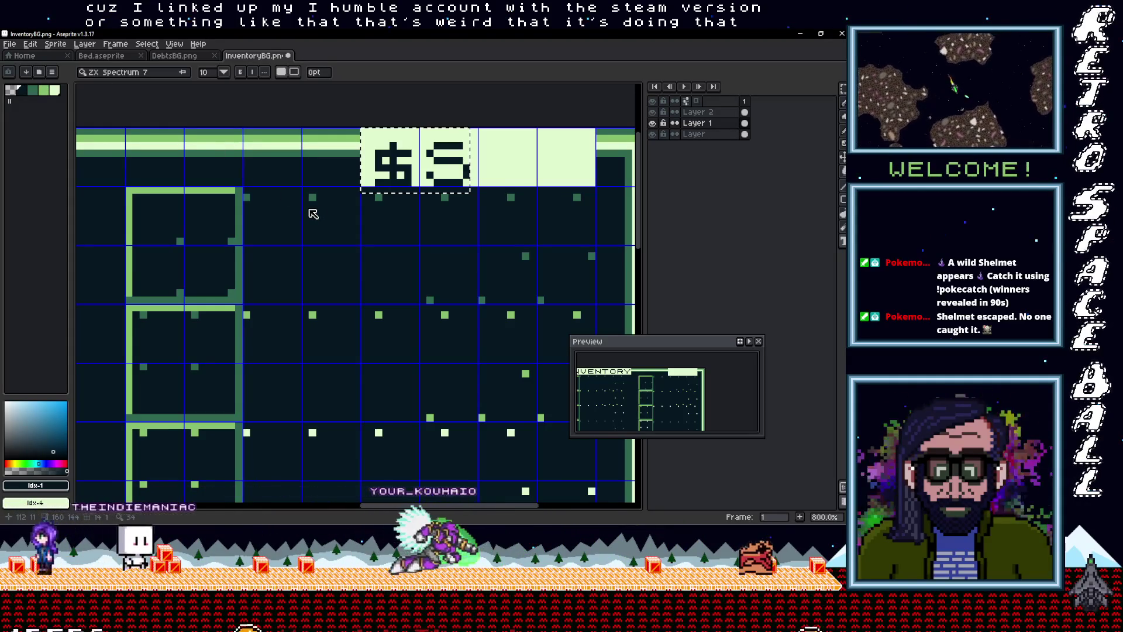
text(t)
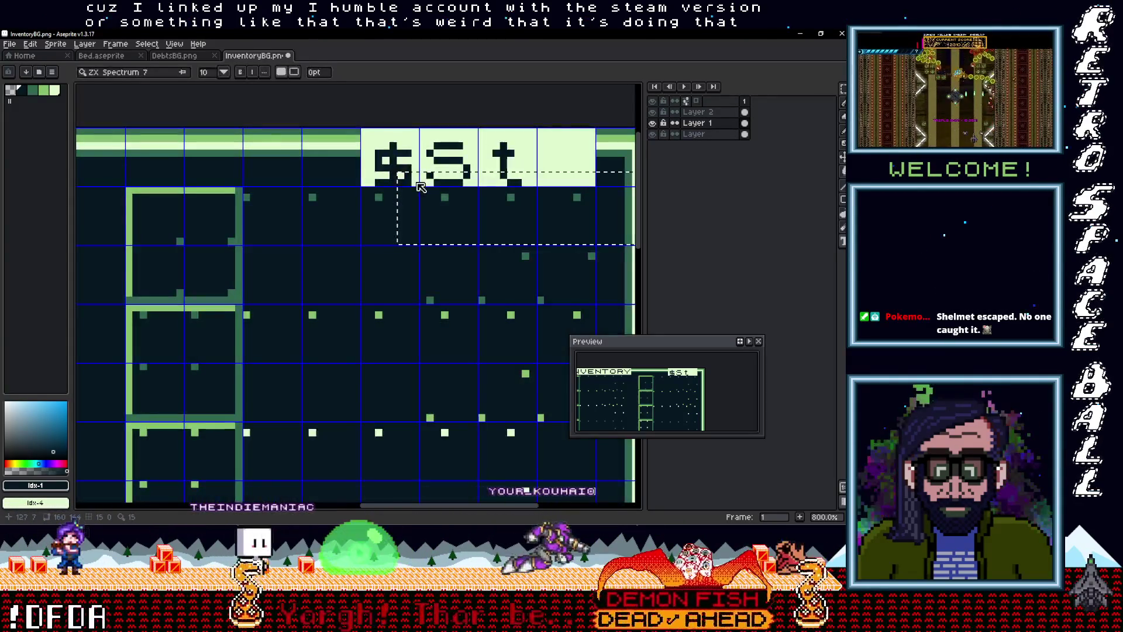
key(ctrl+z)
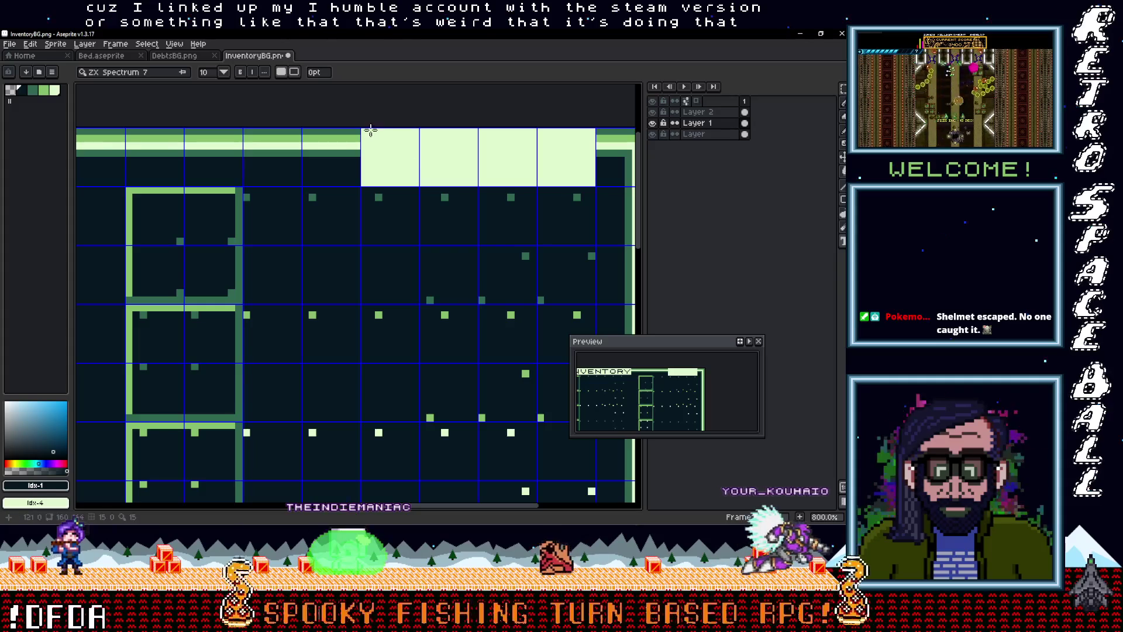
Step: Restore the dollar sign, try moving it, then delete it from the current layer
click(369, 135)
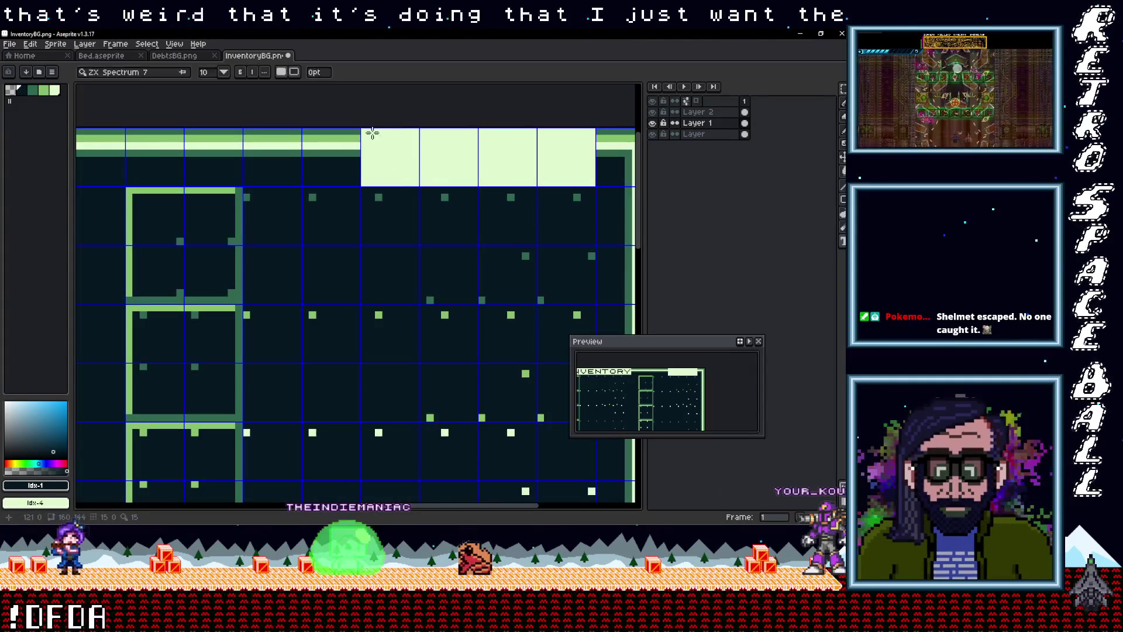
click(370, 134)
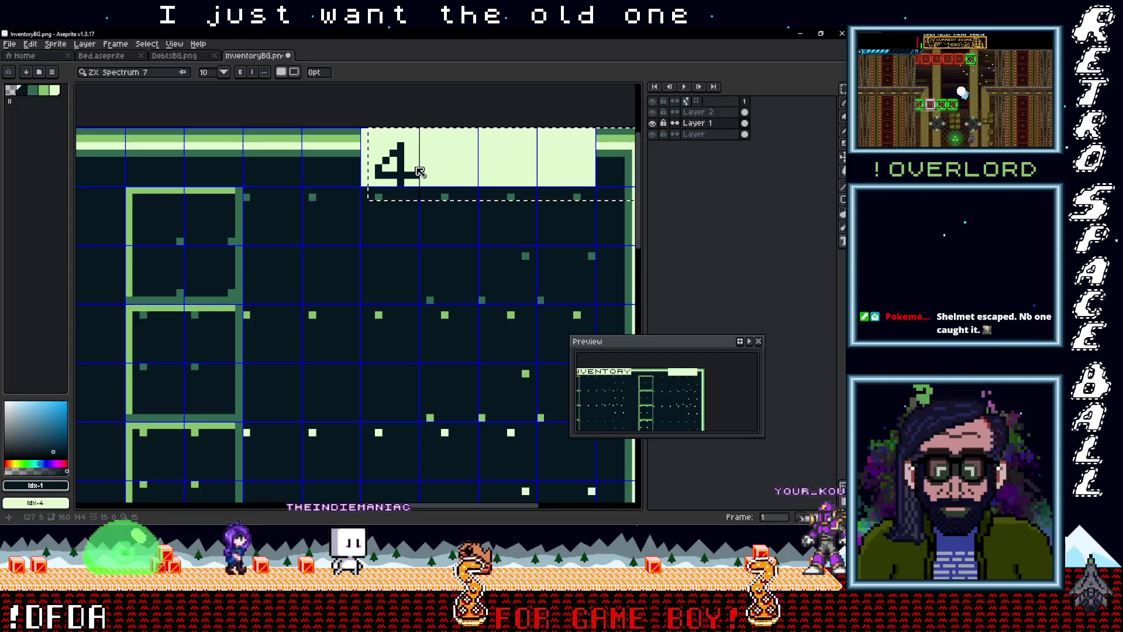
key(ctrl+z)
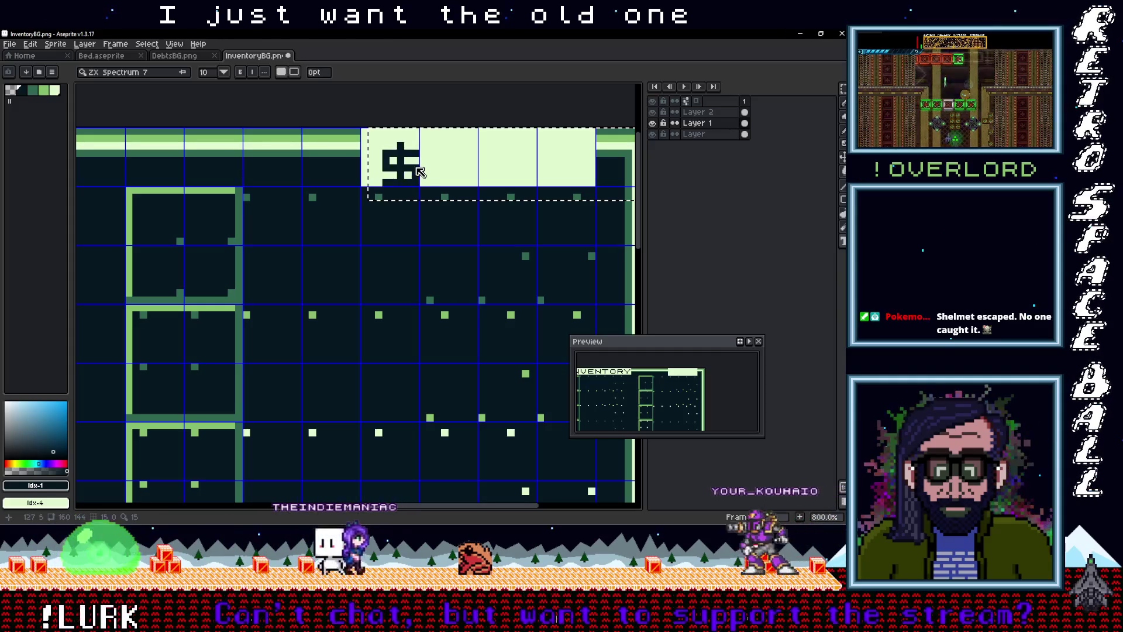
key(z)
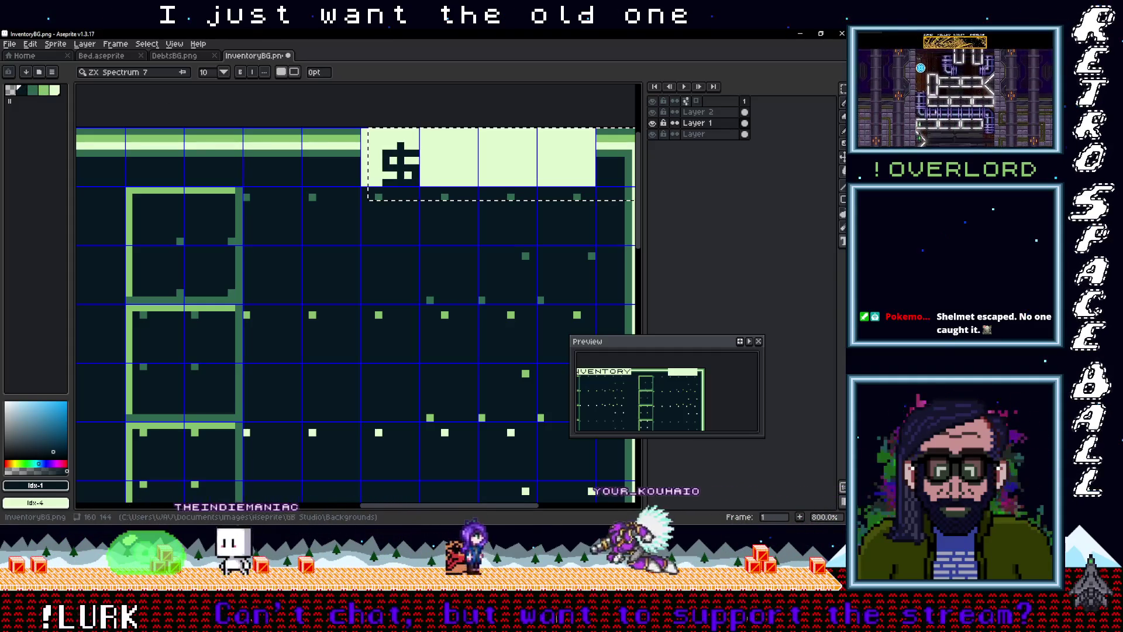
key(v)
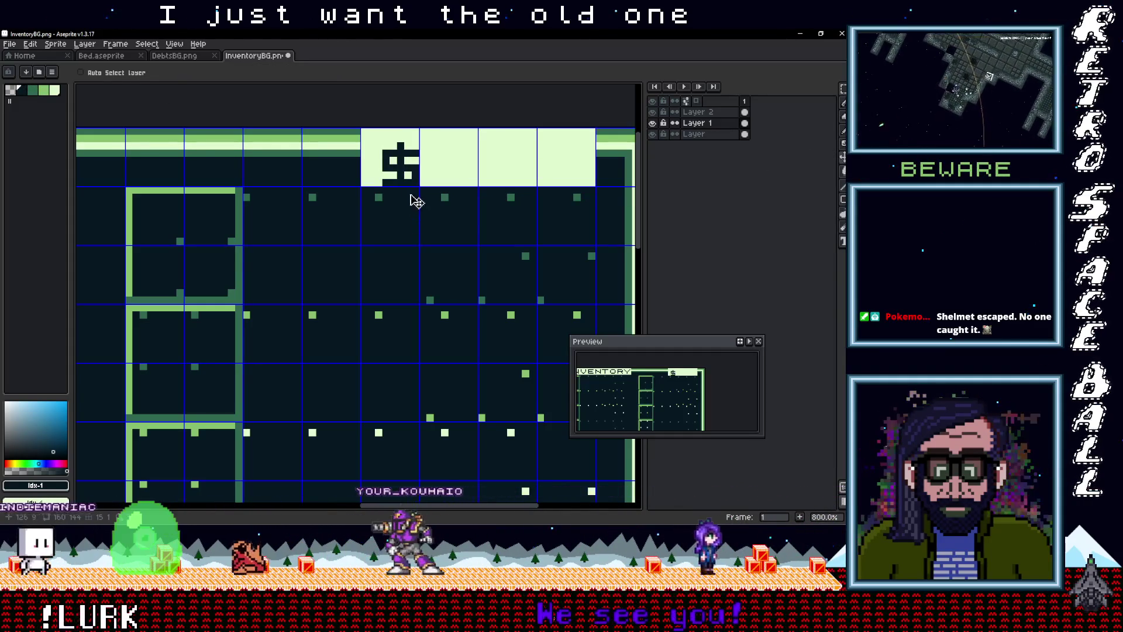
drag(403, 174, 405, 176)
key(ctrl+z)
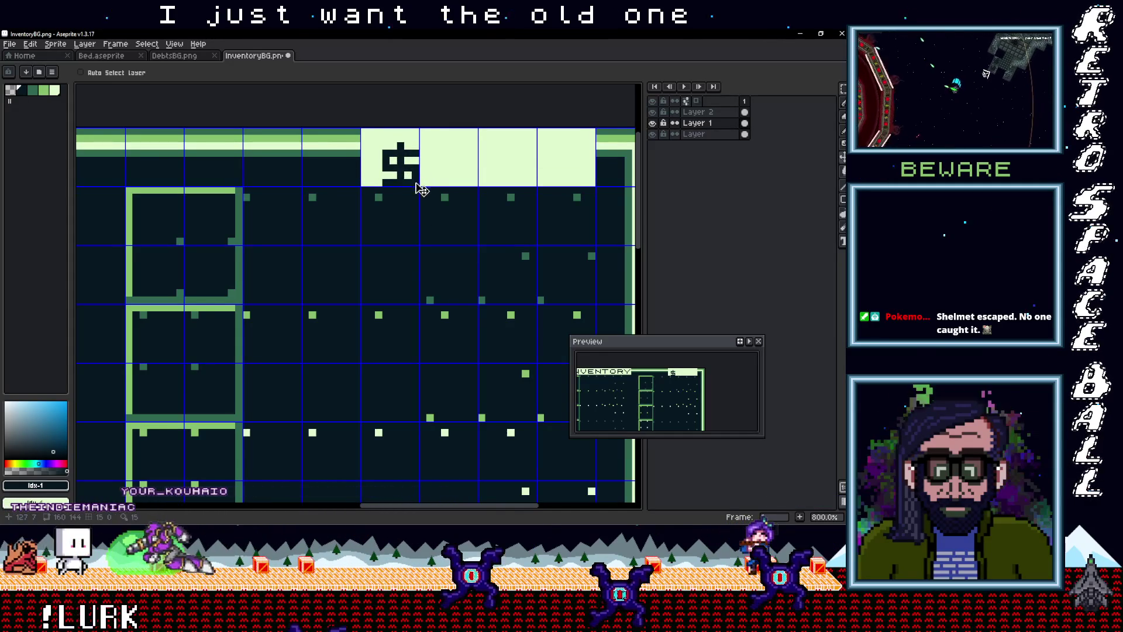
key(m)
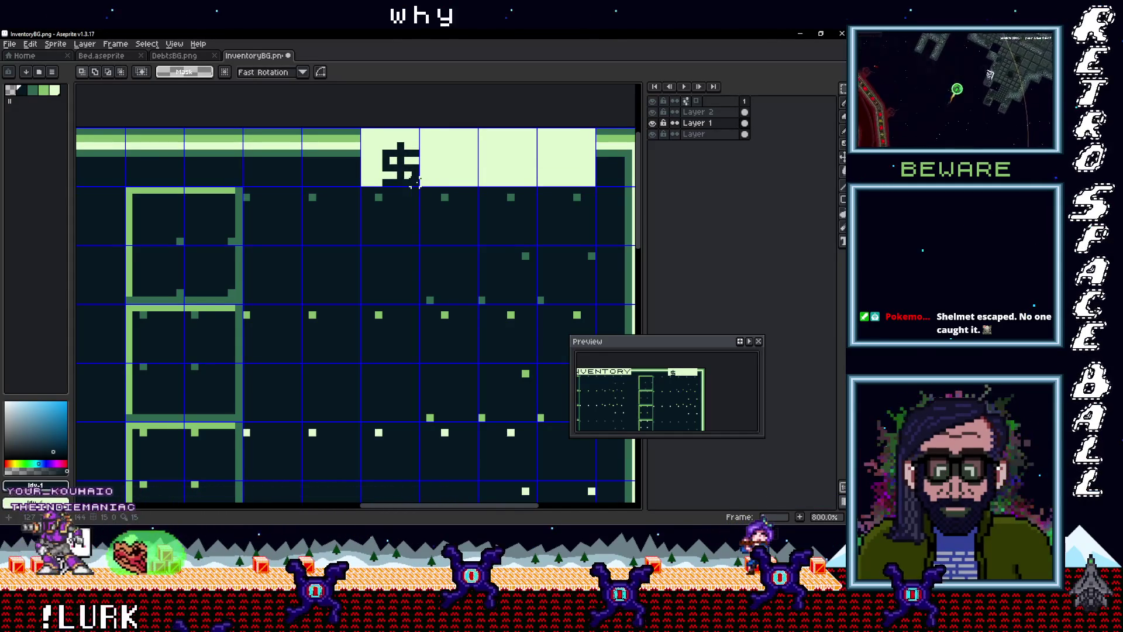
key(Delete)
Step: On Layer 2, type a dark $ in a text box over the first light tile
click(732, 113)
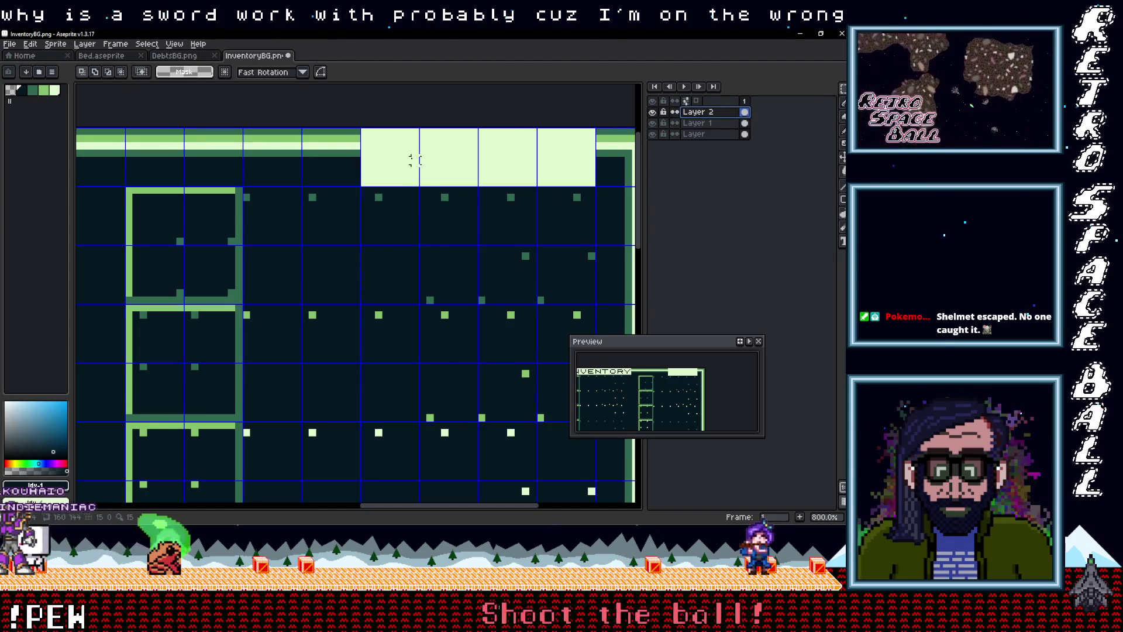
key(t)
drag(363, 130, 419, 185)
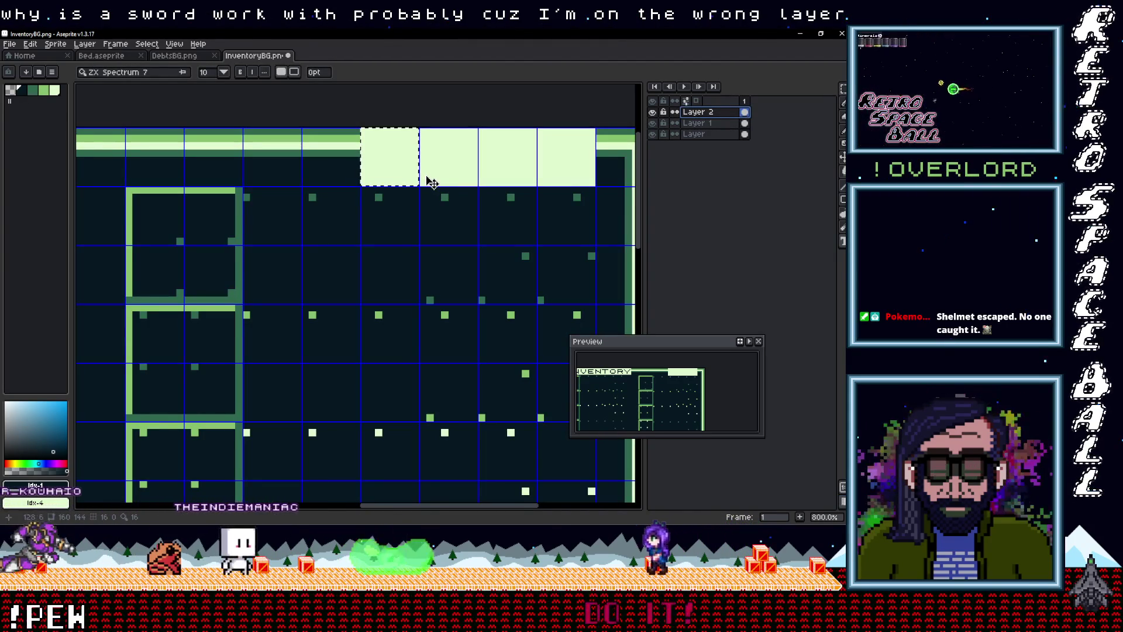
text($)
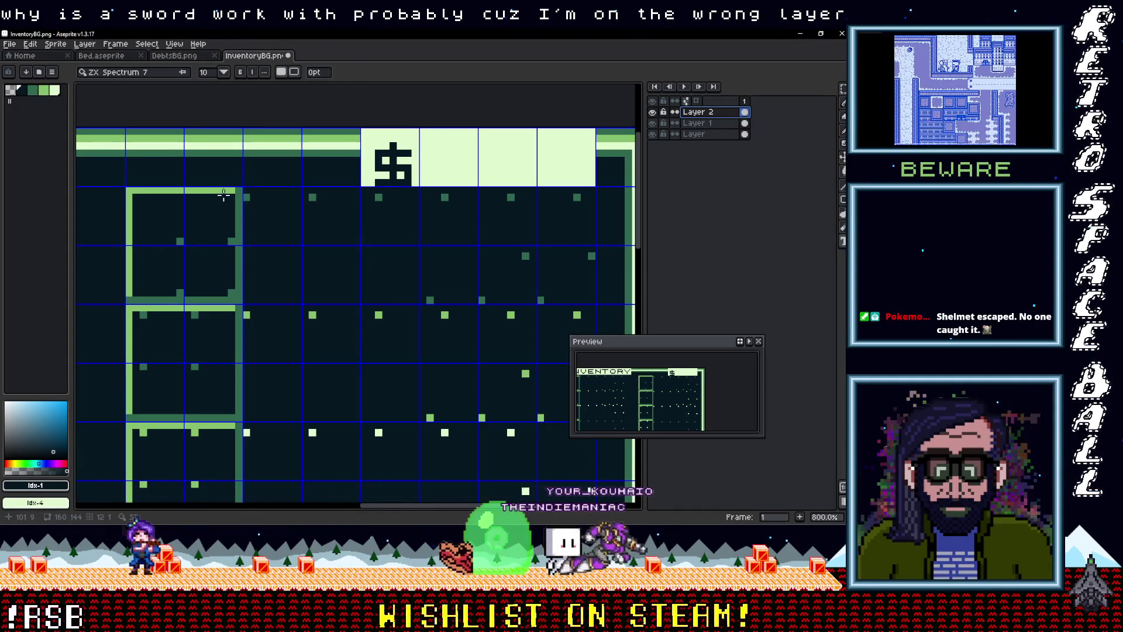
Step: Nudge the $ one pixel down and one pixel left, then drop it
key(m)
mouse_move(365, 133)
mouse_down()
mouse_move(420, 210)
mouse_move(396, 175)
mouse_up()
key(Down)
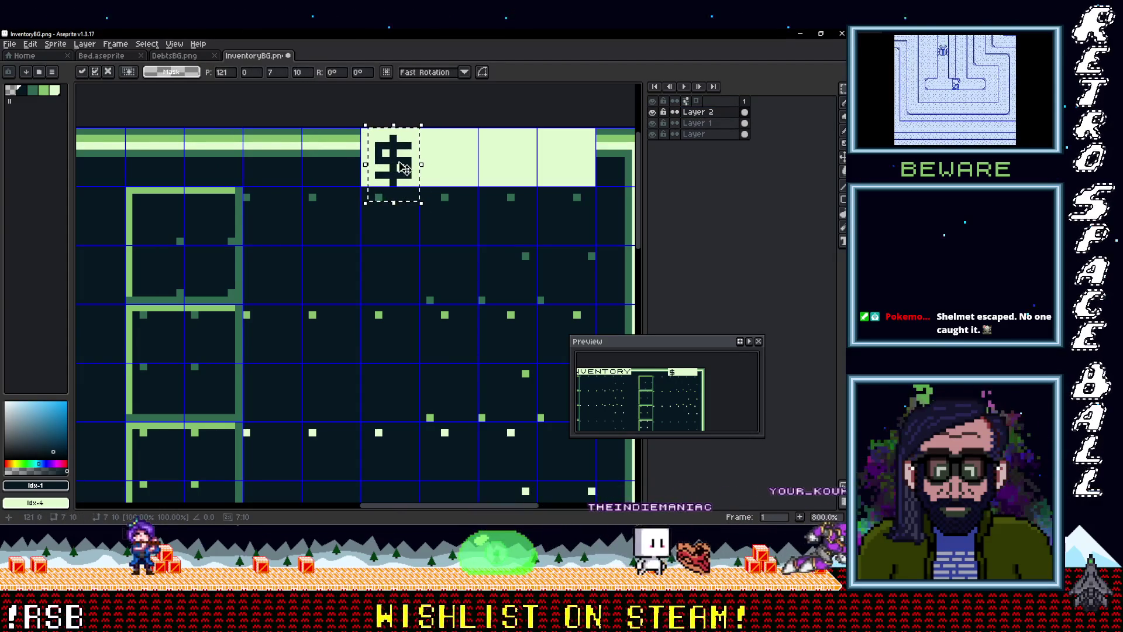
key(Left)
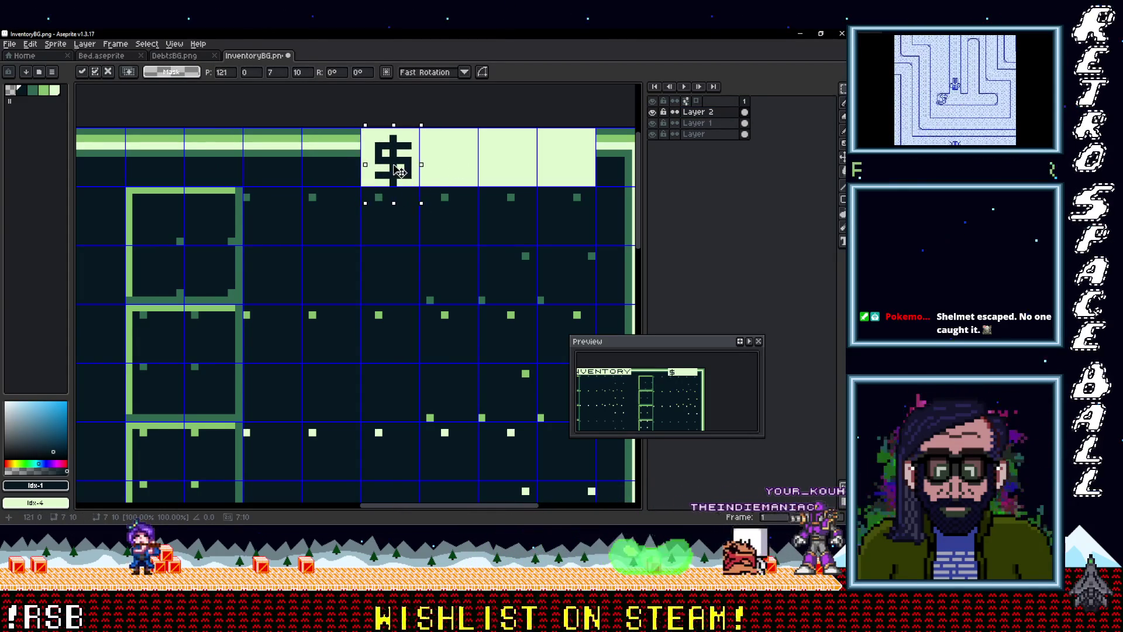
click(459, 169)
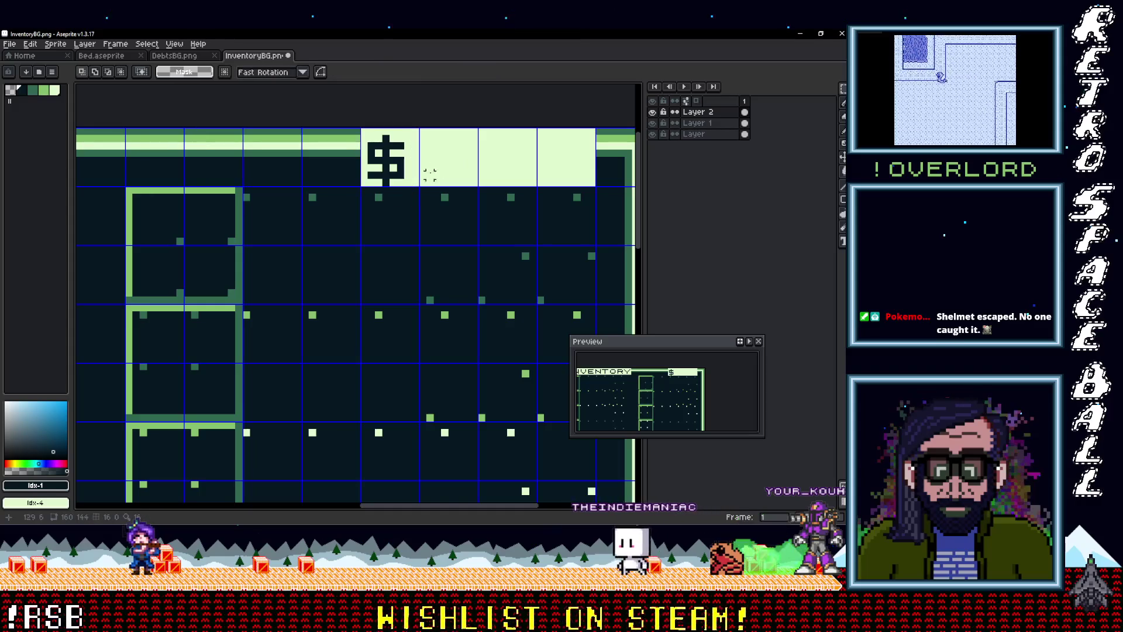
Step: Bring the dollar sign tile into view and eyedrop its darkest colour
scroll(413, 180, down, 3)
scroll(345, 227, up, 2)
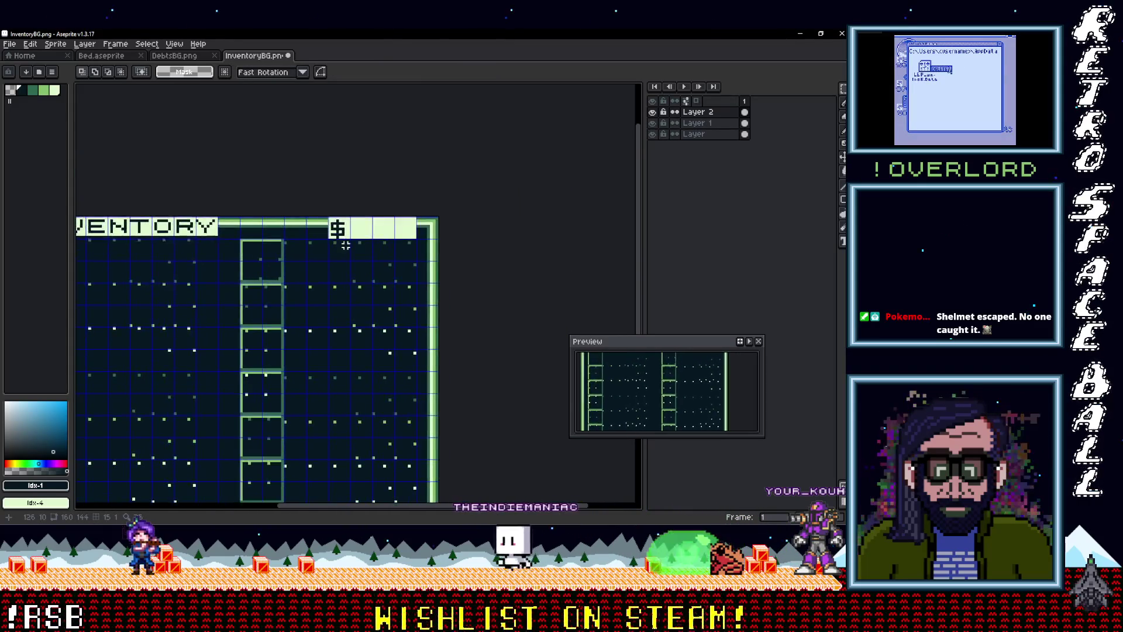
drag(342, 224, 320, 205)
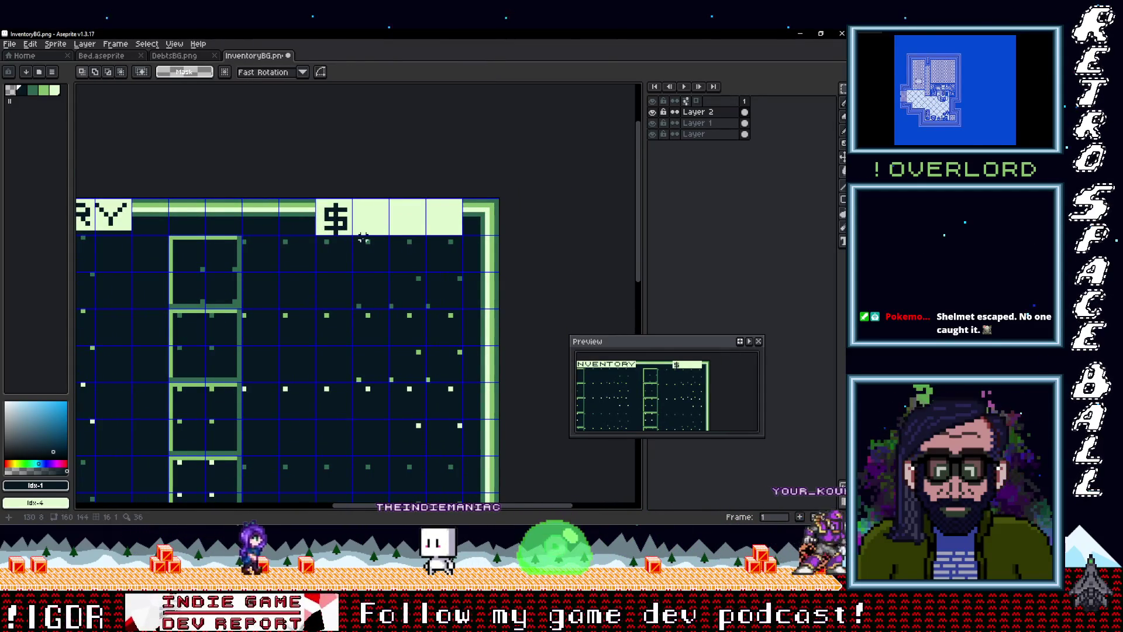
scroll(363, 239, down, 3)
scroll(364, 239, up, 3)
scroll(474, 225, left, 4)
drag(474, 226, 363, 227)
scroll(366, 230, up, 1)
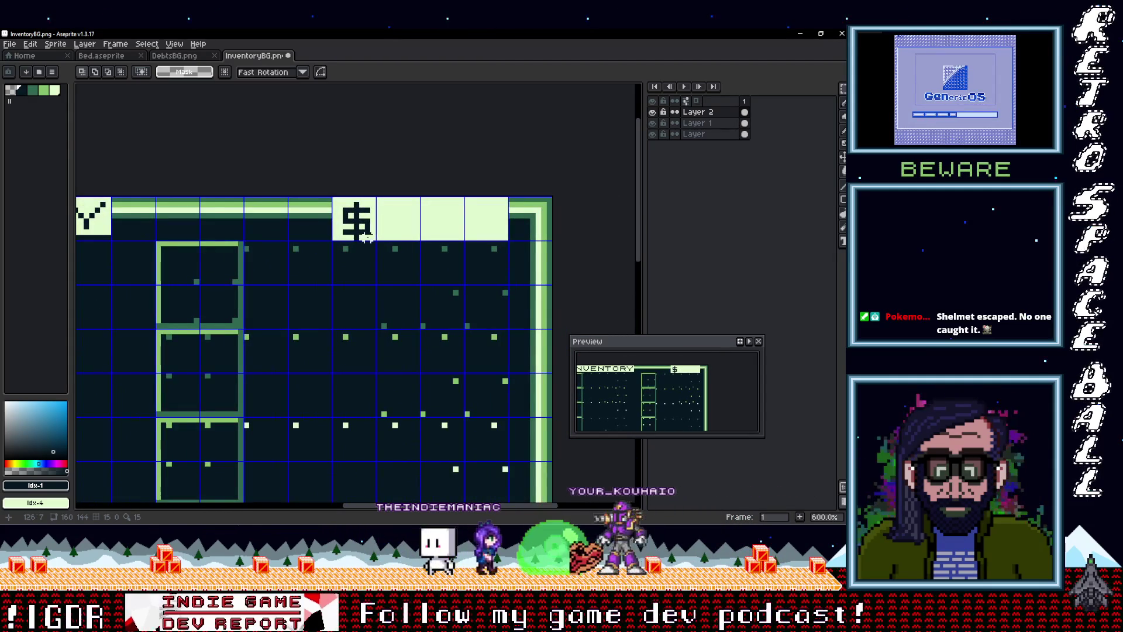
scroll(367, 237, down, 5)
scroll(347, 233, up, 3)
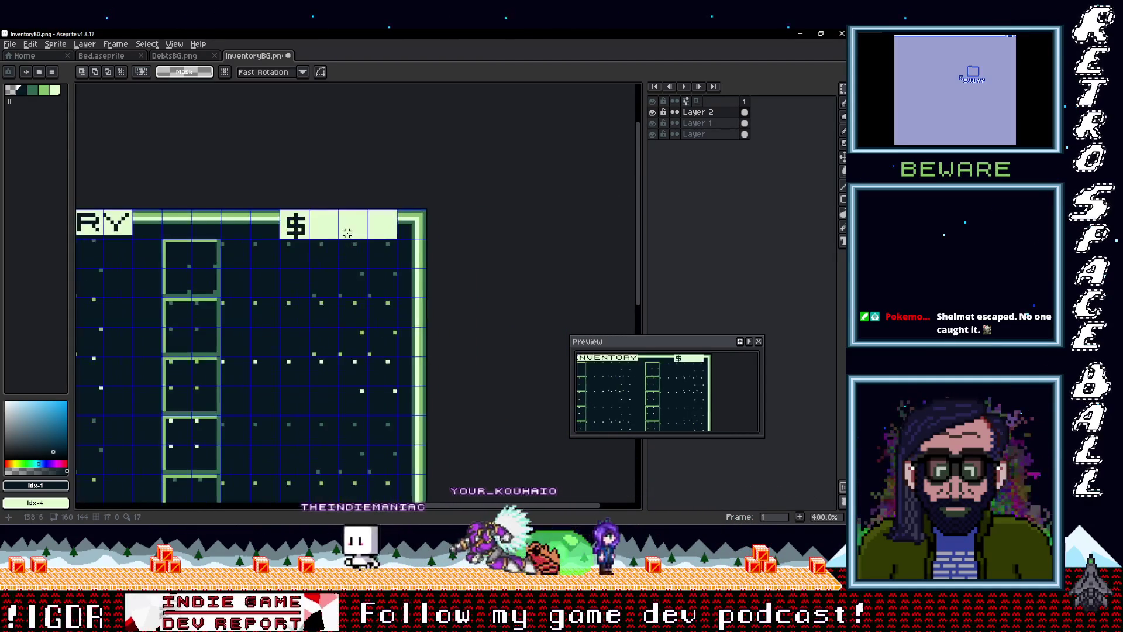
scroll(347, 232, right, 1)
key(i)
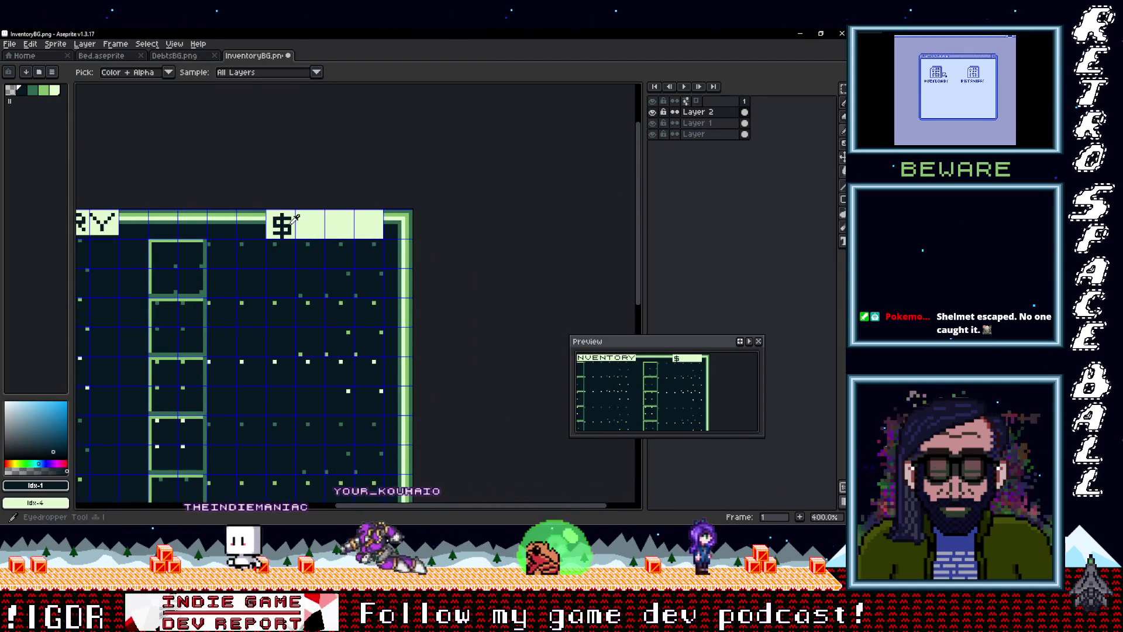
click(295, 218)
scroll(295, 219, up, 2)
Step: Draw a dark dot in the tile after the $ and shift it one pixel right
key(b)
click(317, 225)
click(328, 224)
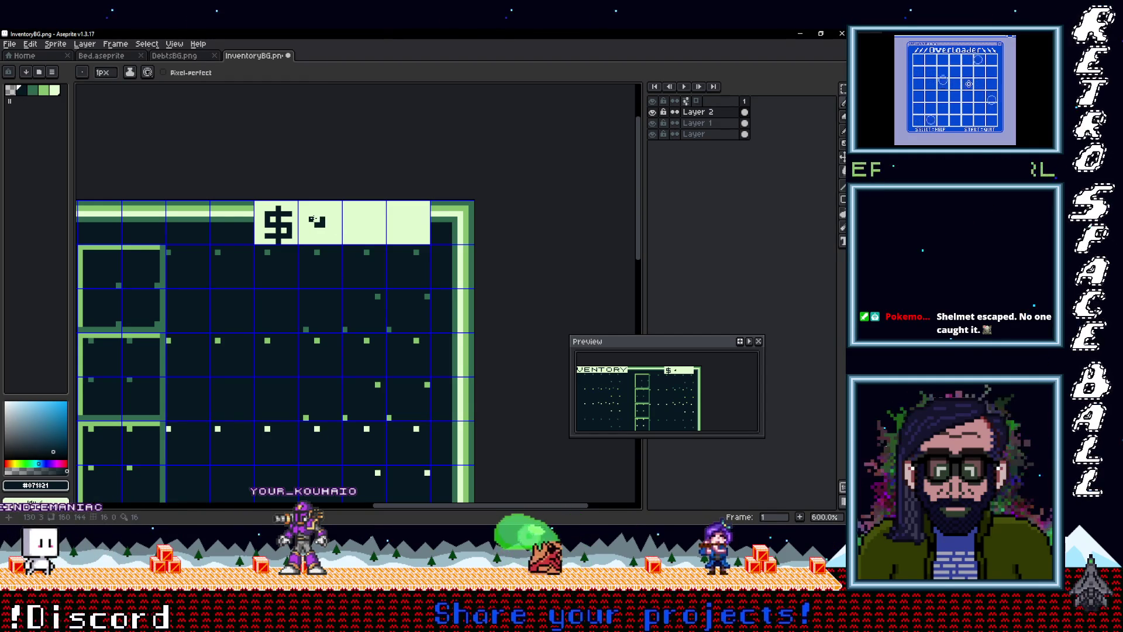
key(ctrl+z)
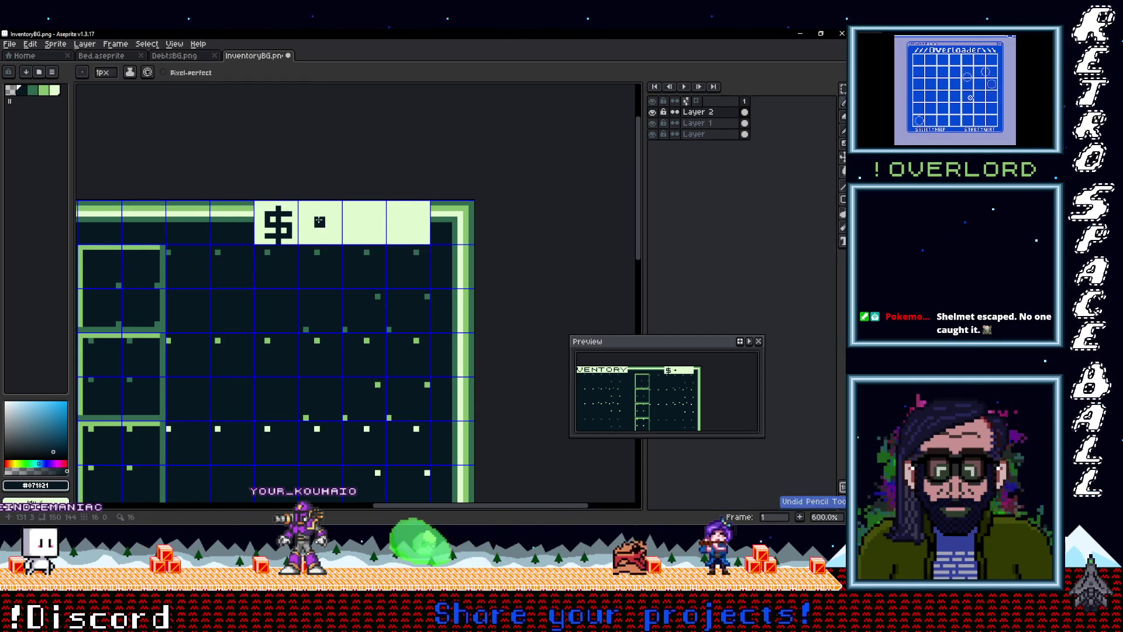
key(m)
drag(333, 236, 418, 233)
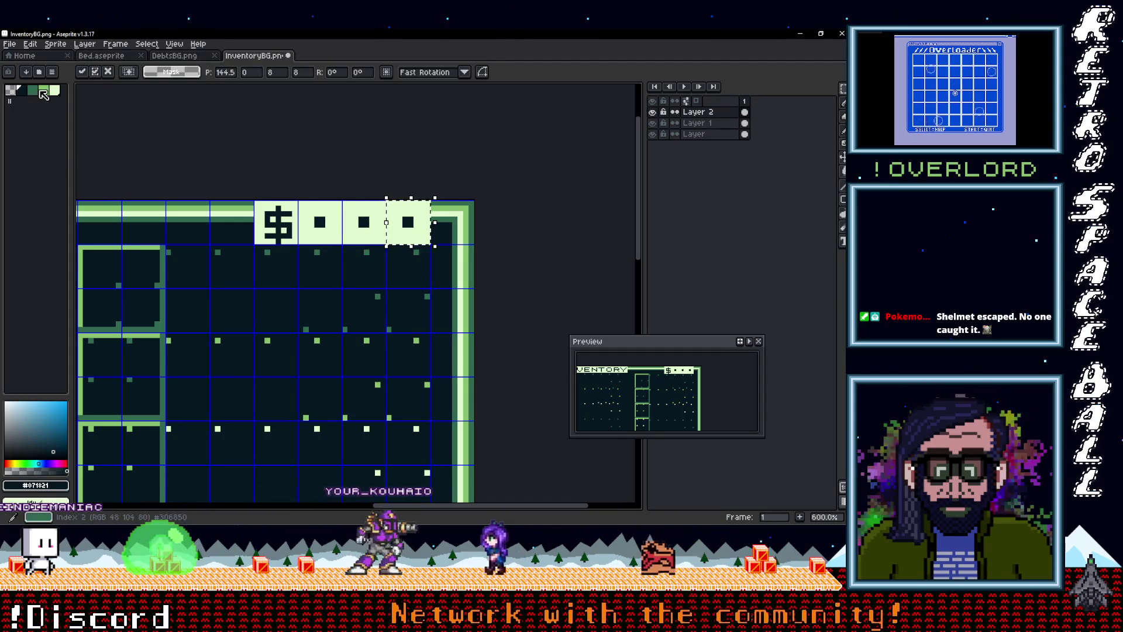
Step: Select the mid-dark green with contour drawing, deselect the tile, and zoom out
click(43, 94)
key(d)
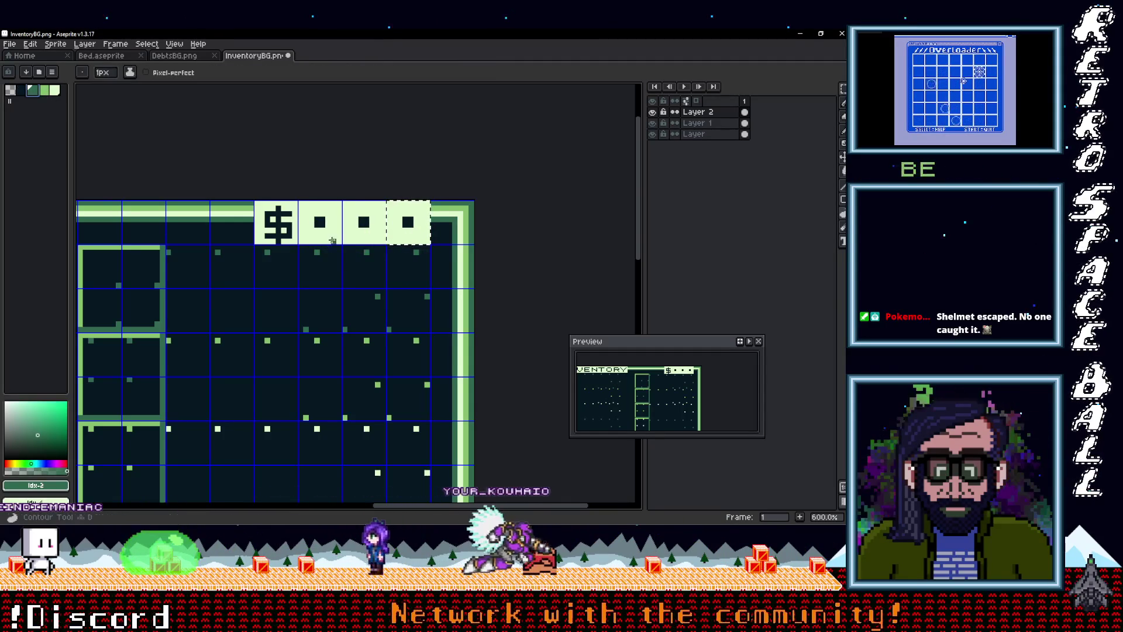
key(ctrl+d)
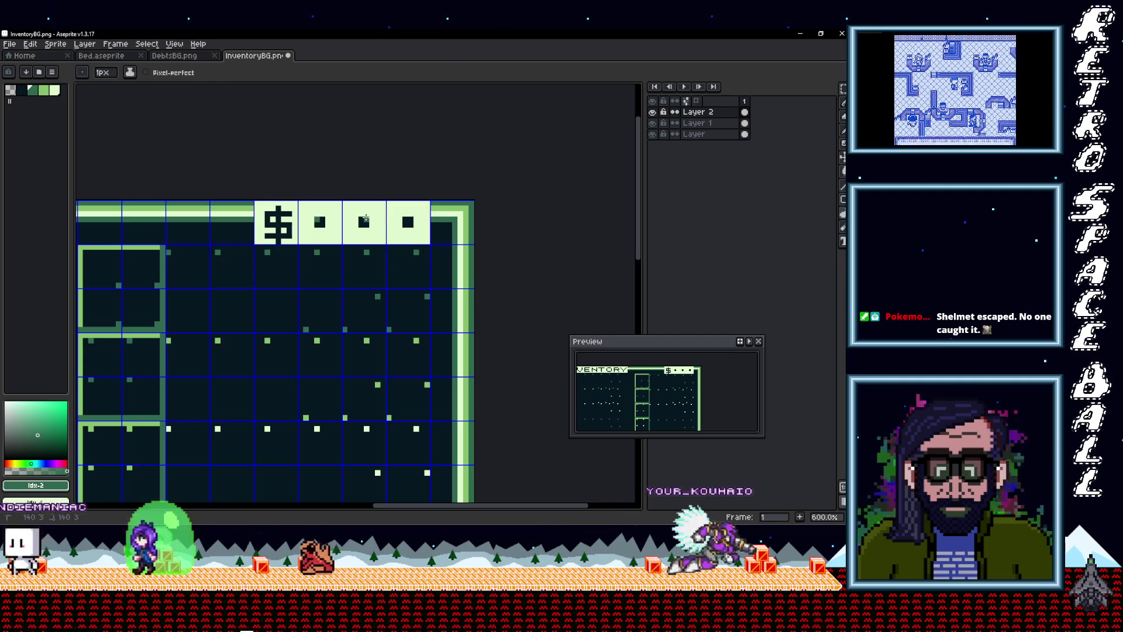
scroll(409, 222, down, 3)
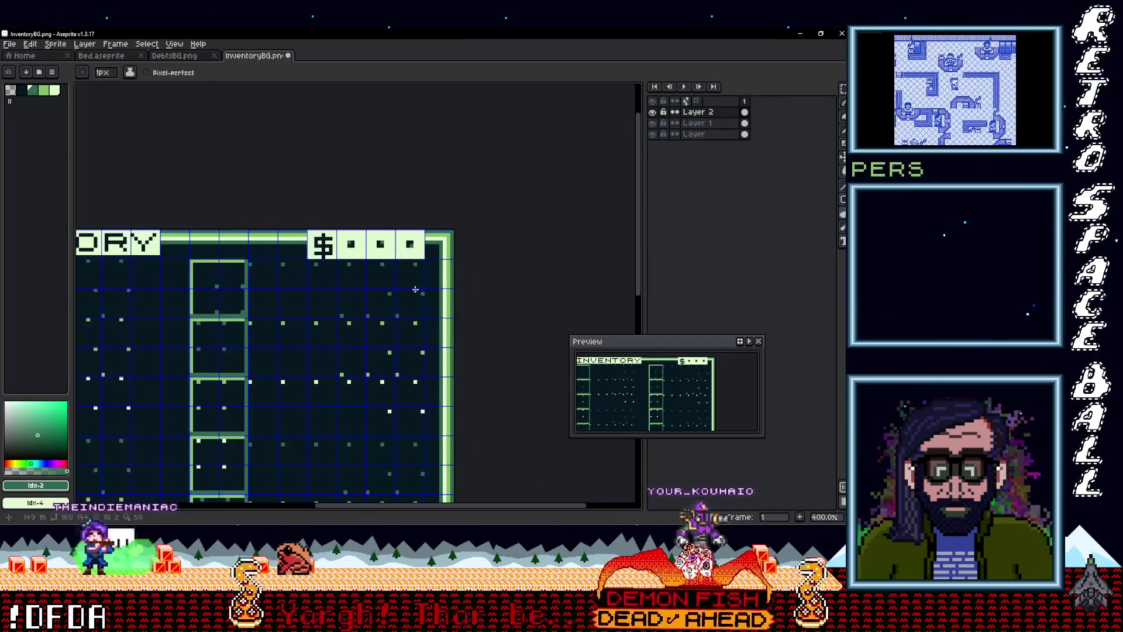
scroll(389, 242, down, 2)
scroll(391, 234, up, 1)
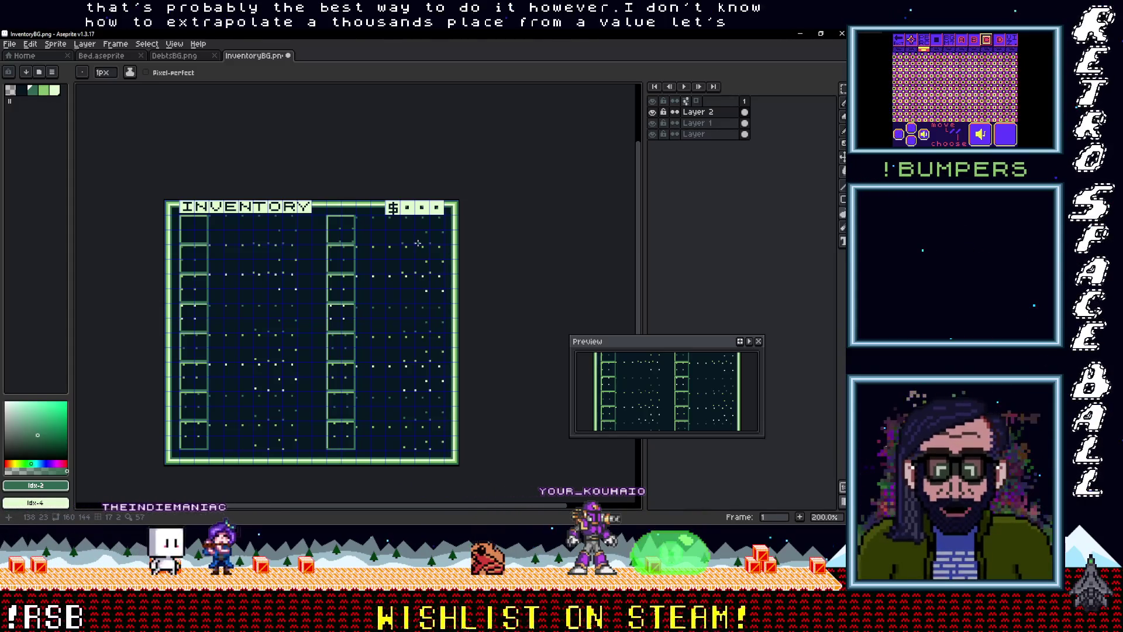
Step: Shift the $ and its dots one tile left on Layer 2
scroll(473, 206, up, 2)
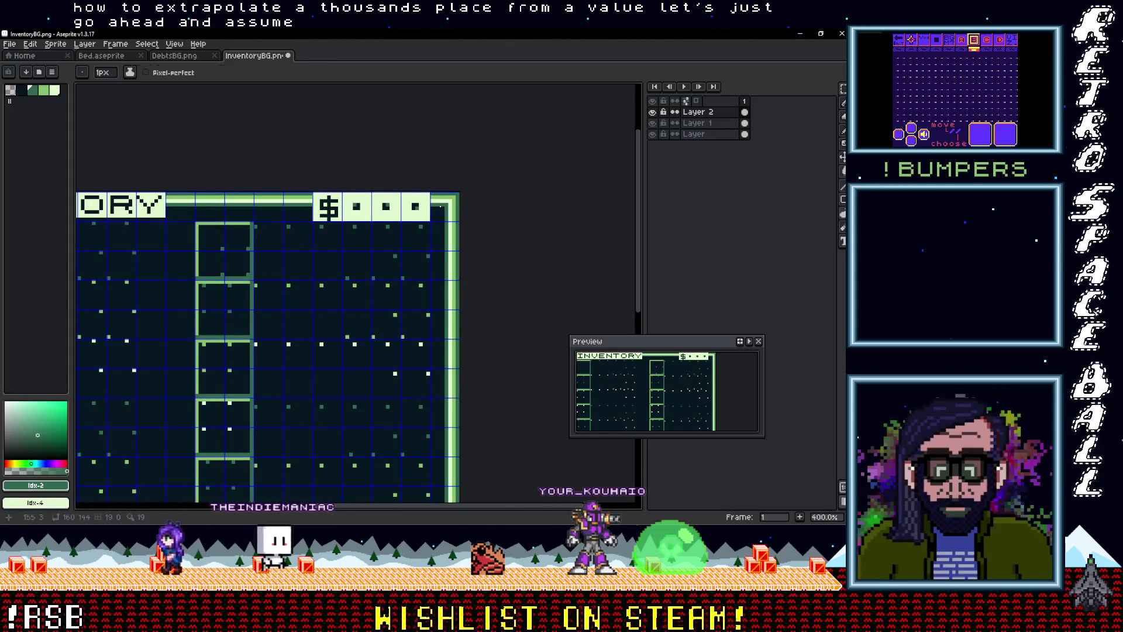
key(m)
drag(311, 191, 345, 224)
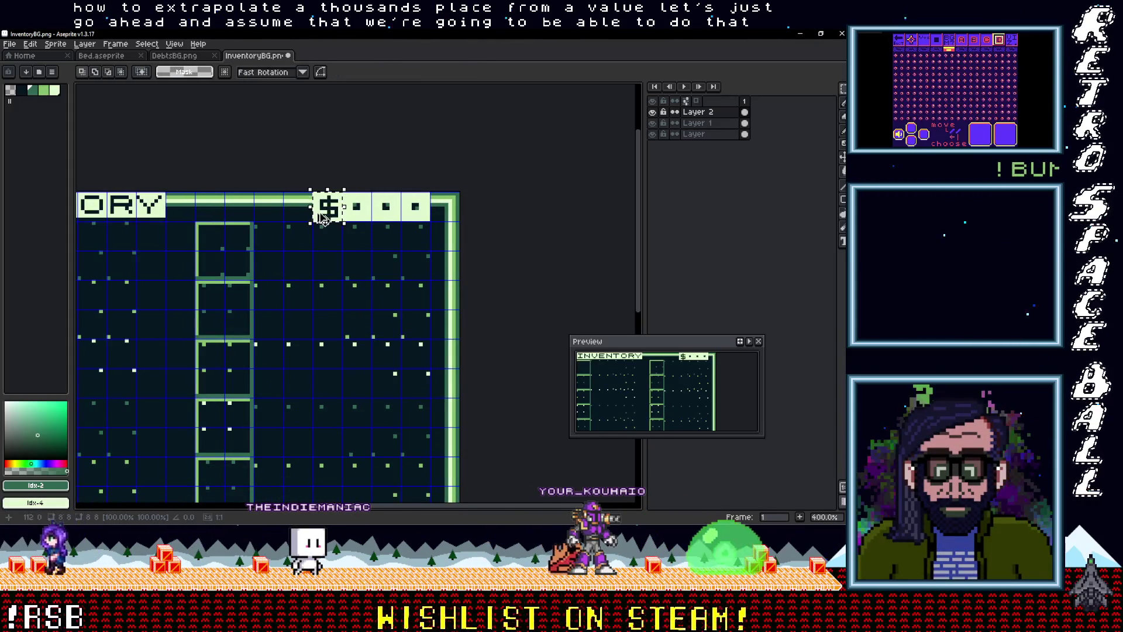
click(705, 124)
click(331, 215)
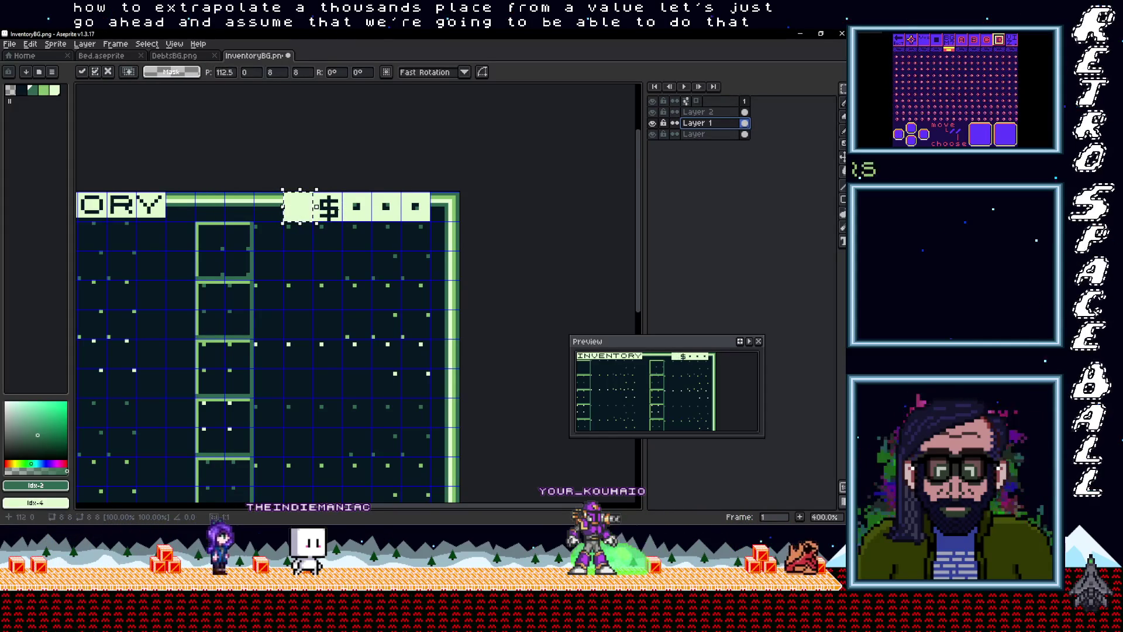
key(alt+Up)
mouse_move(429, 221)
mouse_down()
mouse_move(314, 191)
mouse_move(300, 205)
mouse_up()
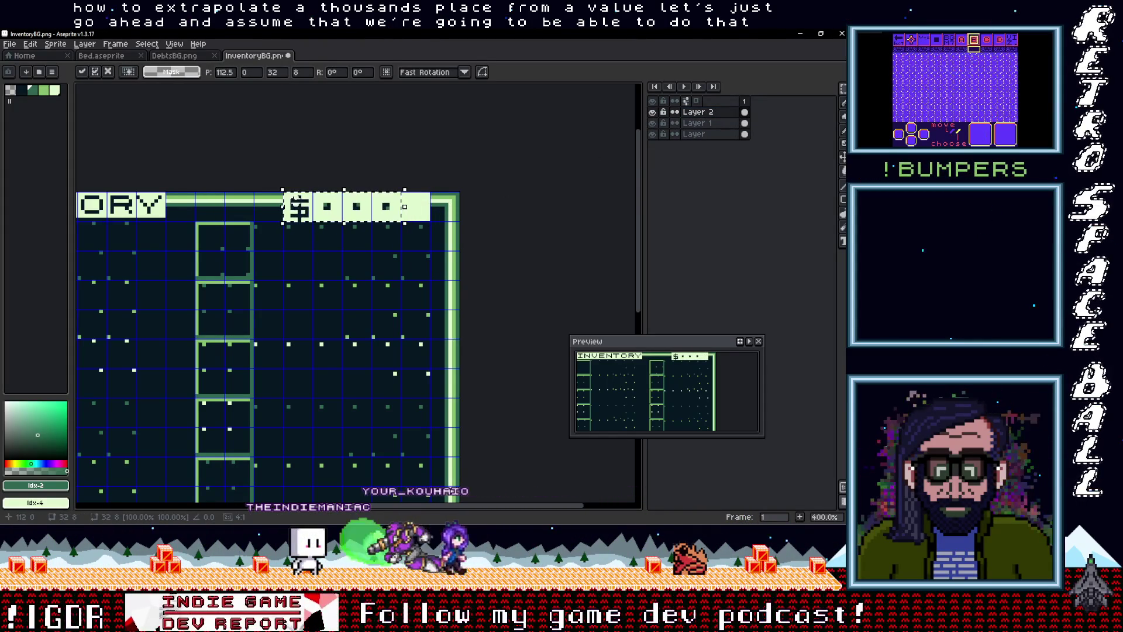
Step: Copy a fourth dot placeholder into the freed last cell and eyedrop the dark green
scroll(420, 256, up, 1)
drag(413, 186, 431, 220)
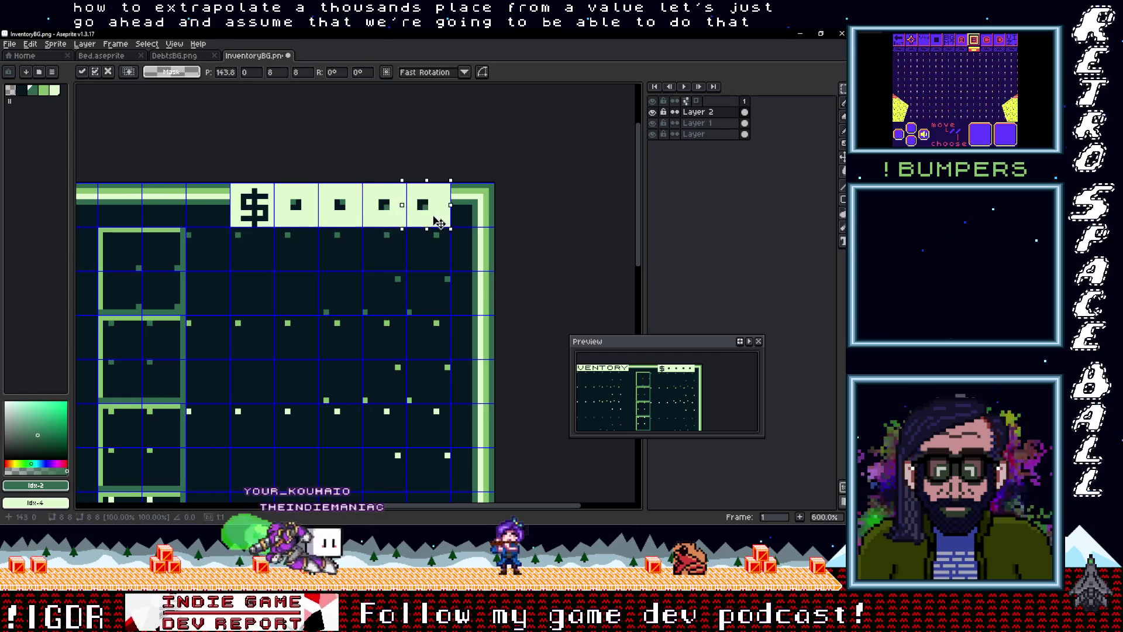
key(ctrl+d)
key(i)
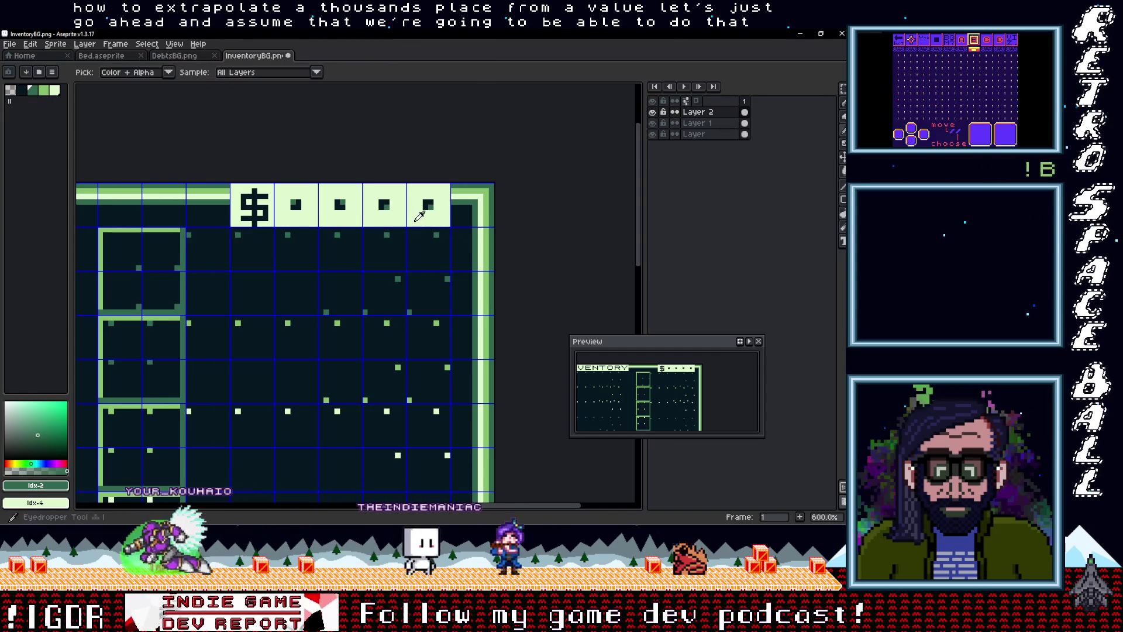
click(429, 201)
key(b)
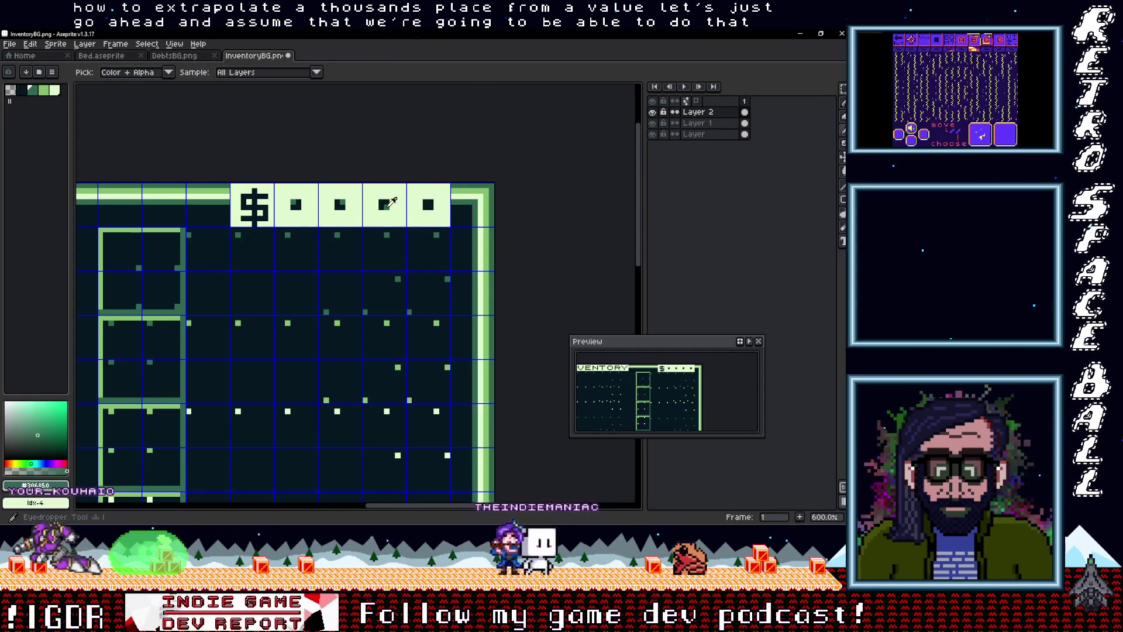
scroll(426, 205, down, 4)
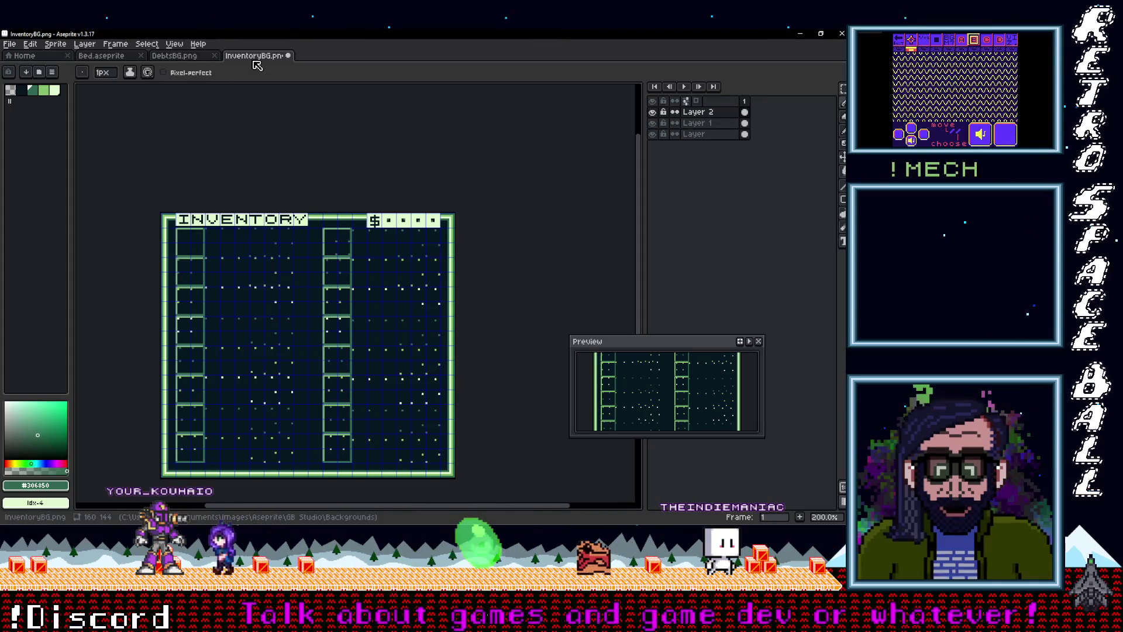
Step: Save the sprite as InventoryBG.ase with the ase files type
click(10, 44)
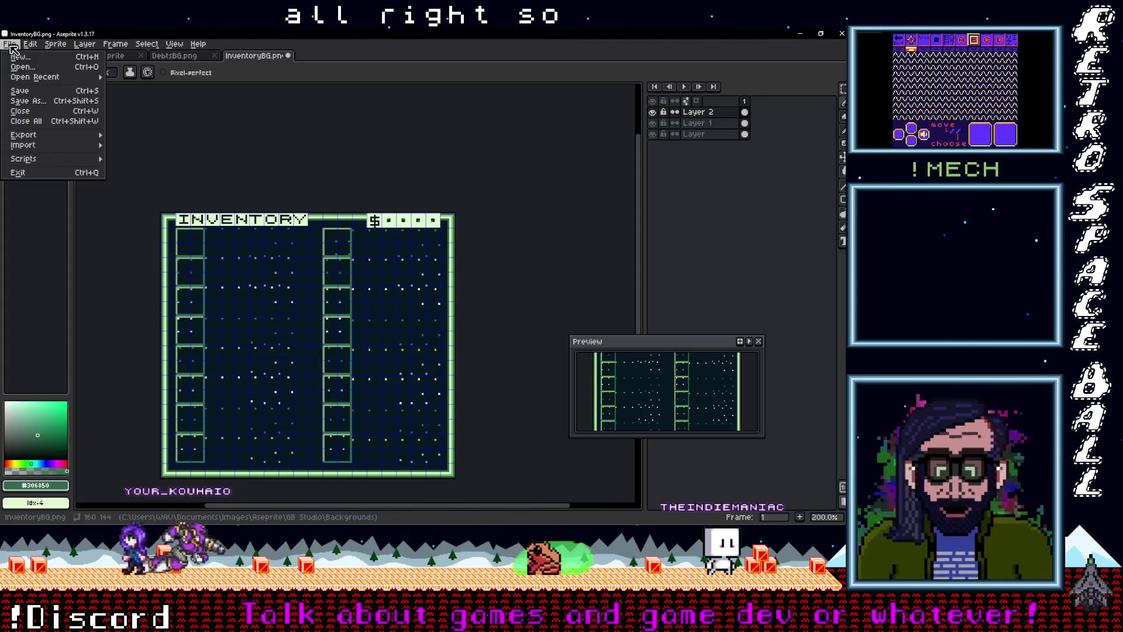
click(23, 104)
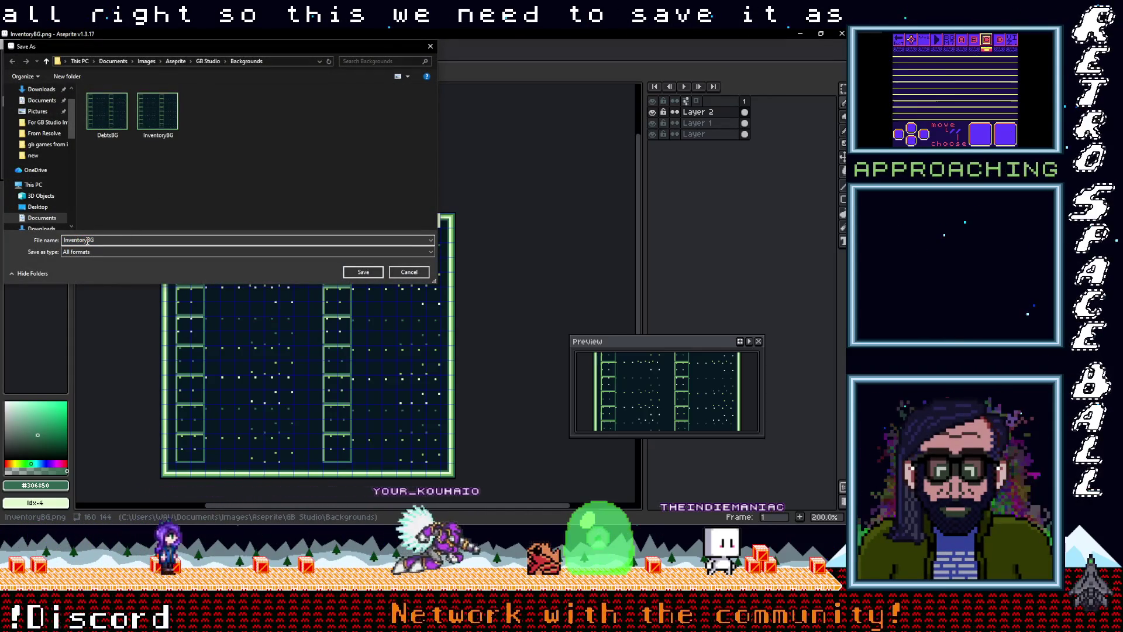
click(427, 273)
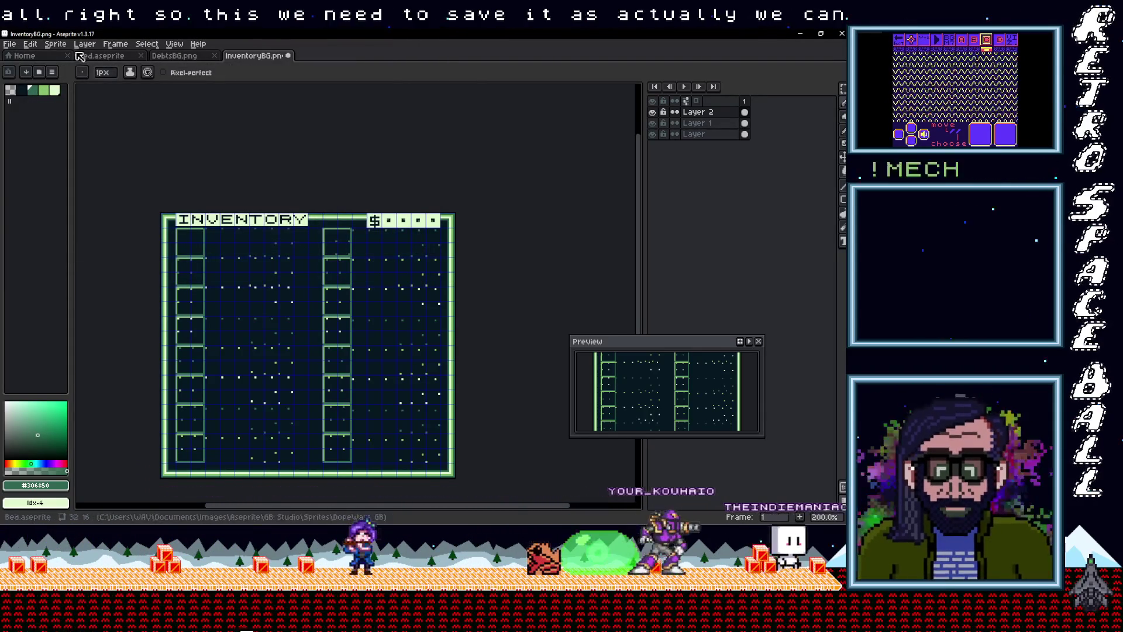
click(12, 45)
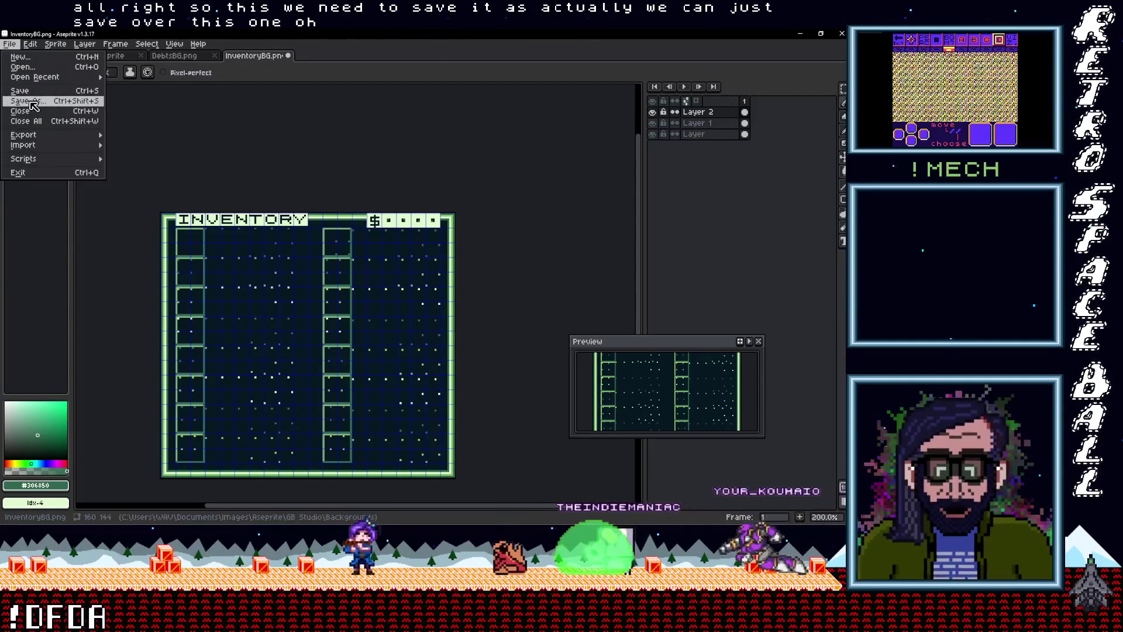
click(143, 251)
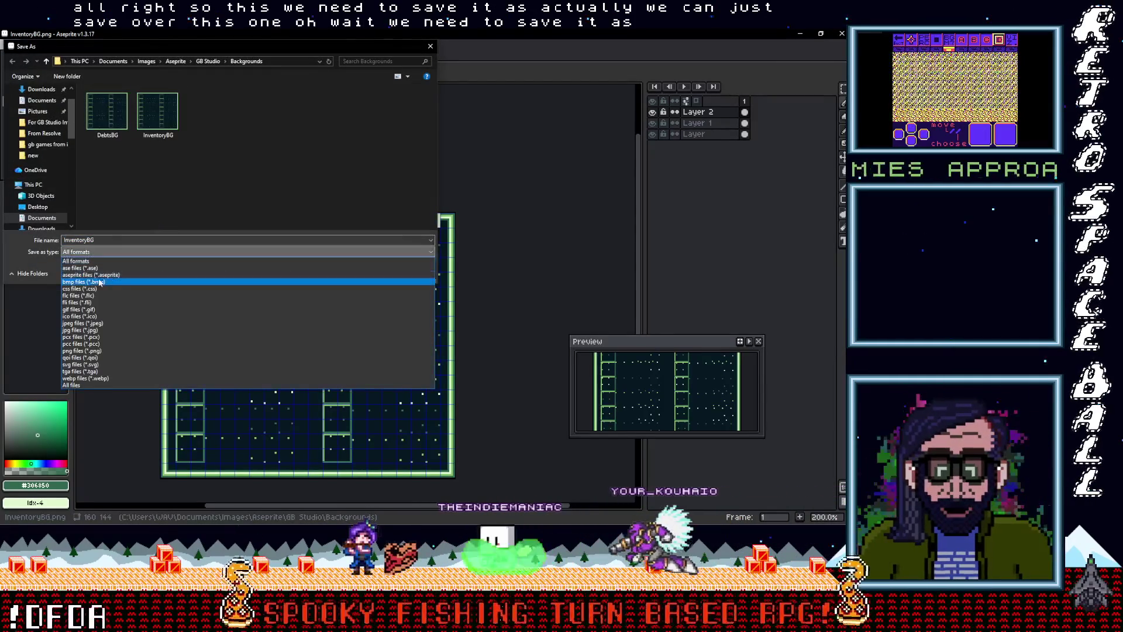
click(99, 273)
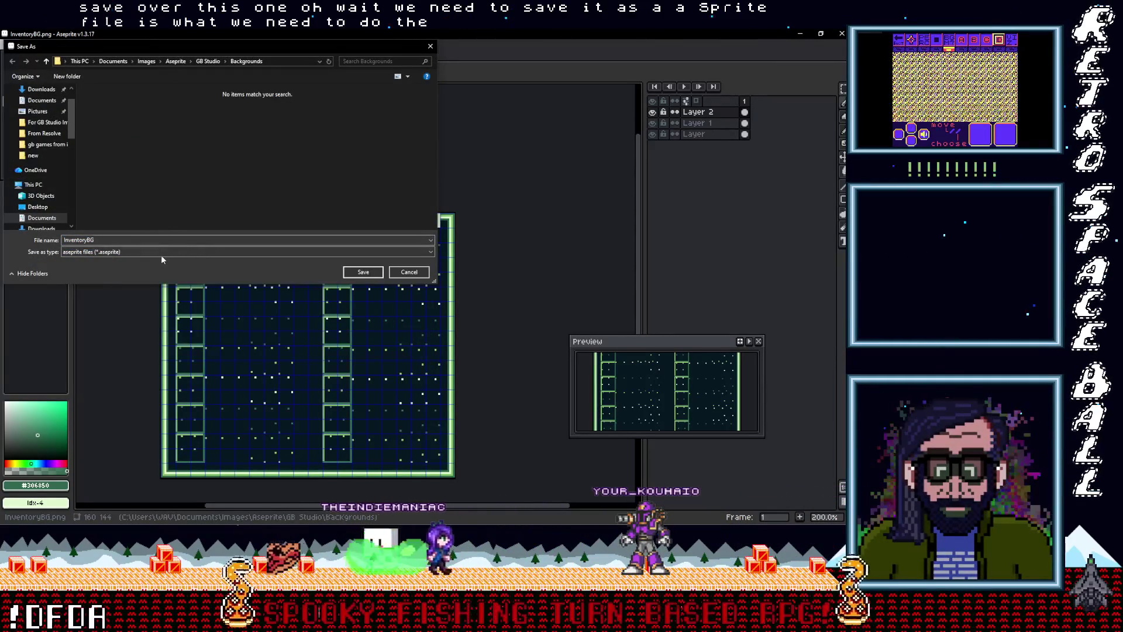
click(243, 253)
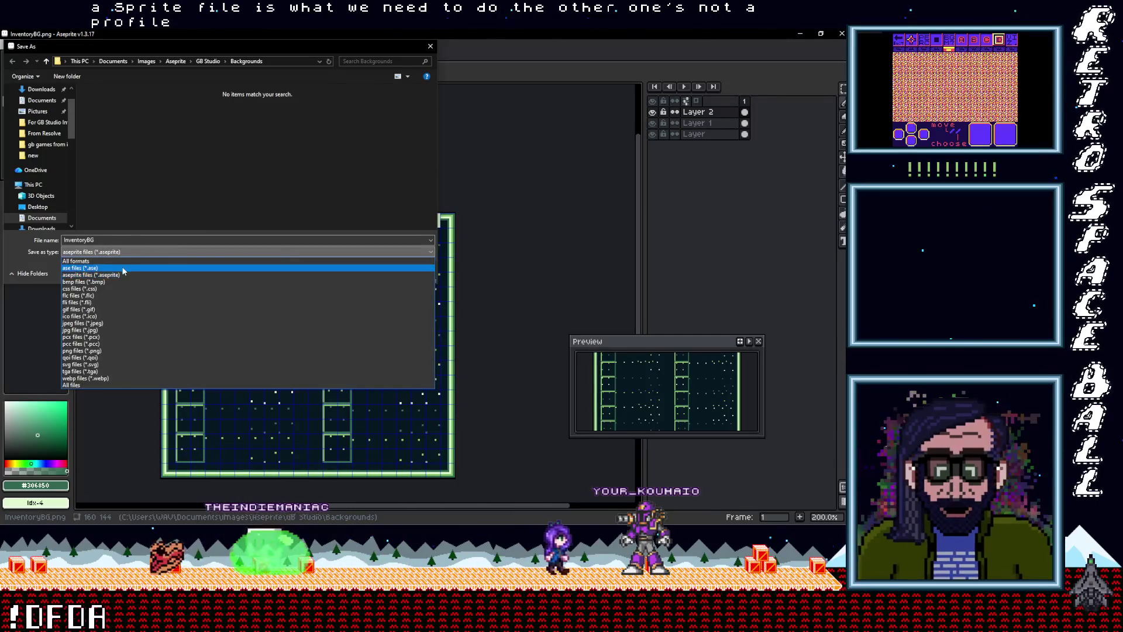
click(123, 268)
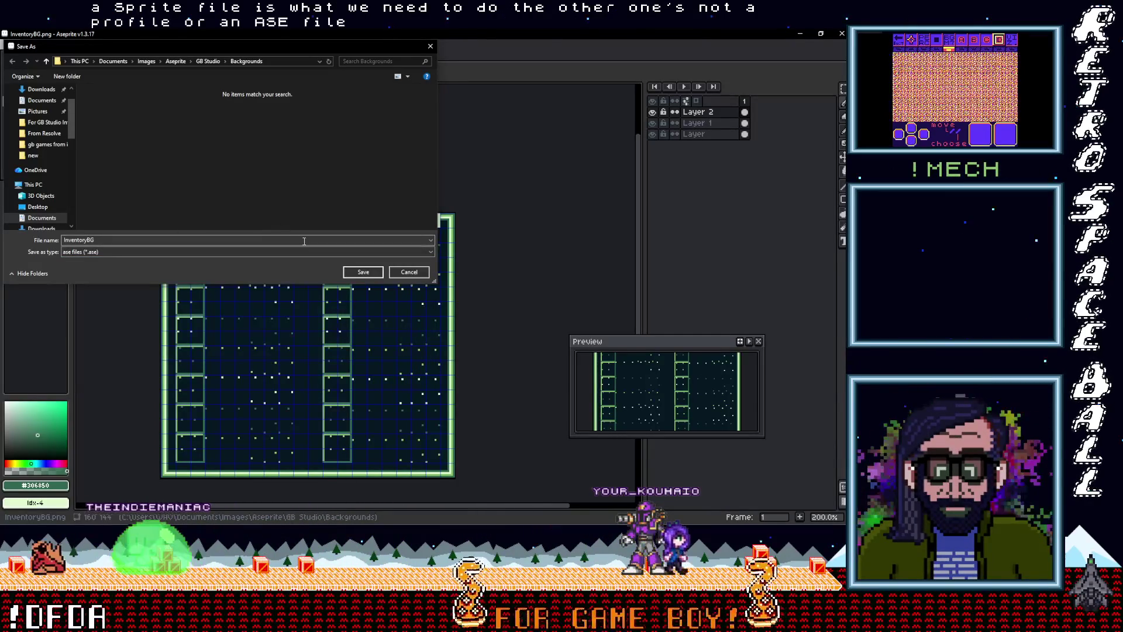
click(367, 274)
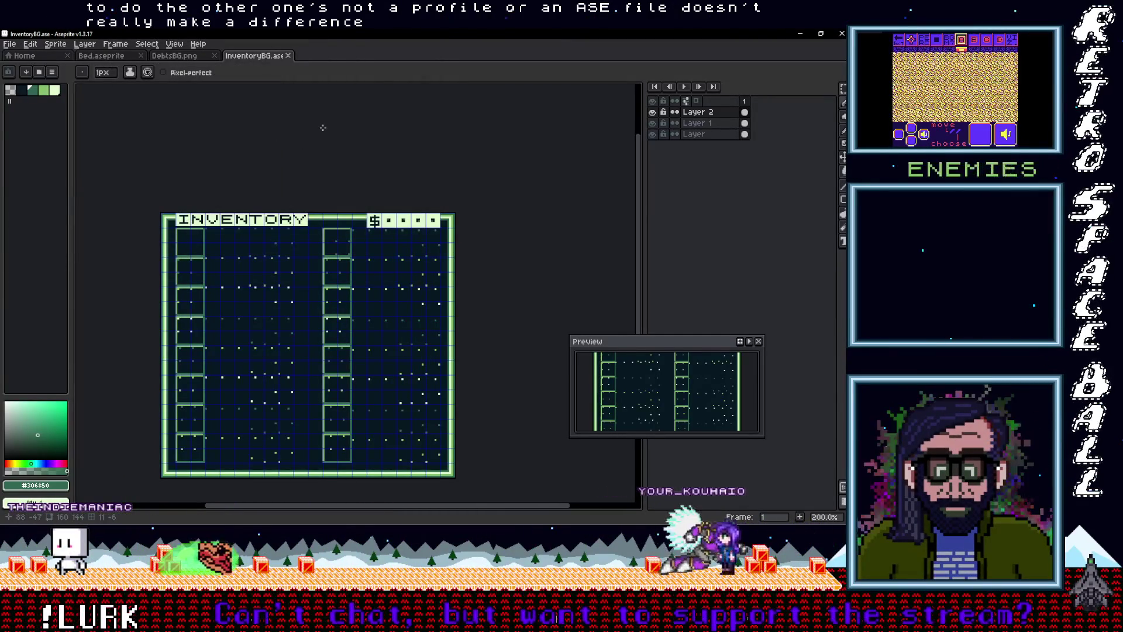
Step: Export InventoryBG.png over the existing copy in the Backgrounds folder, accepting the flattened-PNG warning
click(9, 44)
mouse_move(32, 139)
click(137, 135)
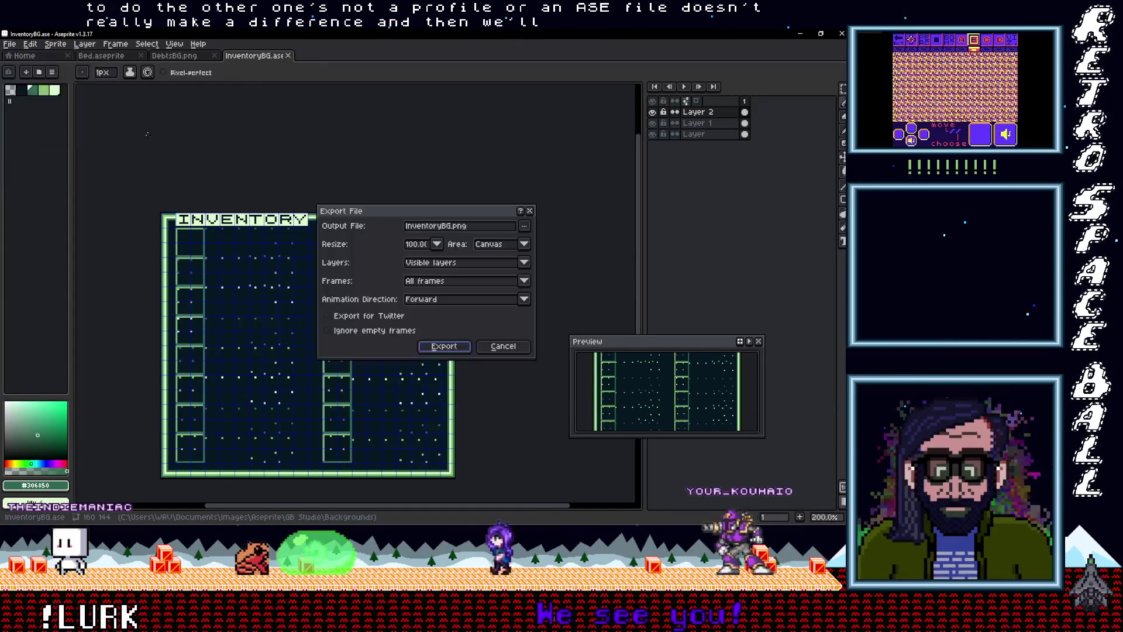
click(528, 226)
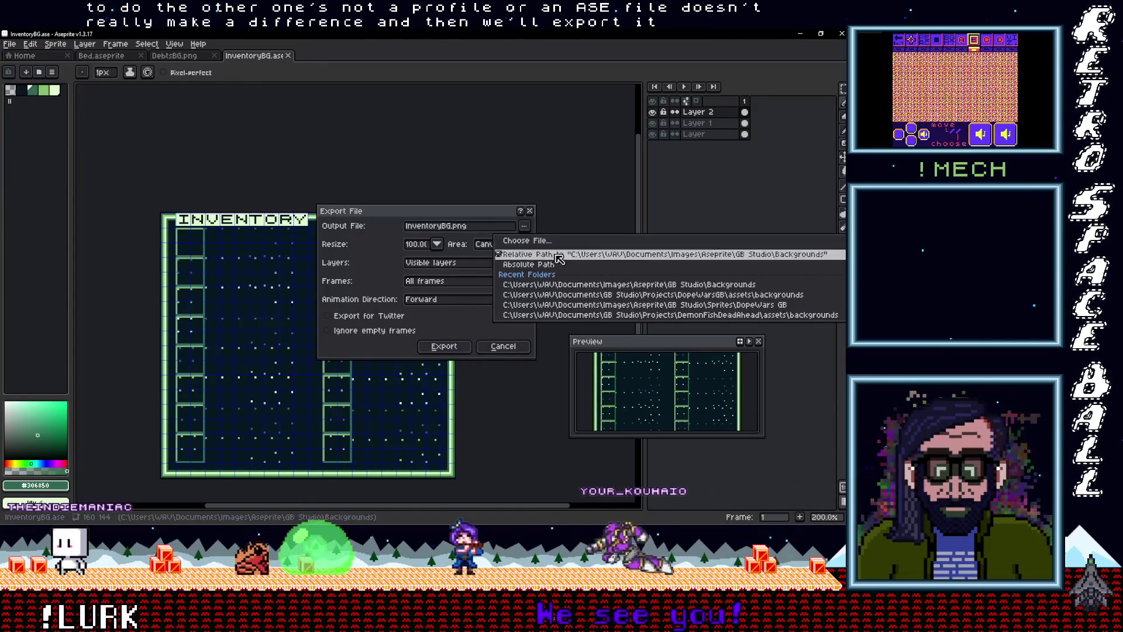
click(444, 345)
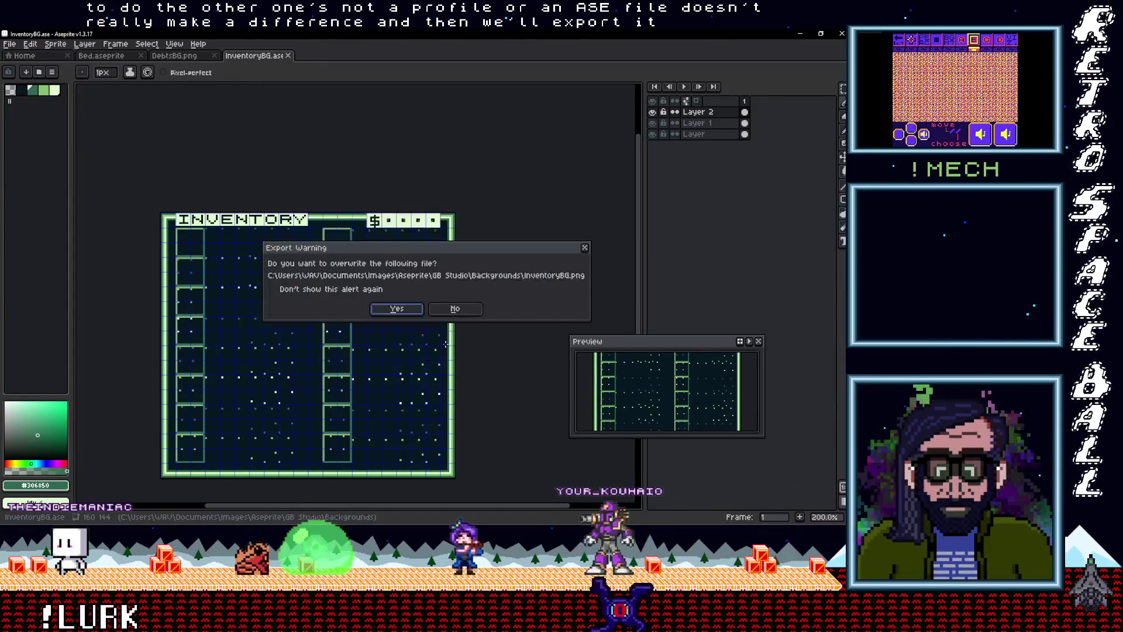
click(406, 308)
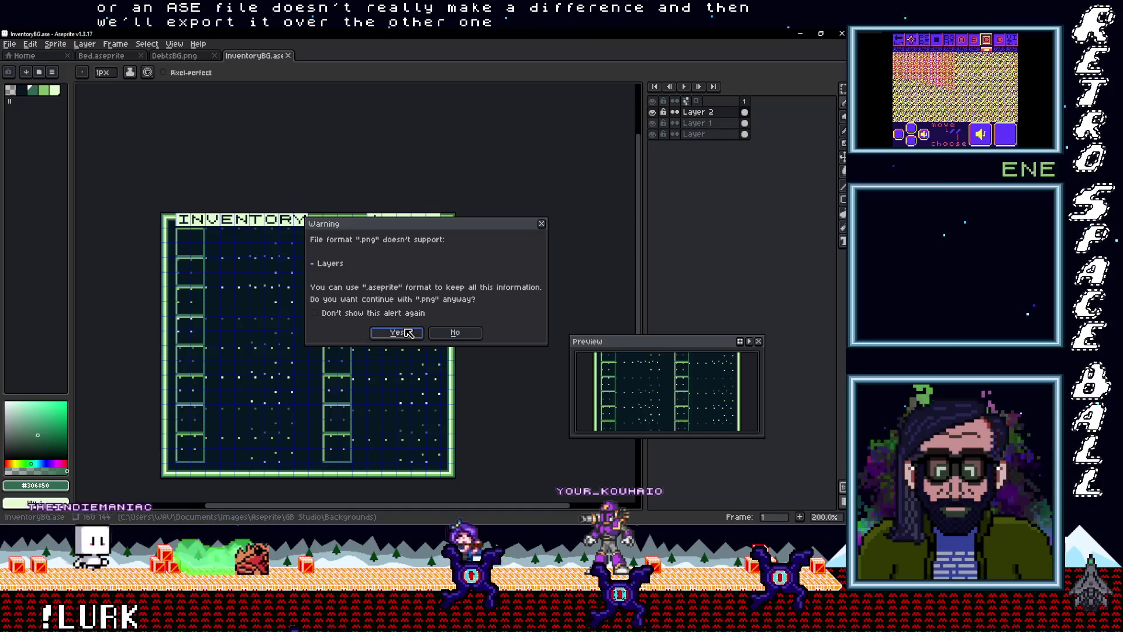
click(402, 334)
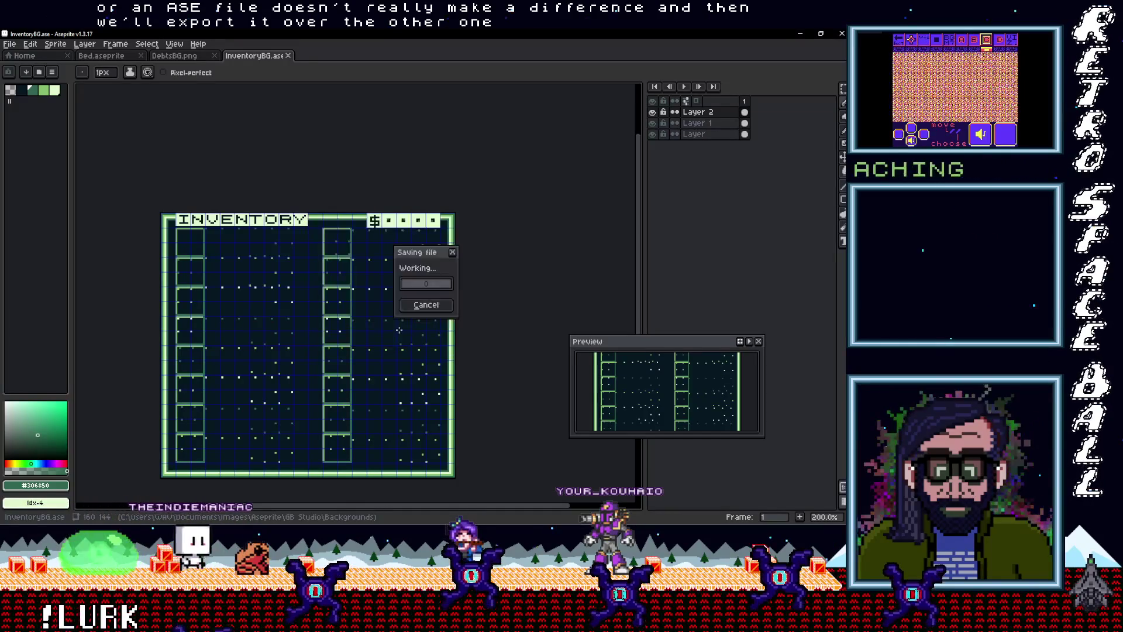
Step: Export InventoryBG.png again over the copy in the GB Studio project's backgrounds folder, then bring up DebtsBG
click(12, 44)
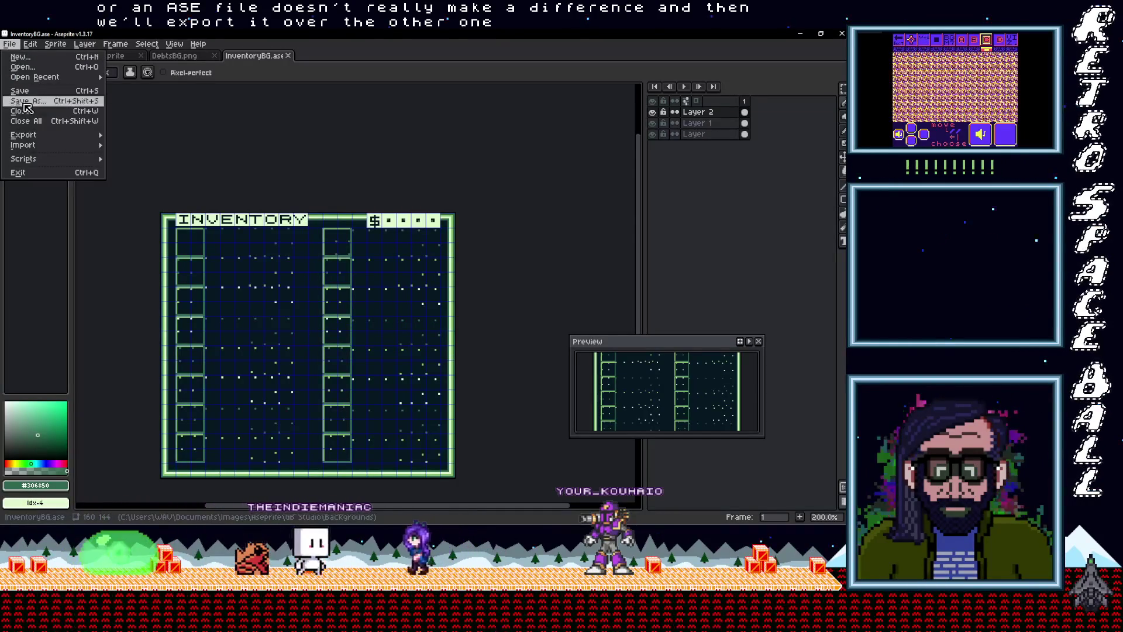
mouse_move(44, 139)
click(139, 140)
click(525, 225)
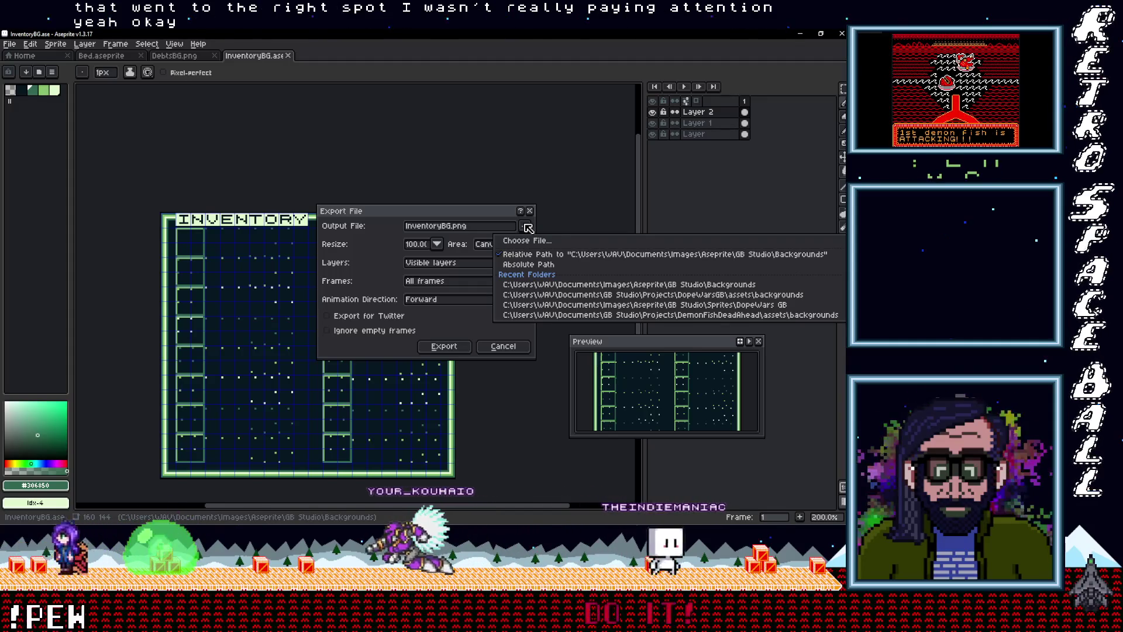
click(544, 294)
click(444, 346)
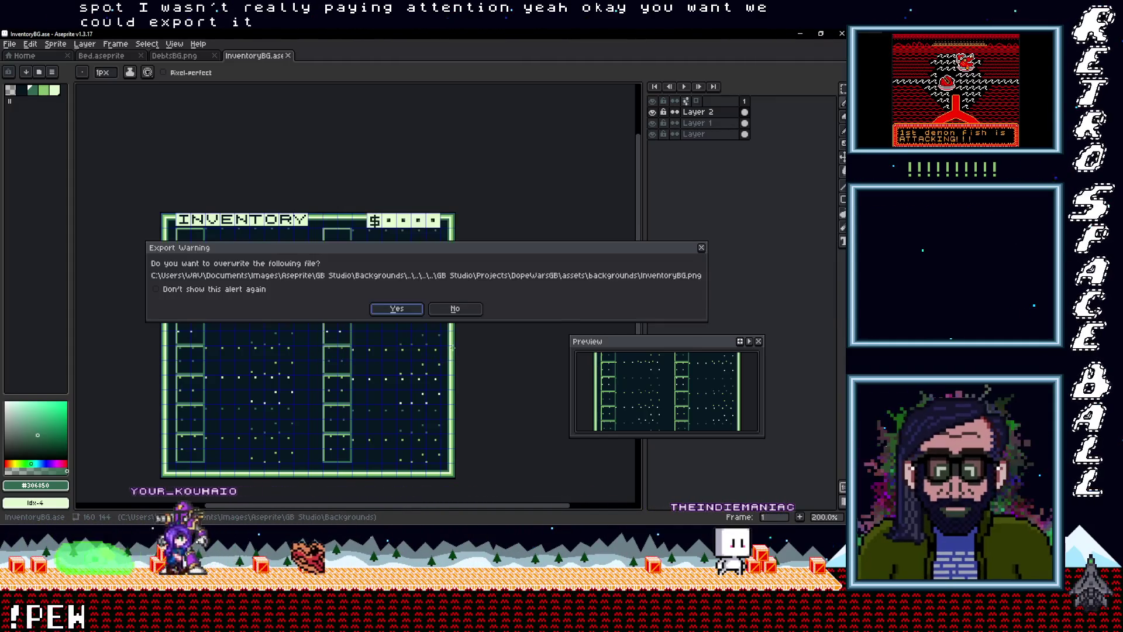
click(401, 314)
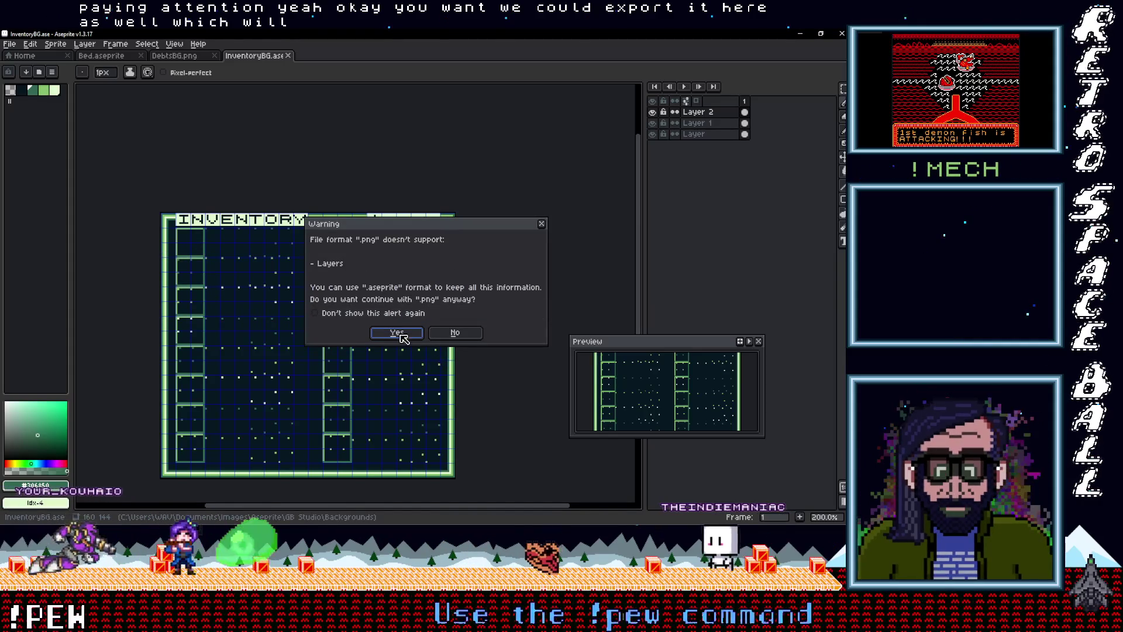
click(398, 332)
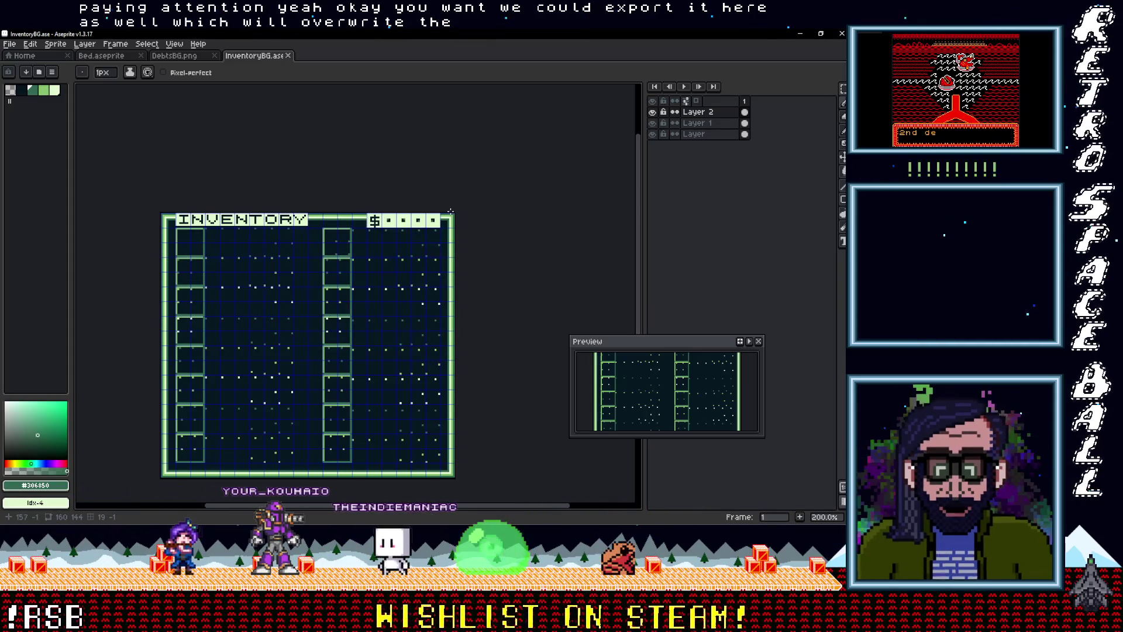
click(184, 56)
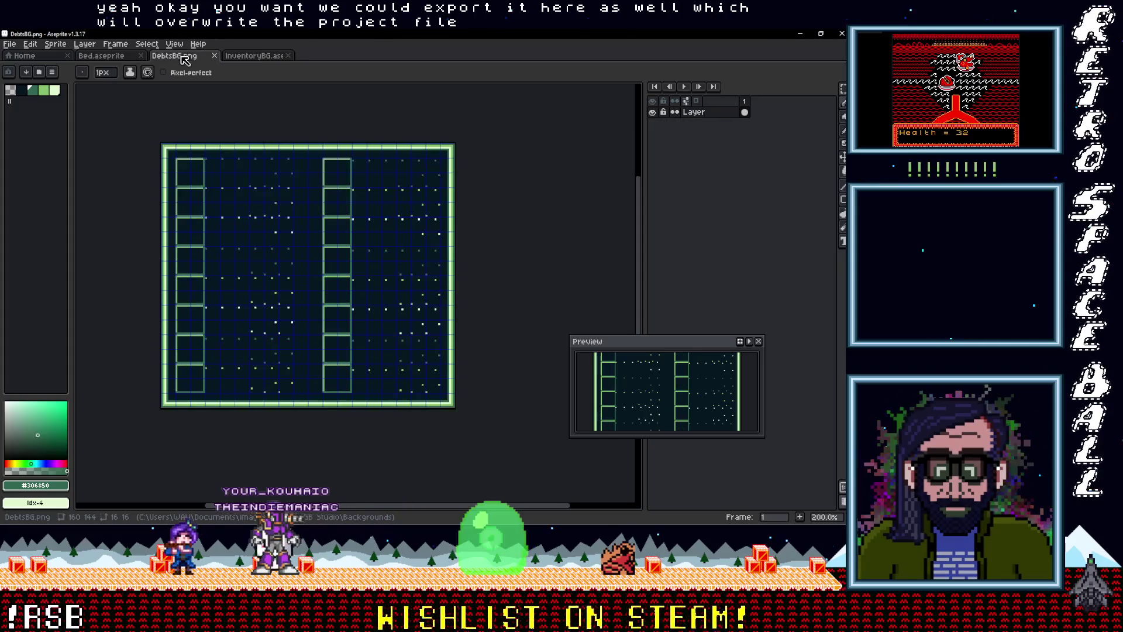
click(250, 58)
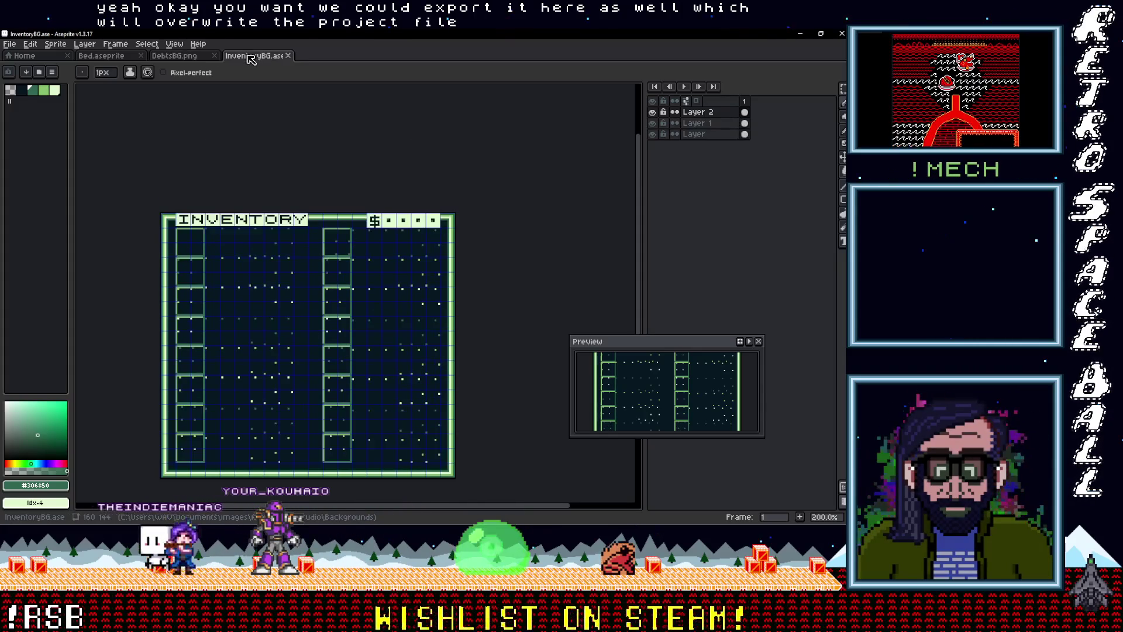
click(183, 58)
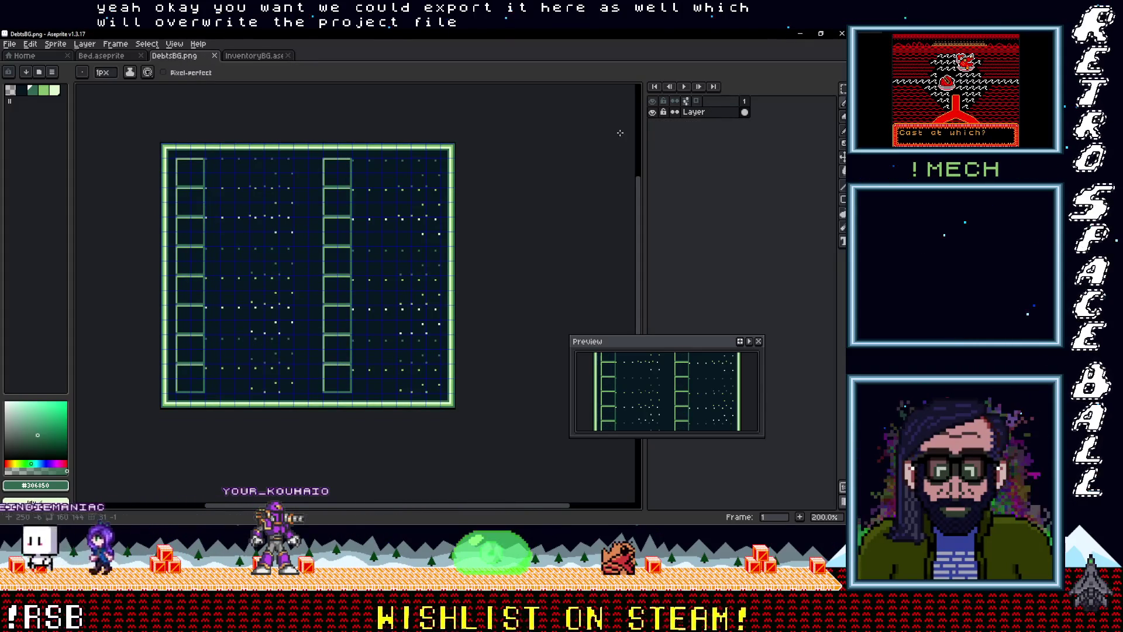
right_click(703, 116)
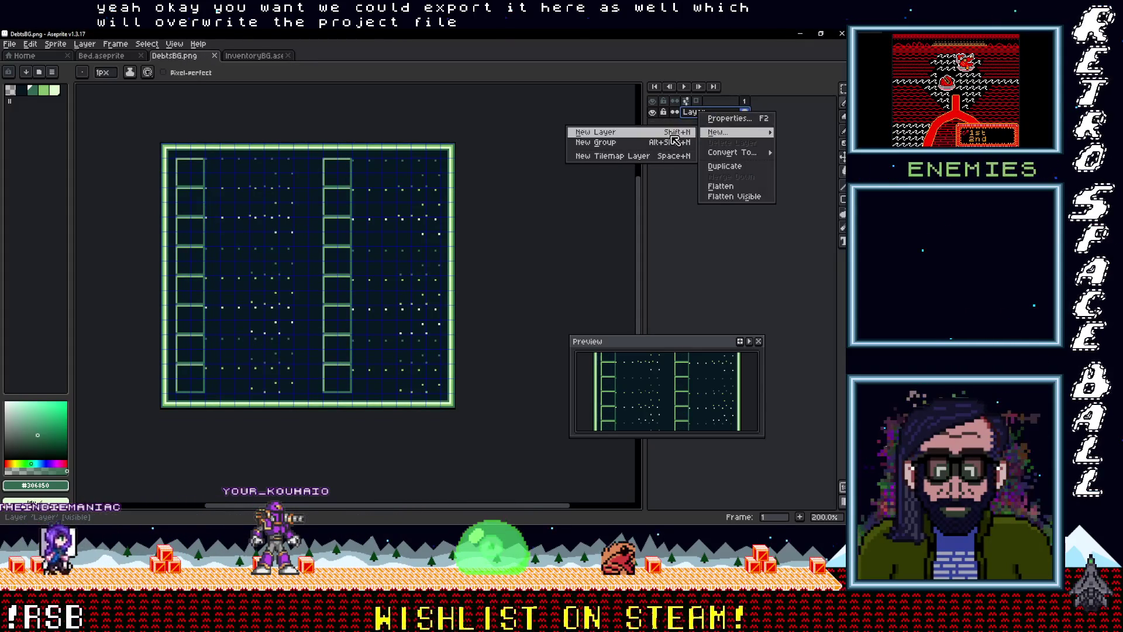
click(679, 131)
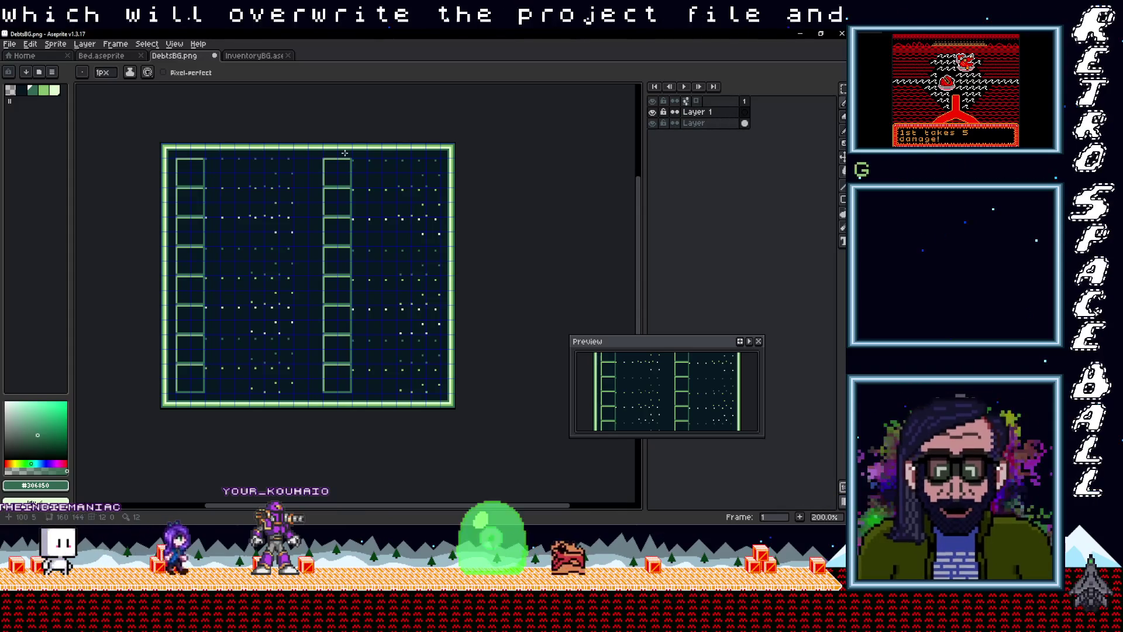
scroll(265, 187, up, 1)
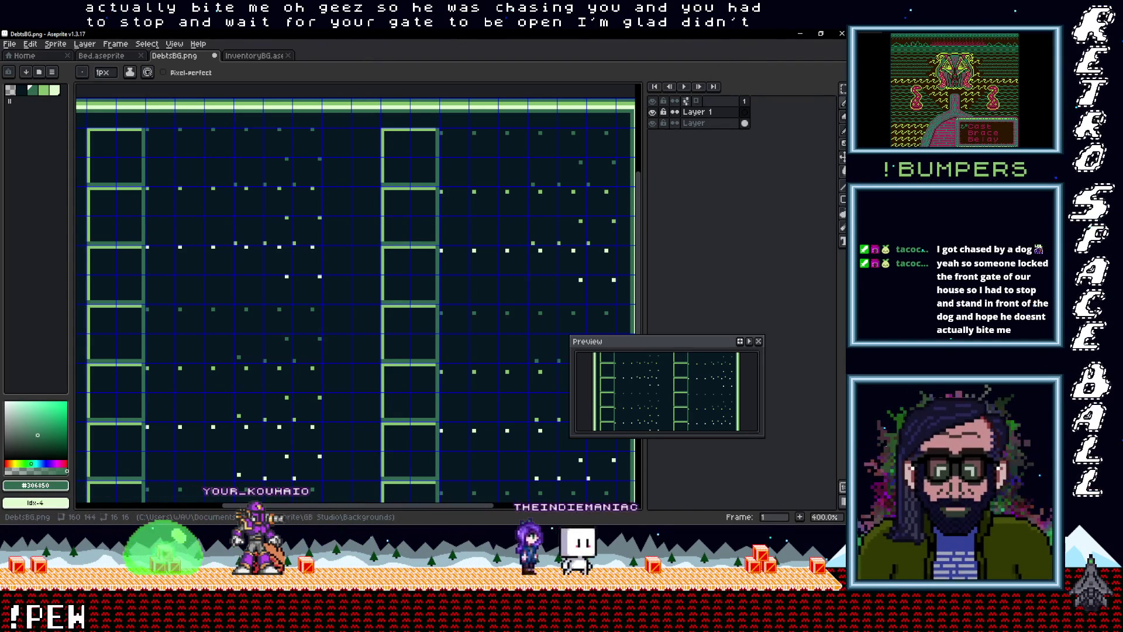
key(alt+Tab)
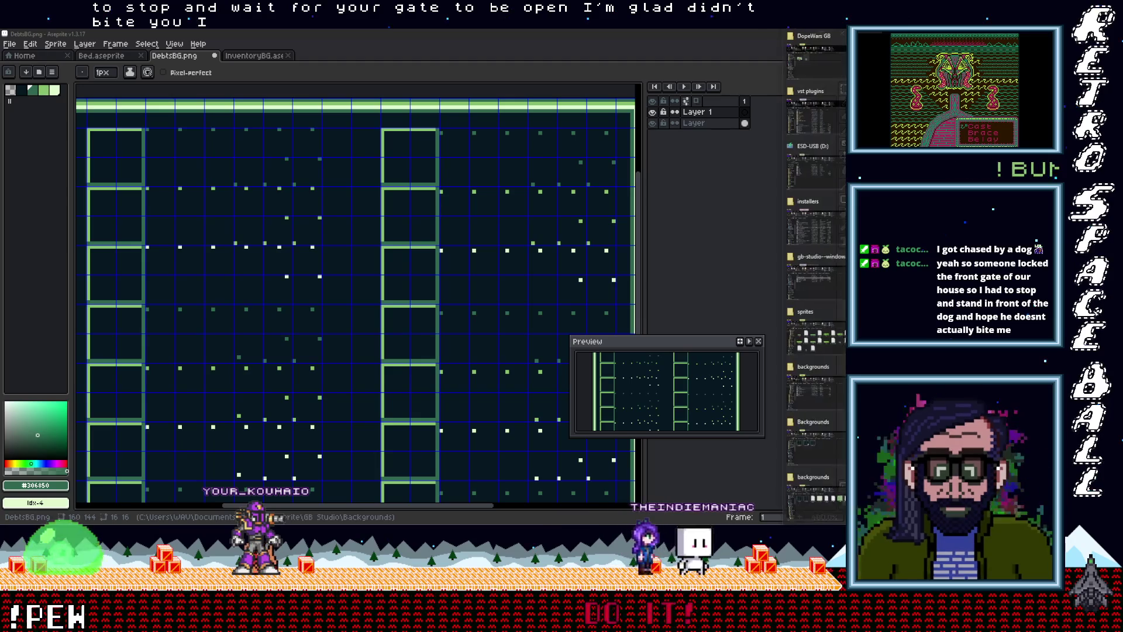
click(573, 53)
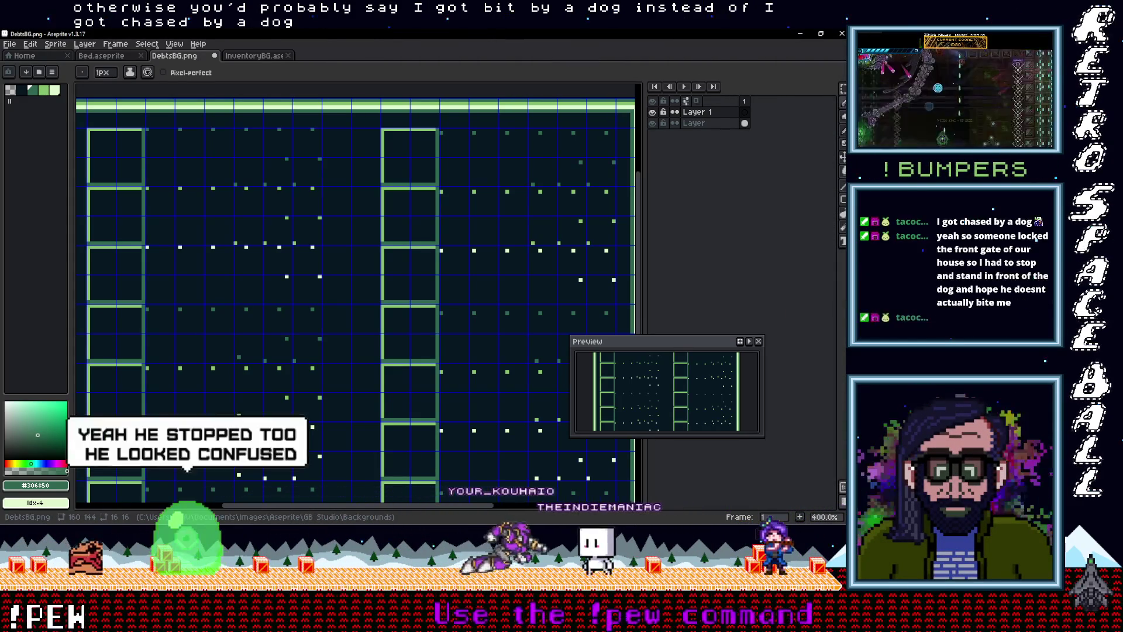
key(alt+Tab)
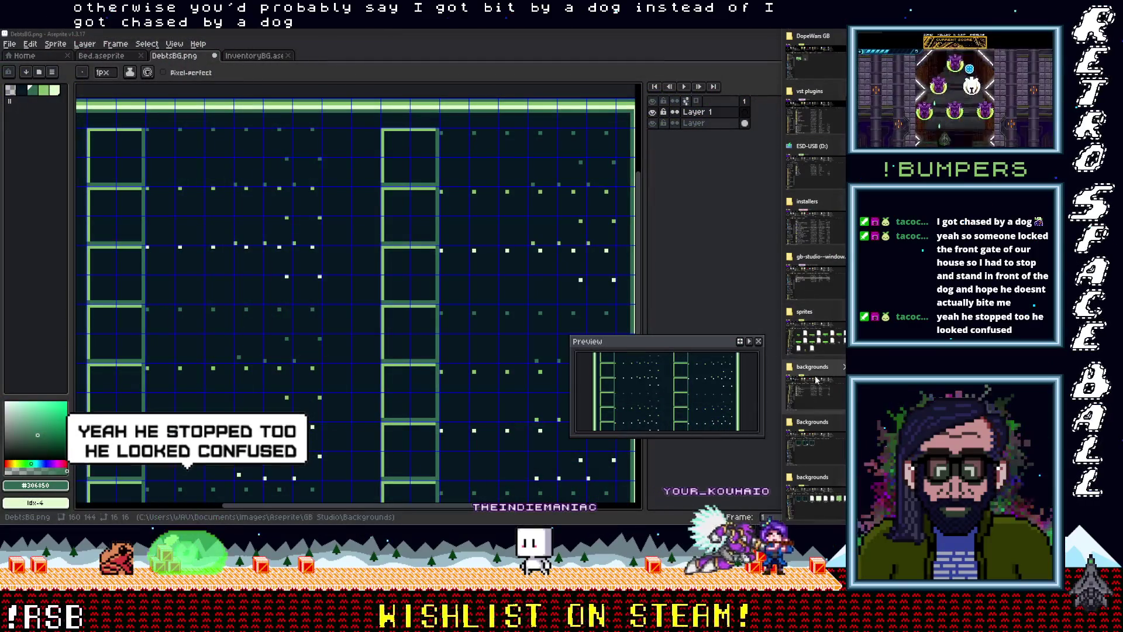
click(817, 393)
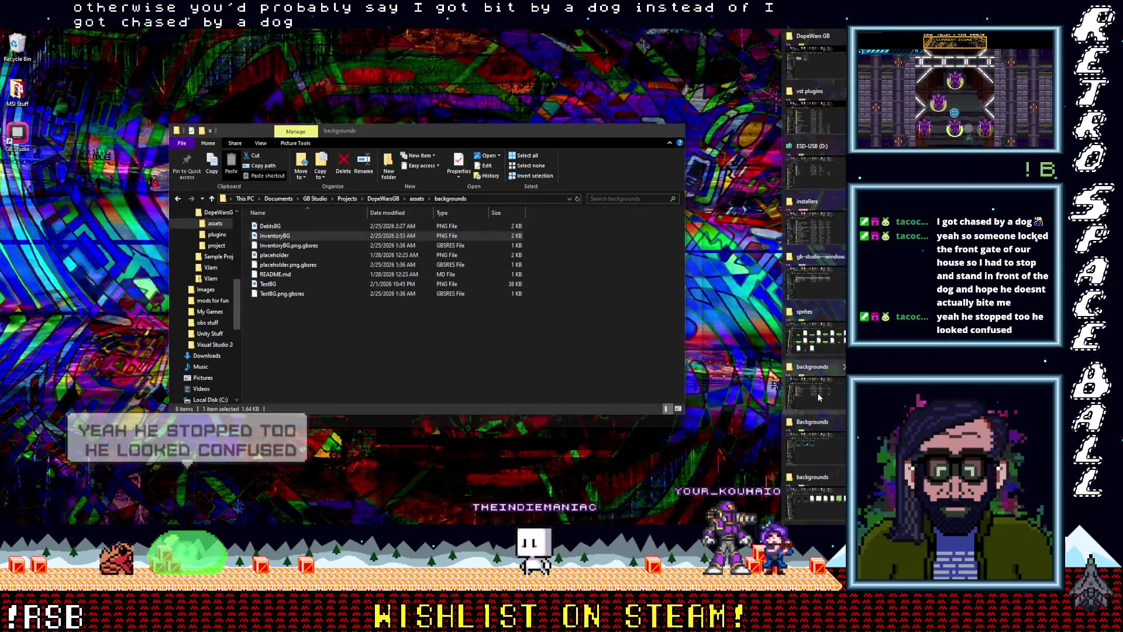
click(817, 396)
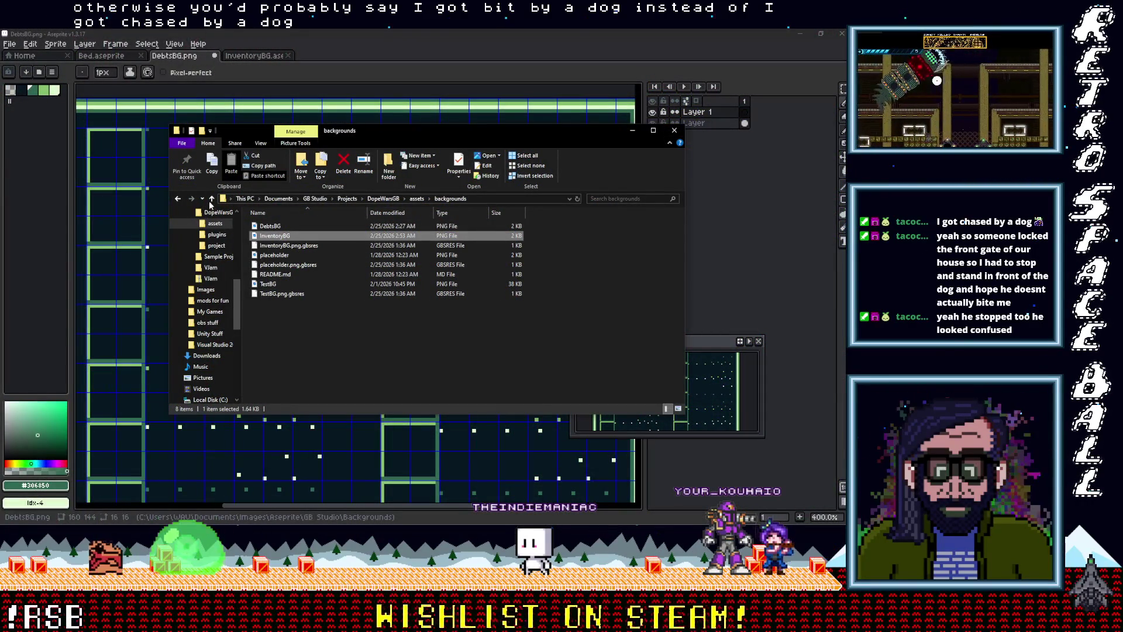
click(211, 199)
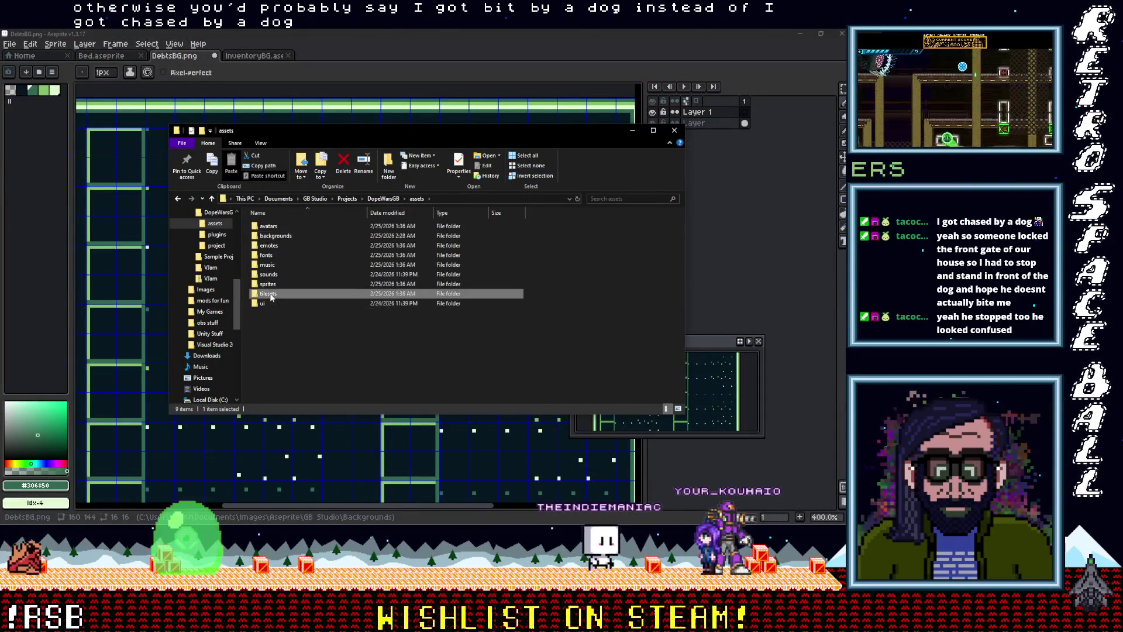
double_click(275, 284)
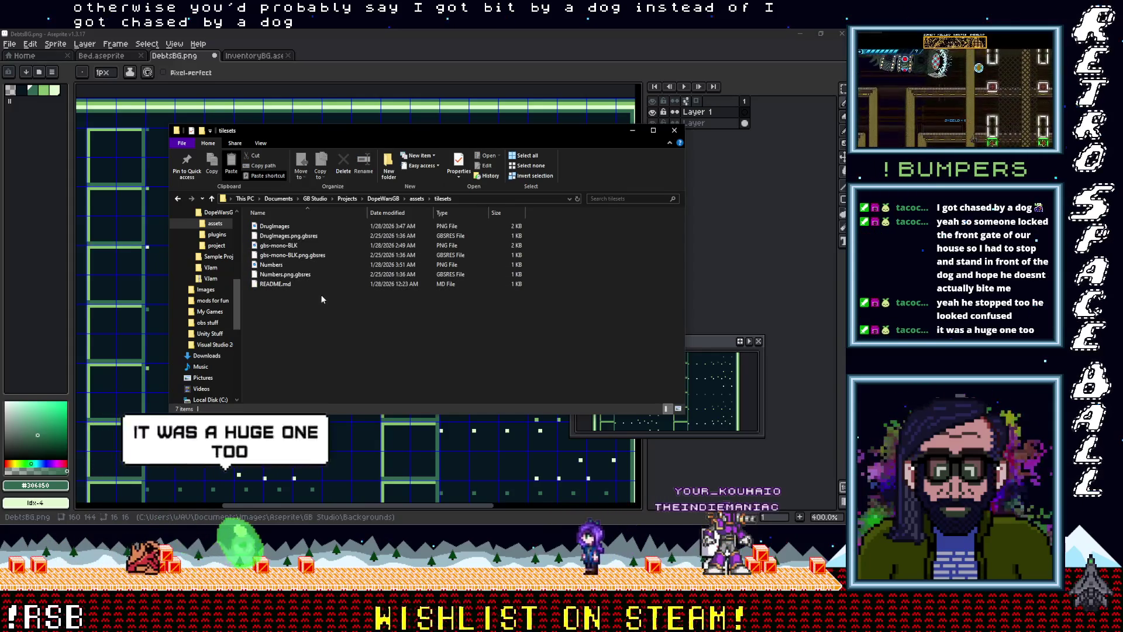
double_click(272, 263)
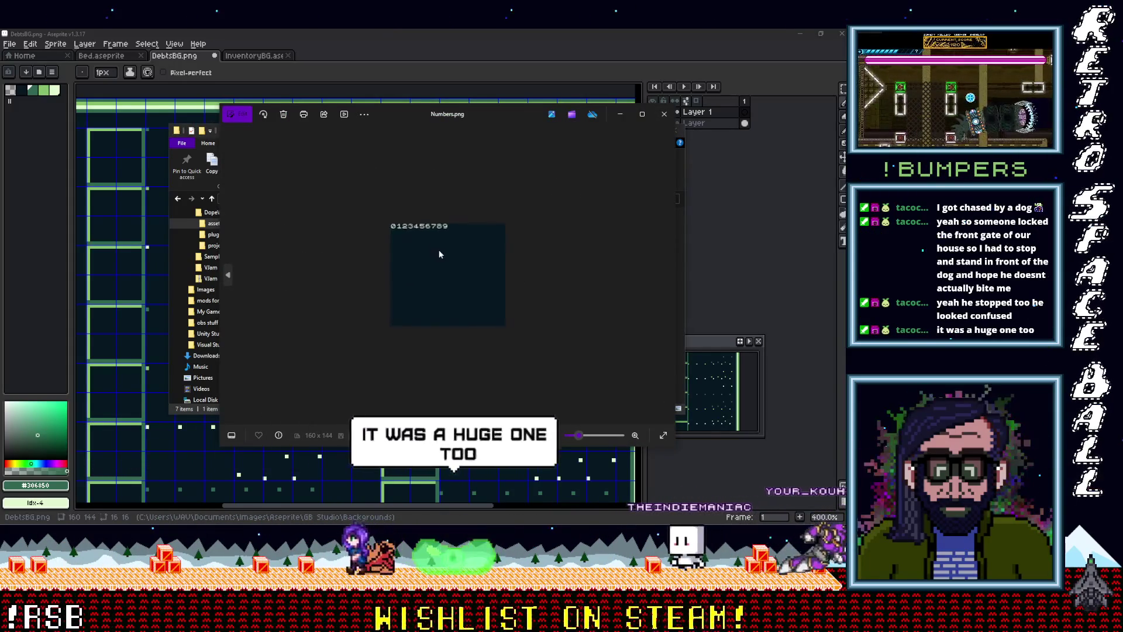
click(668, 119)
click(60, 112)
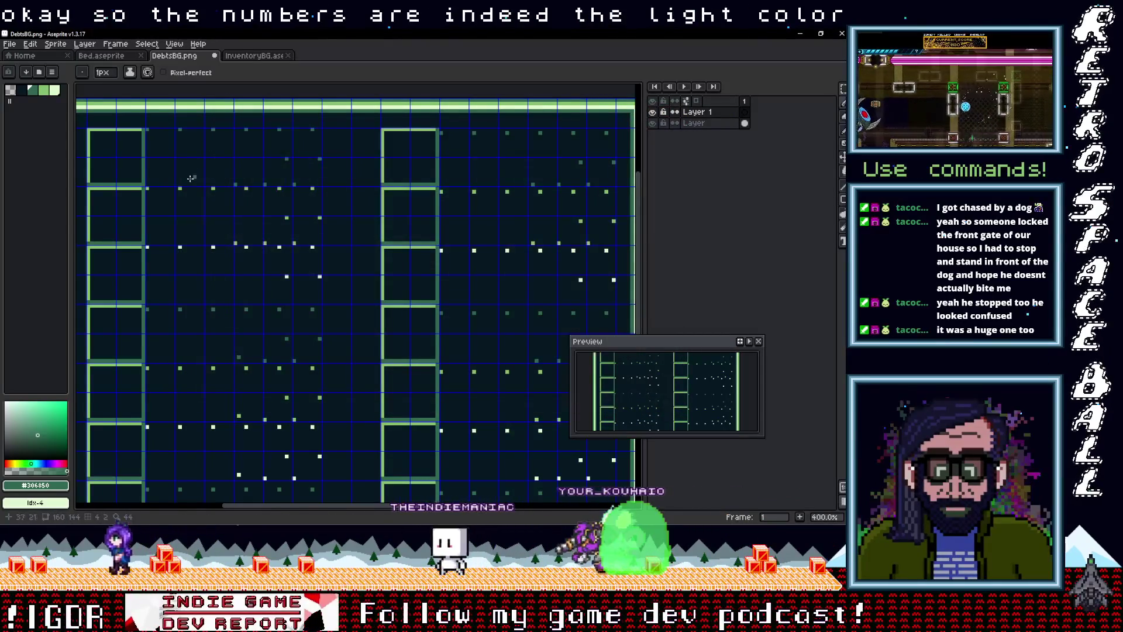
Step: In the lightest green, draw a text box beside the left ladder column and enter '$'
click(55, 90)
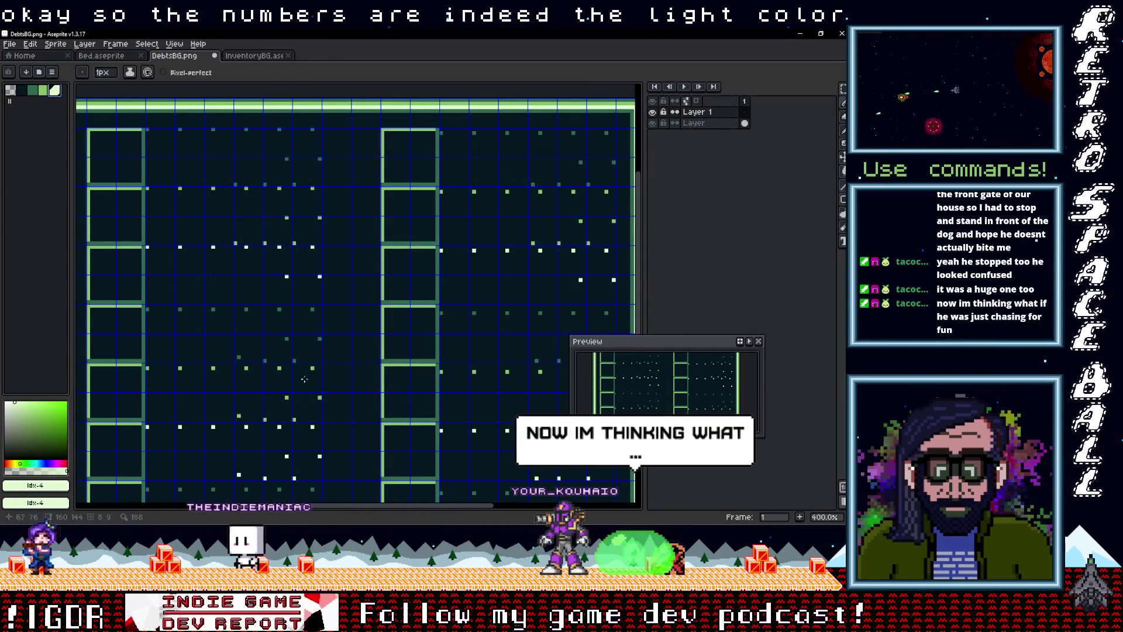
key(t)
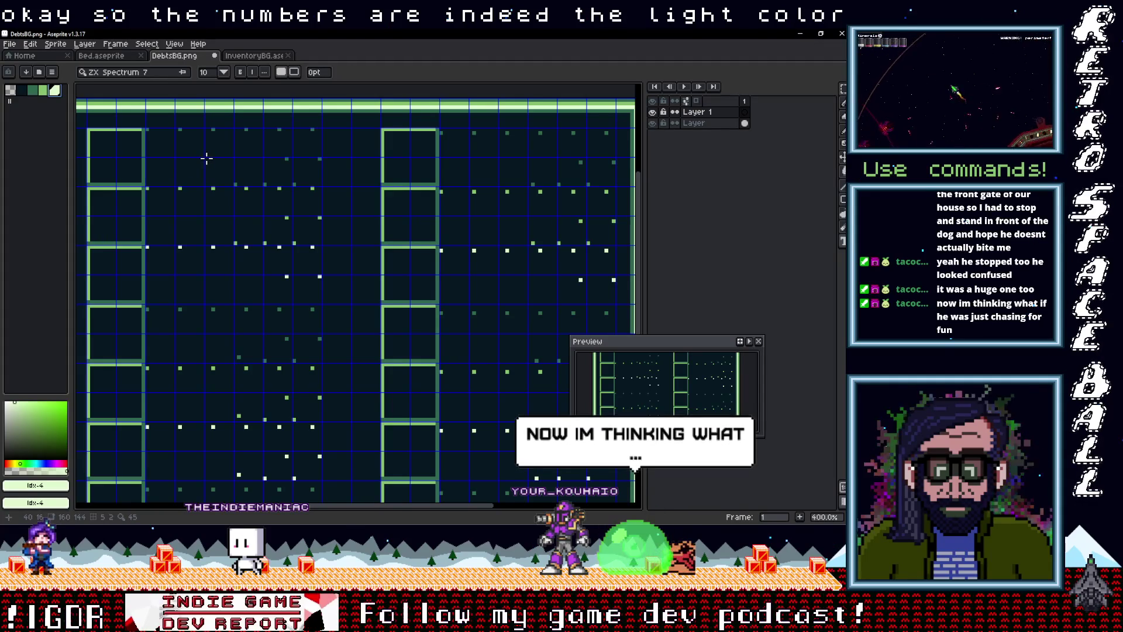
drag(182, 134, 232, 185)
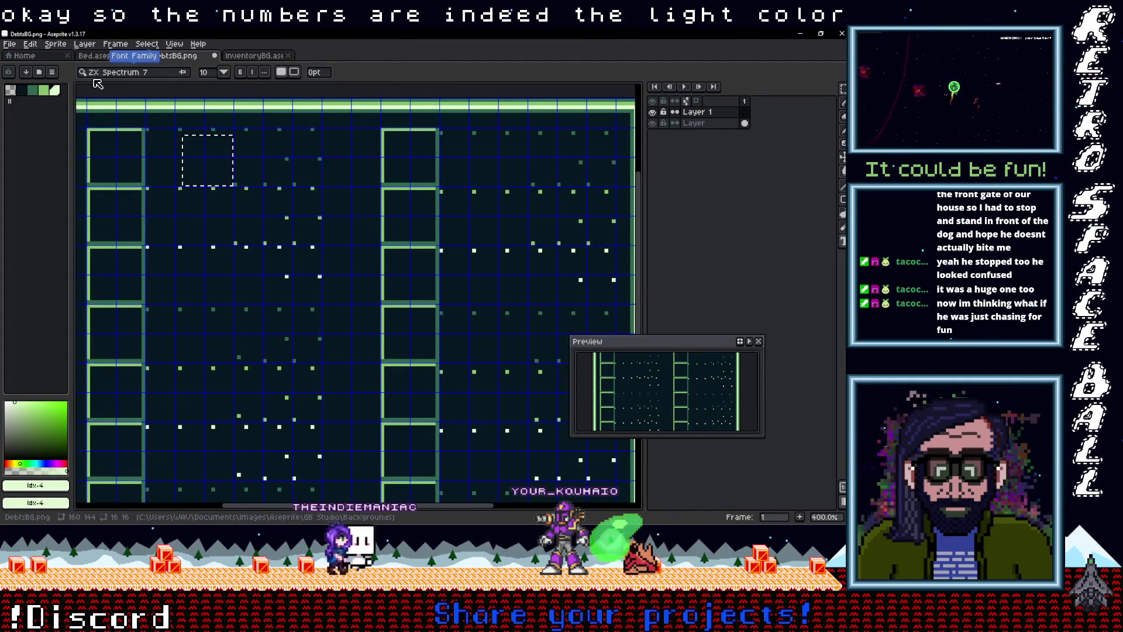
click(225, 183)
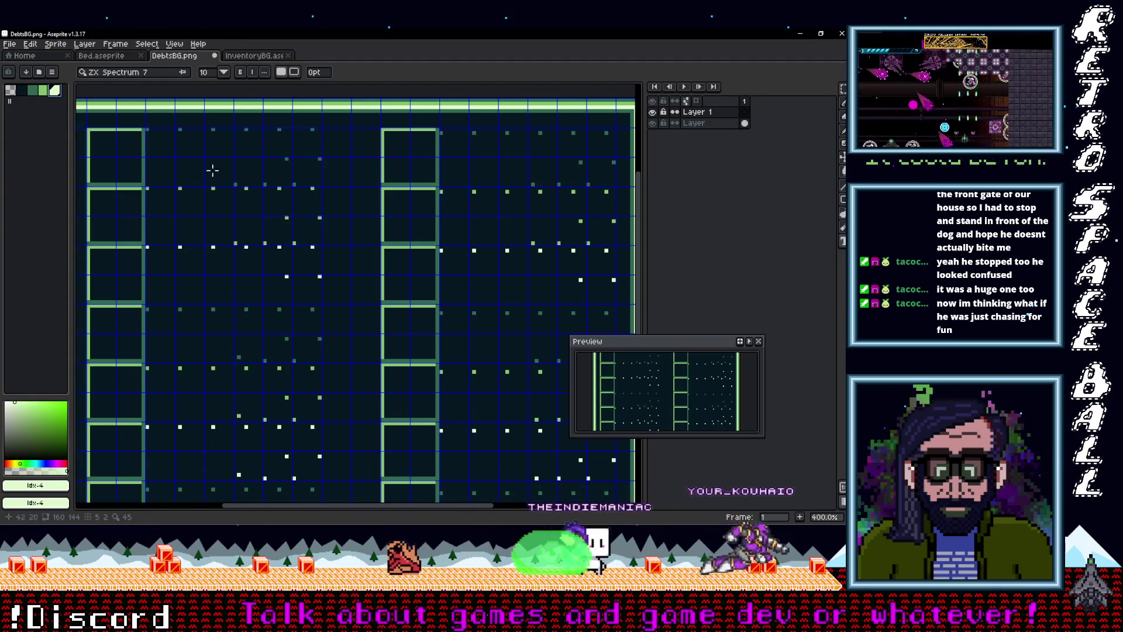
drag(182, 142, 220, 172)
text($)
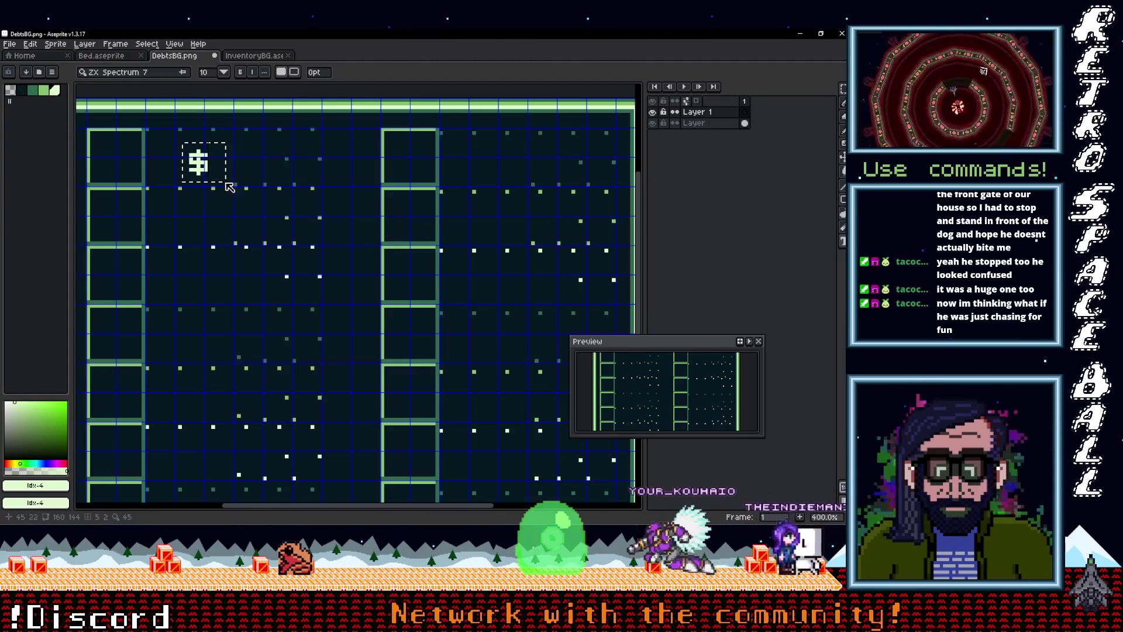
key(Return)
Step: Position the '$' beside the left column, then place copies lower down and in the right stripe
drag(213, 170, 234, 179)
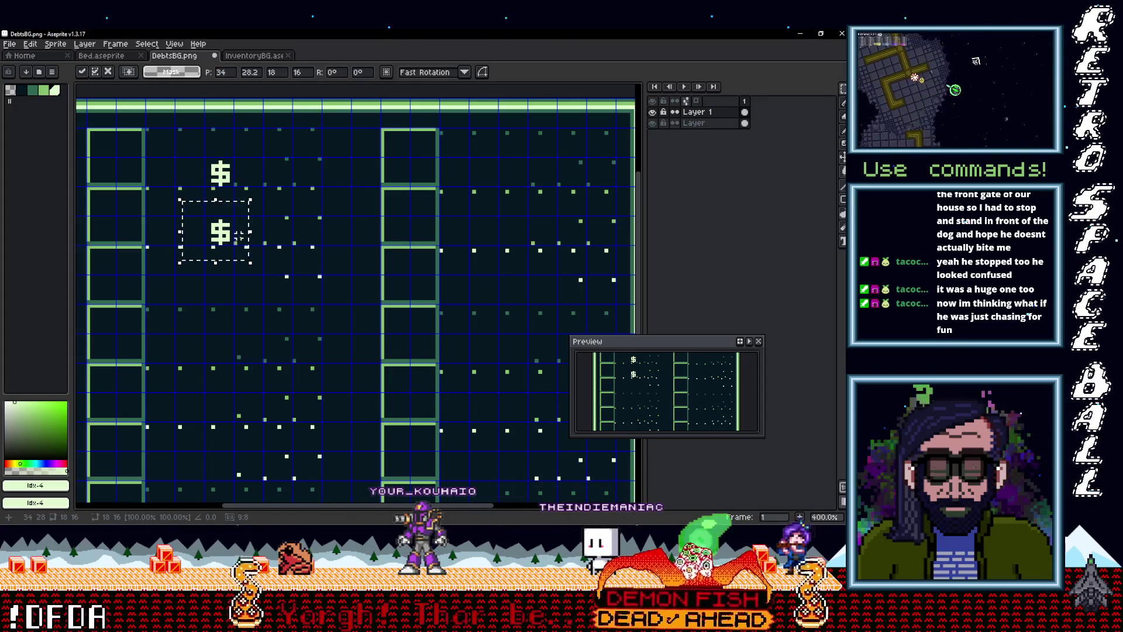
drag(237, 262, 245, 303)
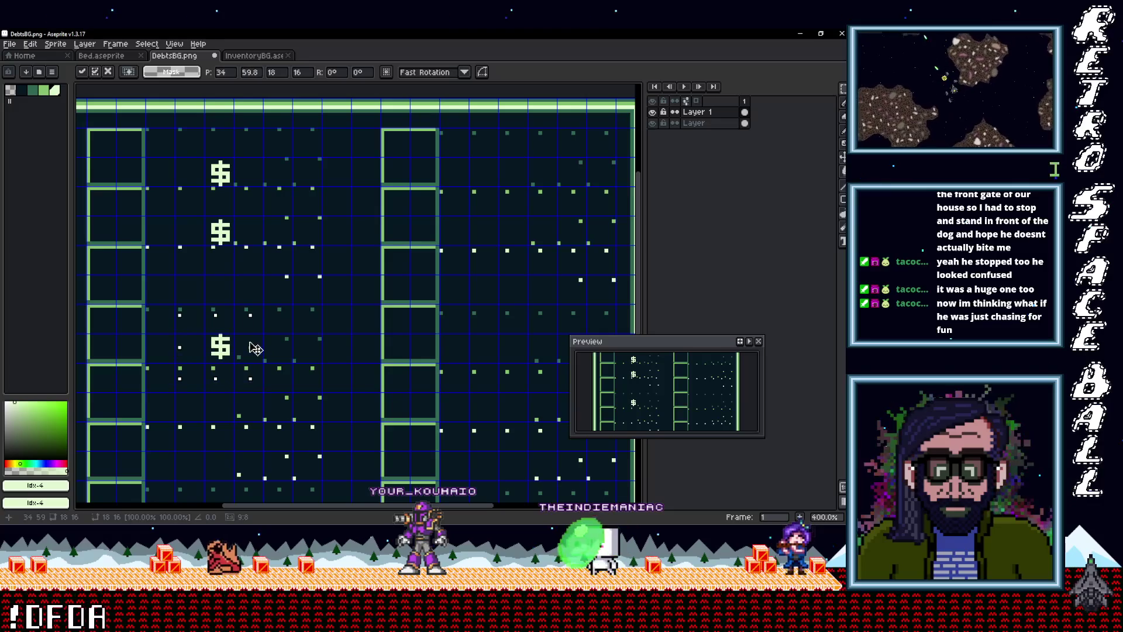
mouse_move(256, 351)
mouse_down()
mouse_move(278, 247)
mouse_move(272, 372)
mouse_move(293, 299)
mouse_move(285, 408)
mouse_up()
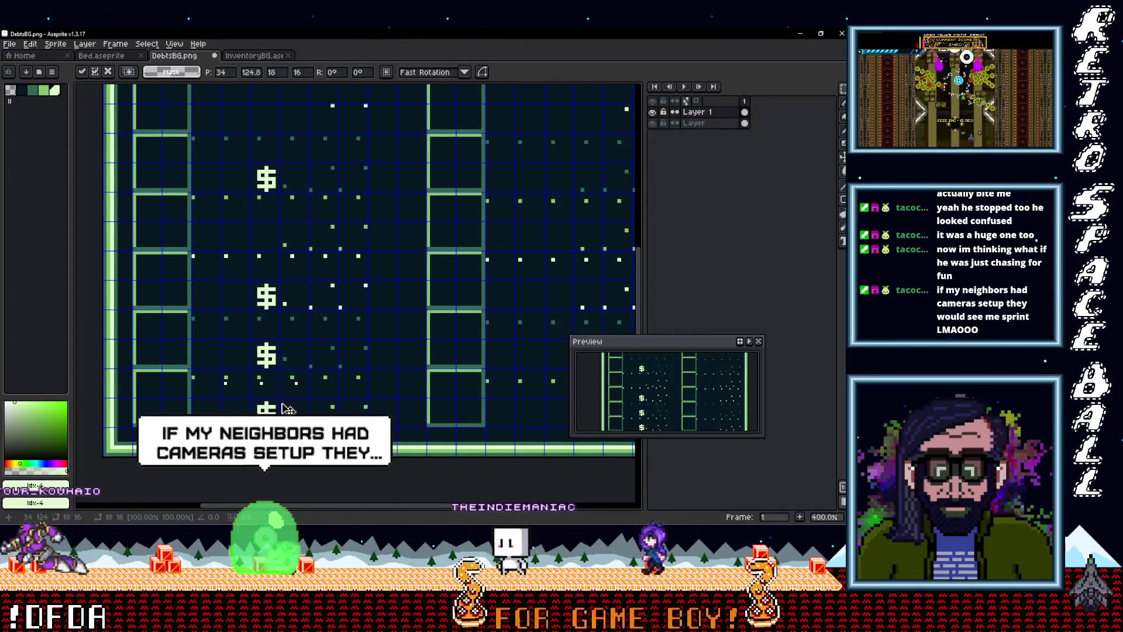
scroll(287, 408, right, 4)
mouse_move(153, 403)
mouse_down()
mouse_move(527, 401)
mouse_move(441, 421)
mouse_move(416, 458)
mouse_up()
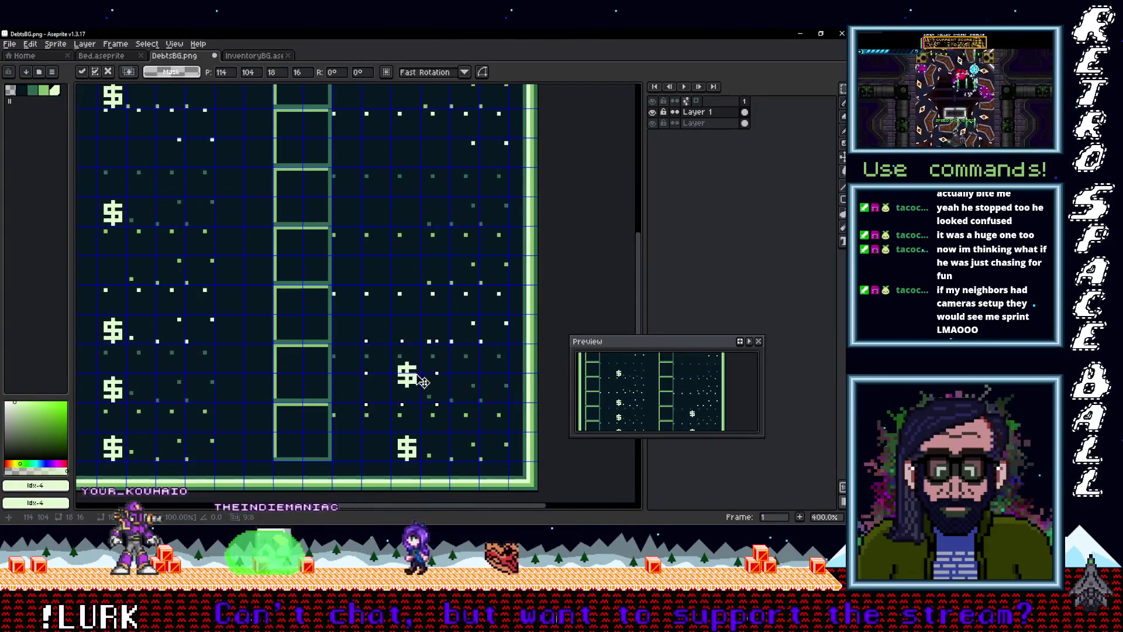
drag(421, 389, 411, 450)
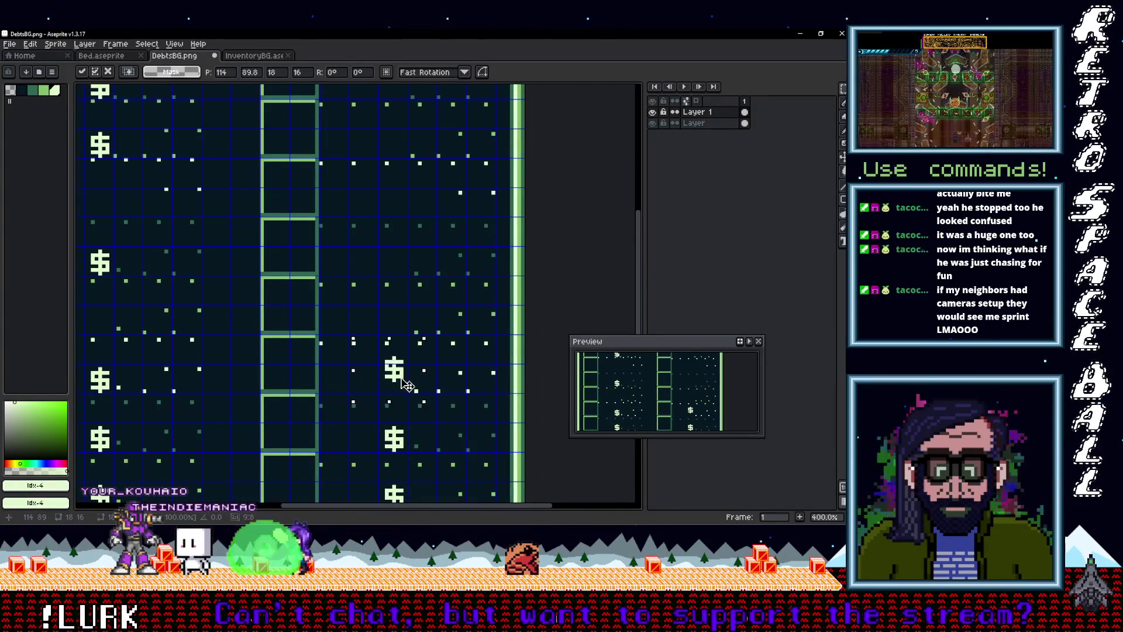
drag(410, 391, 413, 440)
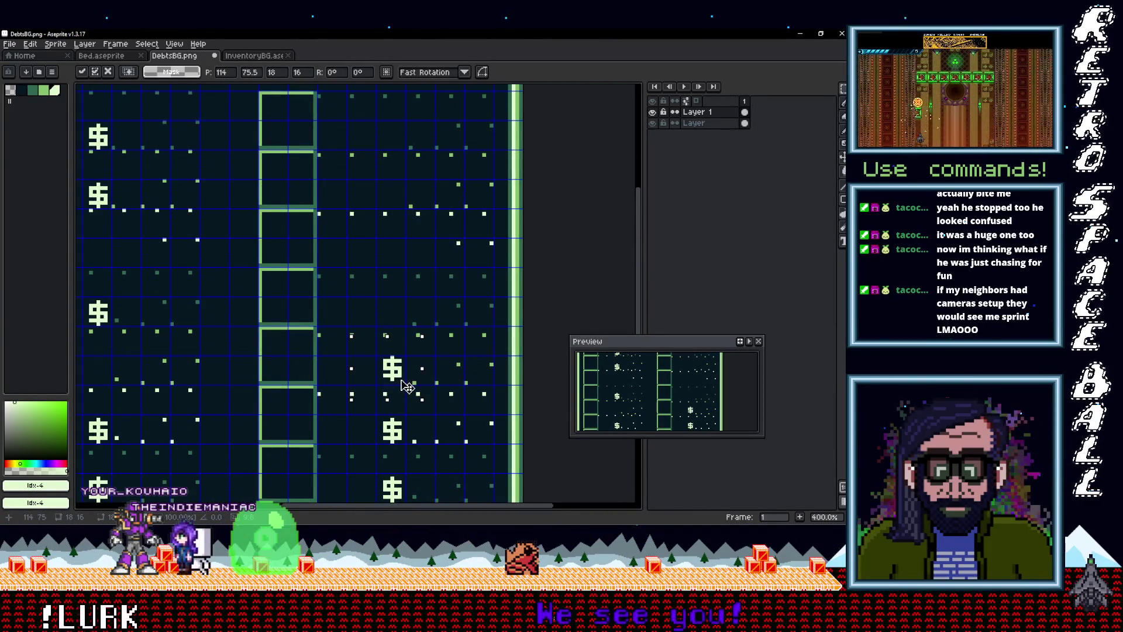
drag(401, 375, 405, 389)
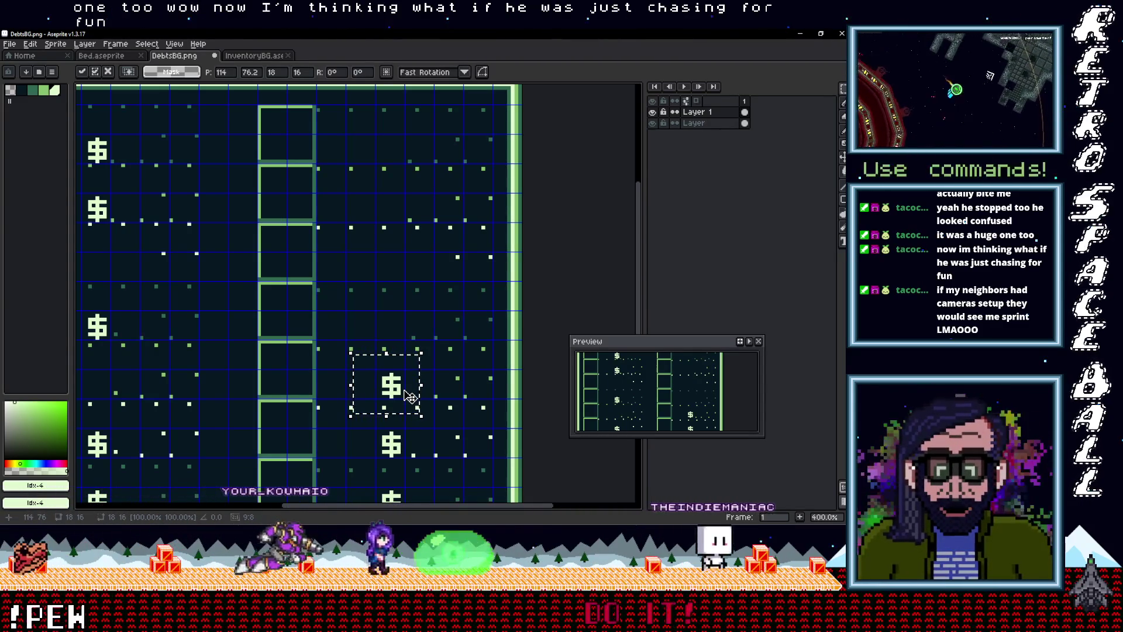
drag(394, 398, 358, 430)
mouse_move(365, 361)
mouse_down()
mouse_move(364, 402)
mouse_move(358, 347)
mouse_up()
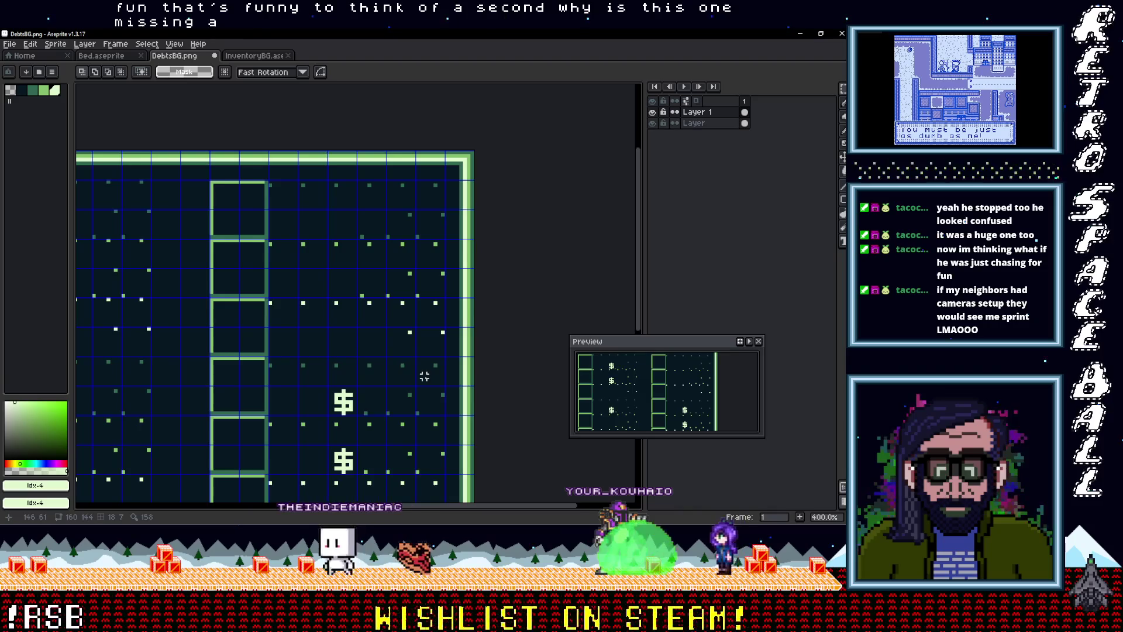
Step: Paste another dollar sign and commit it in the top row of the left column gap
scroll(424, 376, down, 1)
mouse_move(438, 419)
mouse_down()
mouse_move(404, 291)
mouse_move(418, 359)
mouse_up()
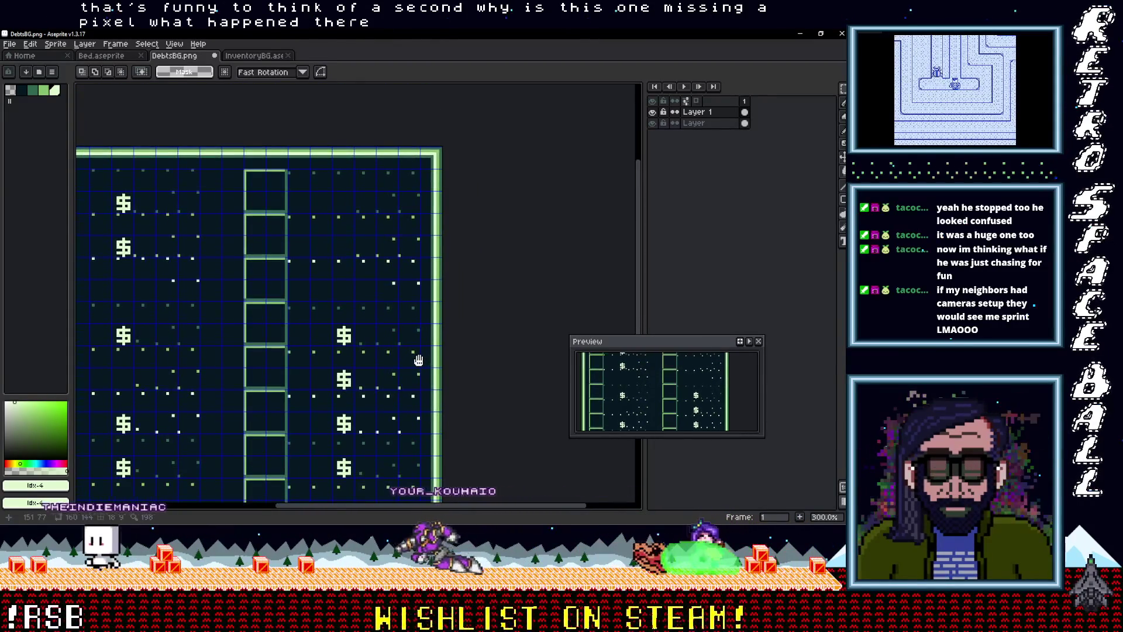
scroll(346, 336, up, 2)
key(ctrl+v)
mouse_move(345, 328)
mouse_down()
mouse_move(342, 257)
mouse_move(343, 305)
mouse_move(363, 249)
mouse_up()
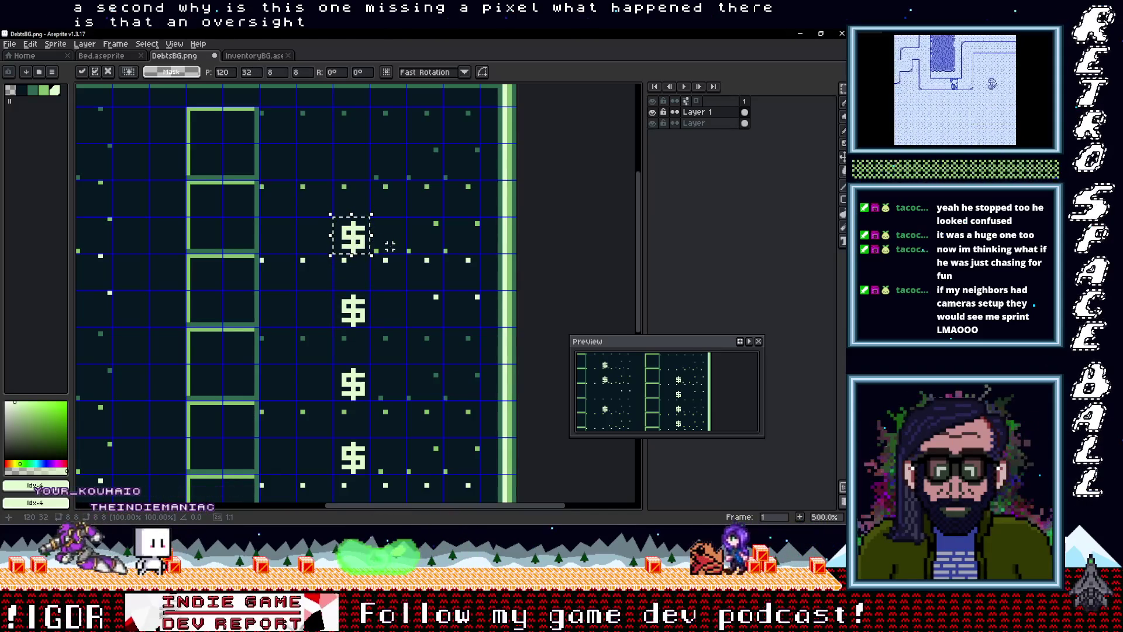
scroll(364, 246, up, 2)
mouse_move(366, 316)
mouse_down()
mouse_move(359, 266)
mouse_move(375, 246)
mouse_up()
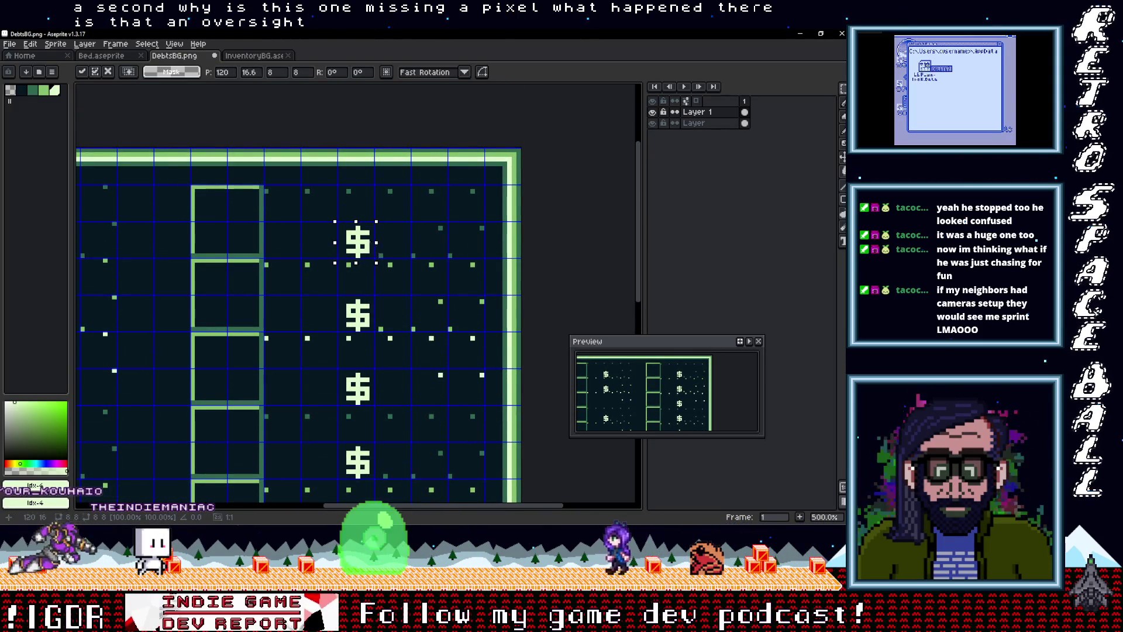
scroll(392, 275, down, 3)
scroll(384, 244, up, 2)
scroll(392, 350, down, 1)
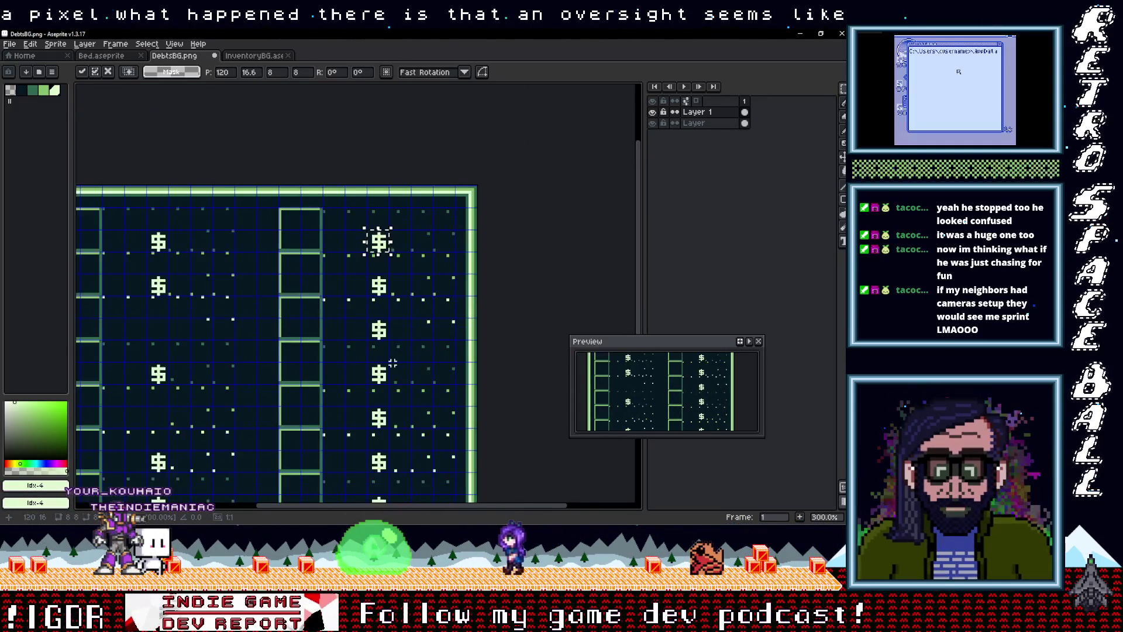
scroll(225, 310, up, 2)
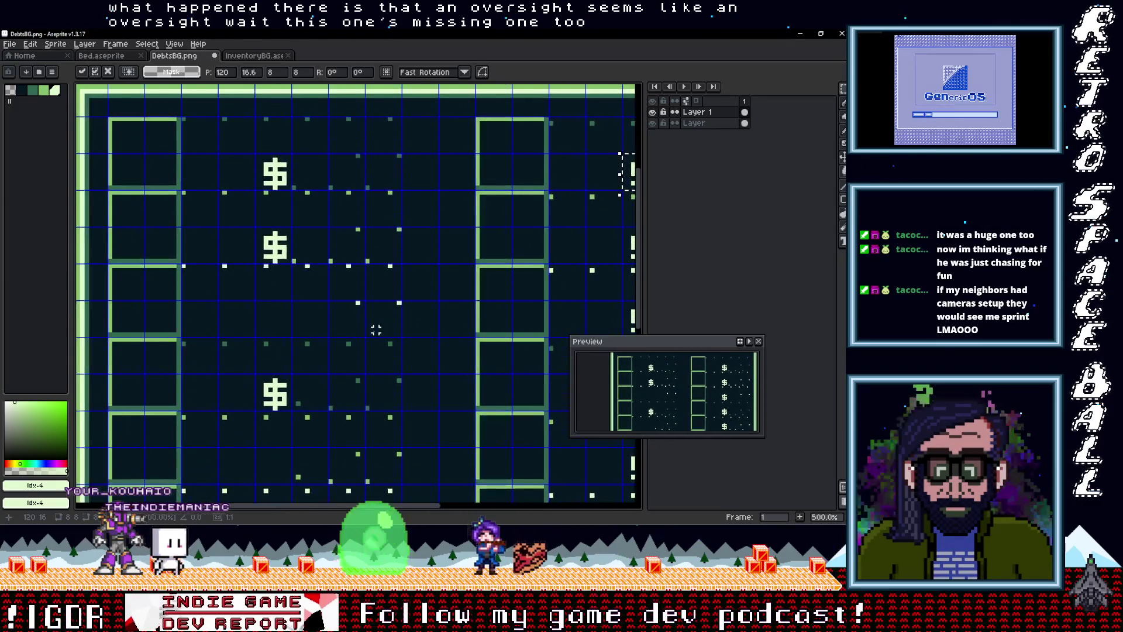
scroll(333, 292, down, 2)
scroll(333, 292, up, 2)
mouse_move(631, 169)
mouse_down()
mouse_move(276, 241)
mouse_move(278, 316)
mouse_up()
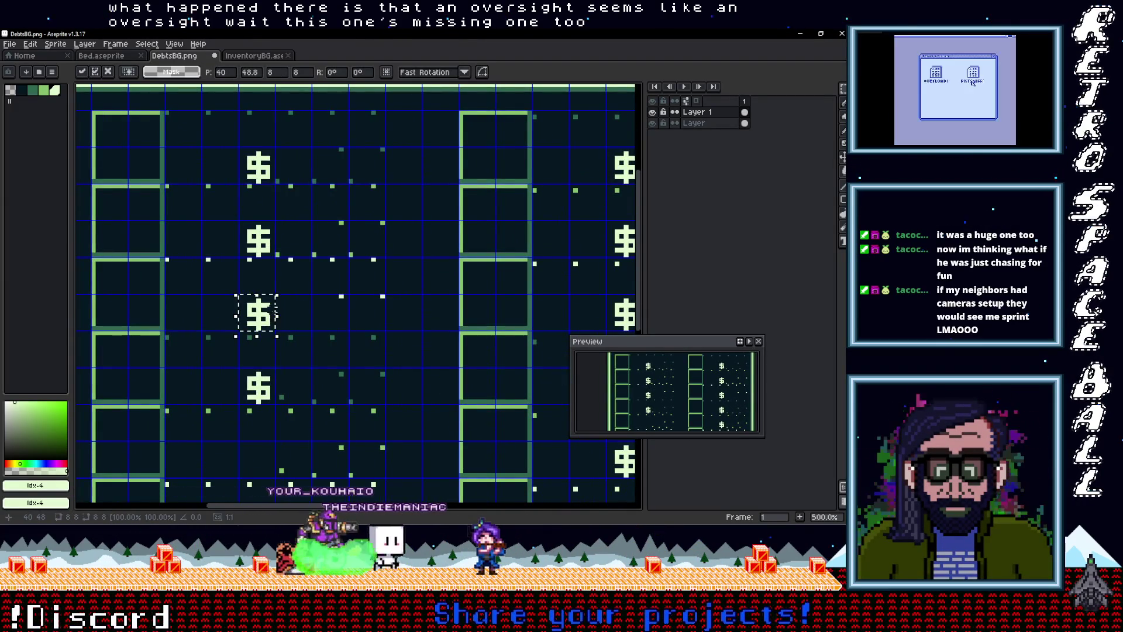
key(Return)
Step: Pick the light colour and pencil in the missing star pixel on DebtsBG
scroll(373, 325, down, 2)
scroll(347, 327, right, 2)
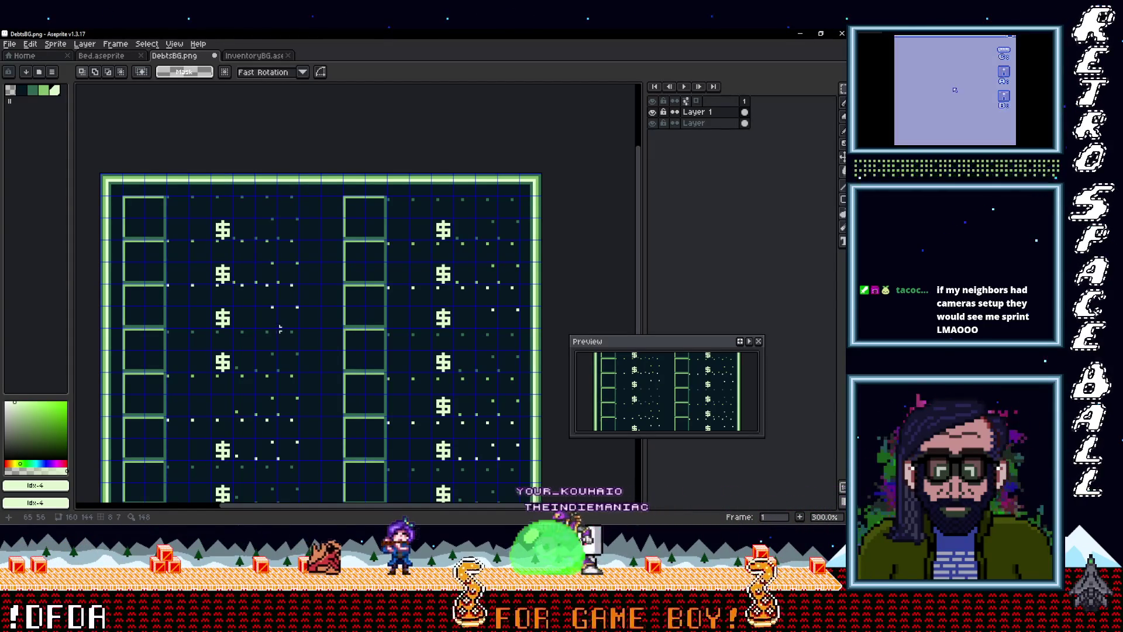
scroll(347, 329, up, 2)
key(i)
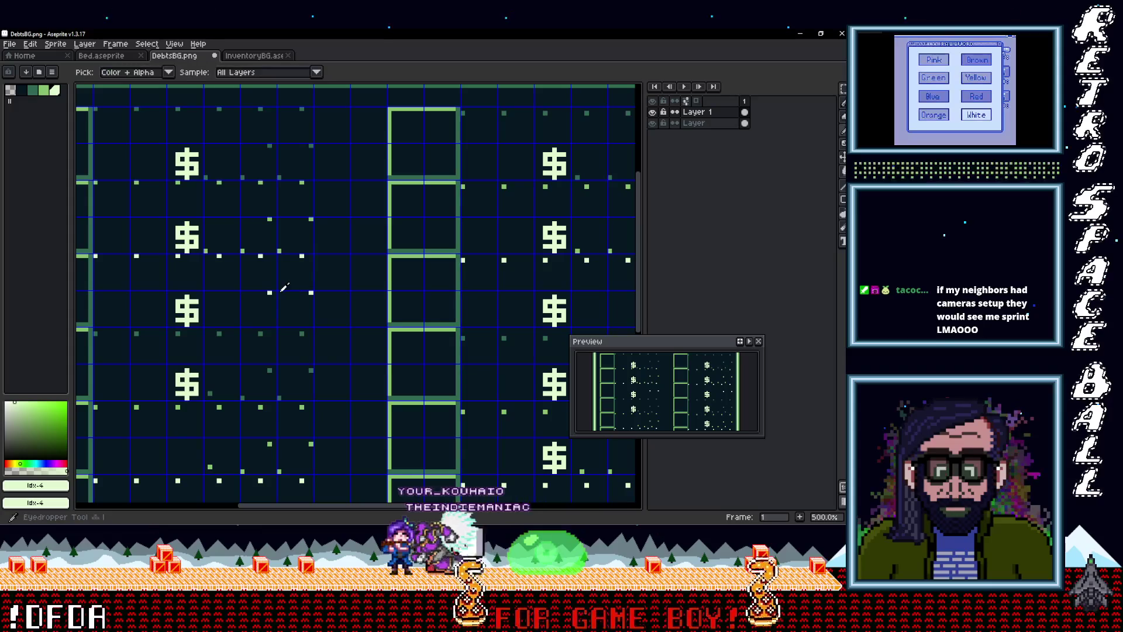
key(b)
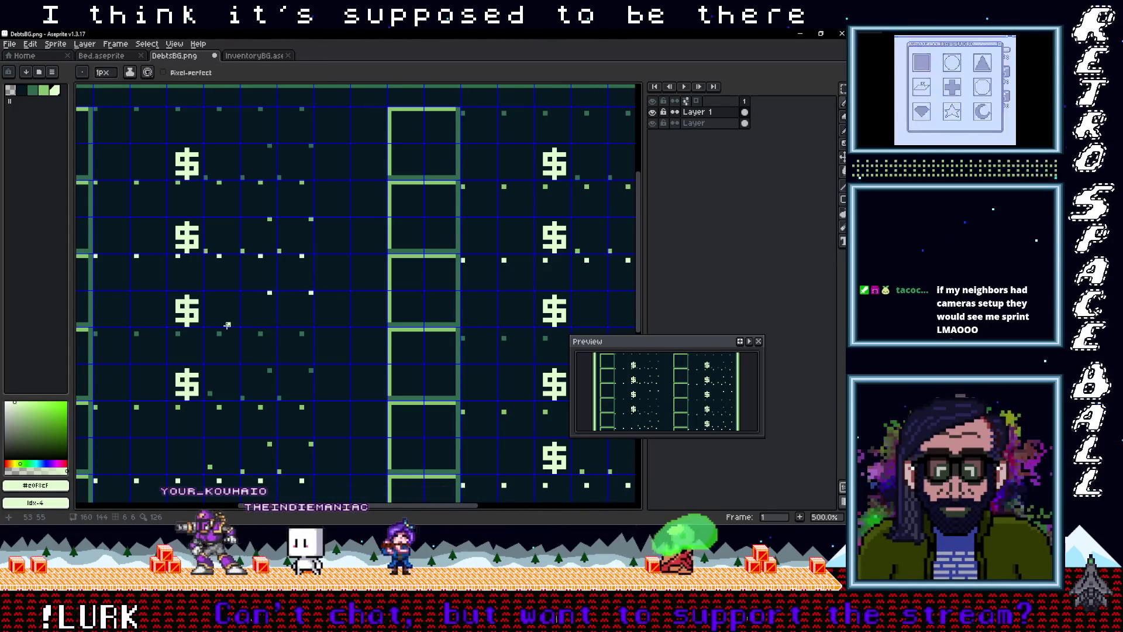
scroll(278, 305, down, 2)
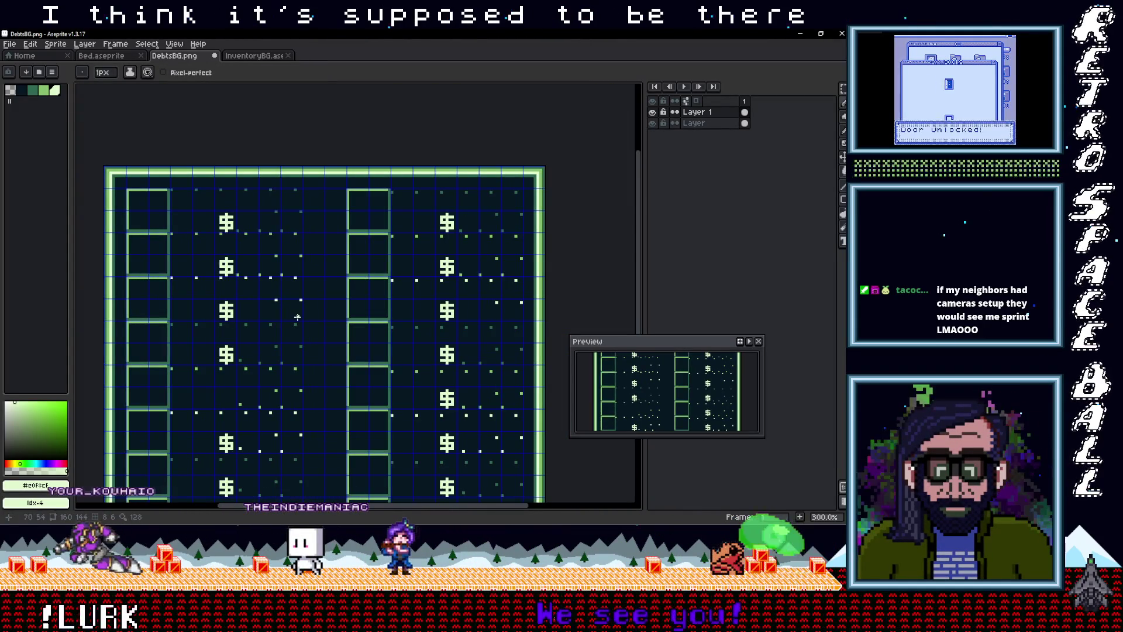
scroll(260, 322, up, 2)
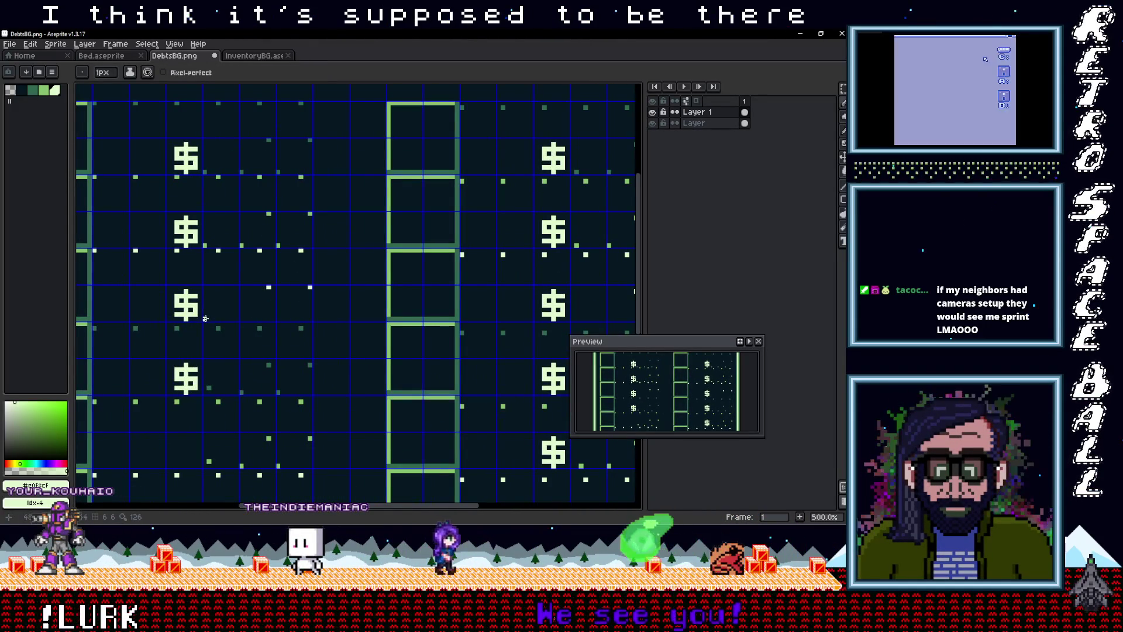
click(242, 319)
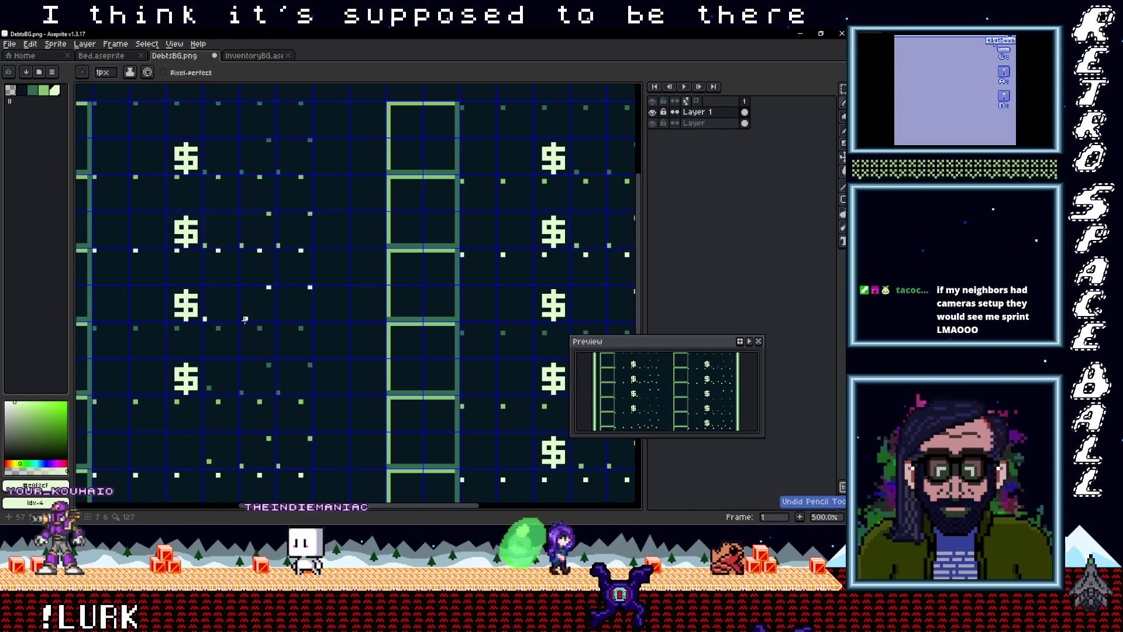
Step: Pan over DebtsBG's bottom, top and left edges to check them, then return to InventoryBG.ase
scroll(338, 326, right, 5)
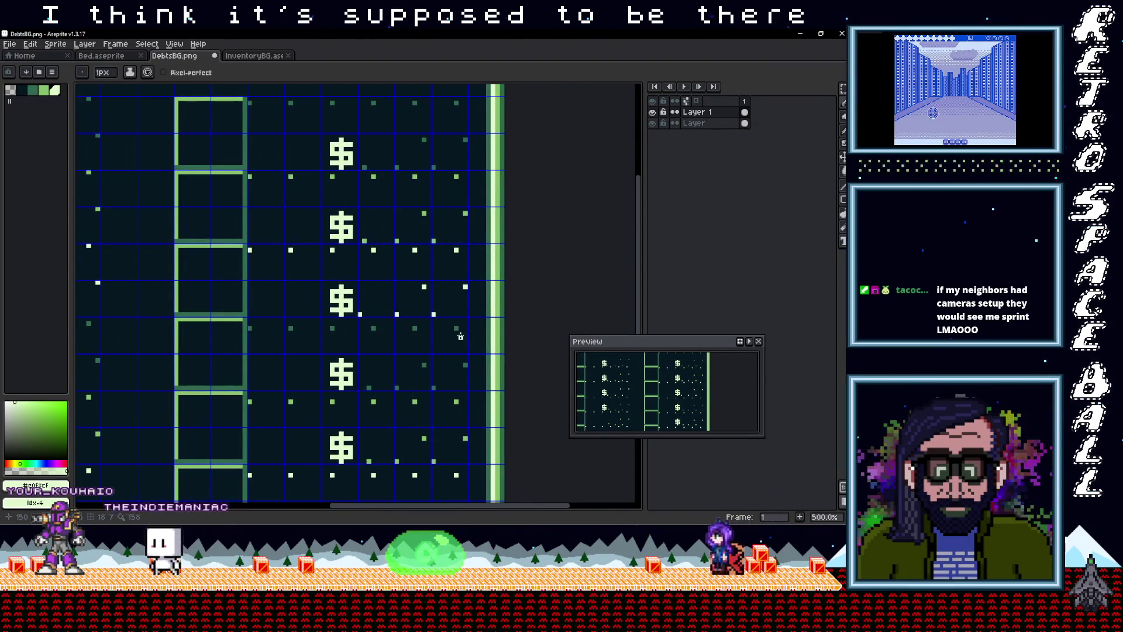
scroll(455, 338, down, 2)
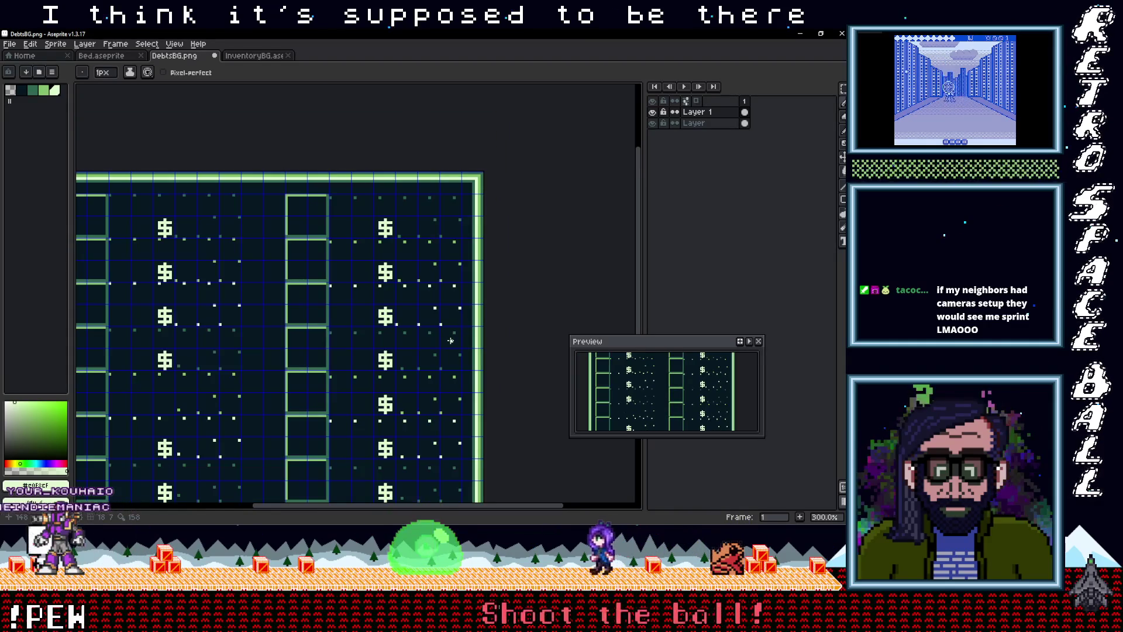
drag(466, 406, 451, 303)
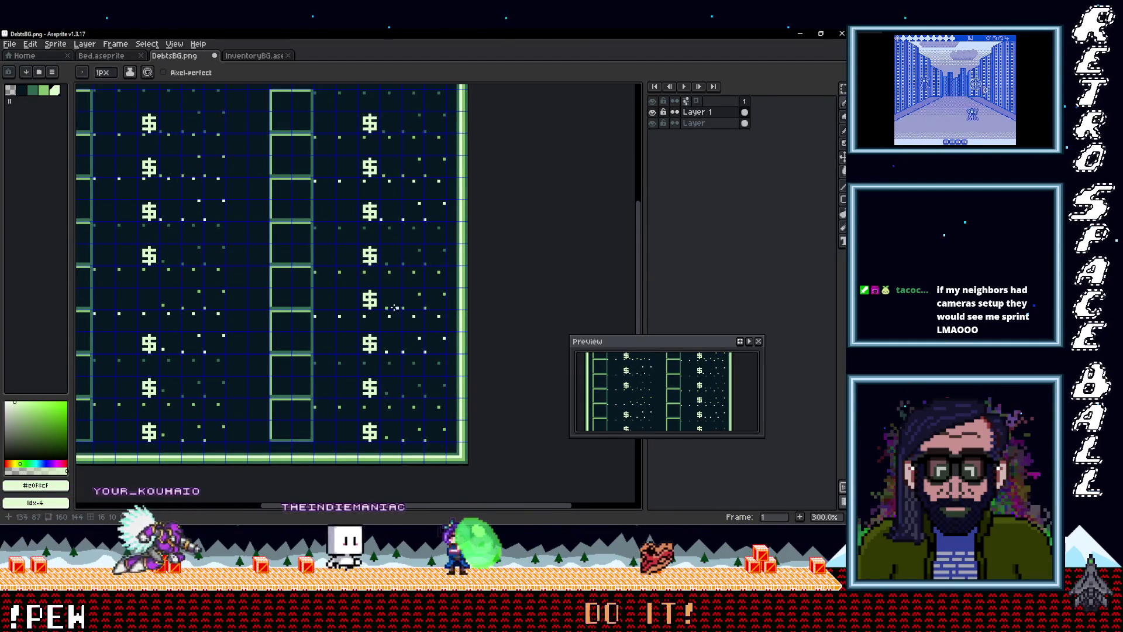
mouse_move(194, 300)
mouse_down()
mouse_move(283, 363)
mouse_move(308, 213)
mouse_up()
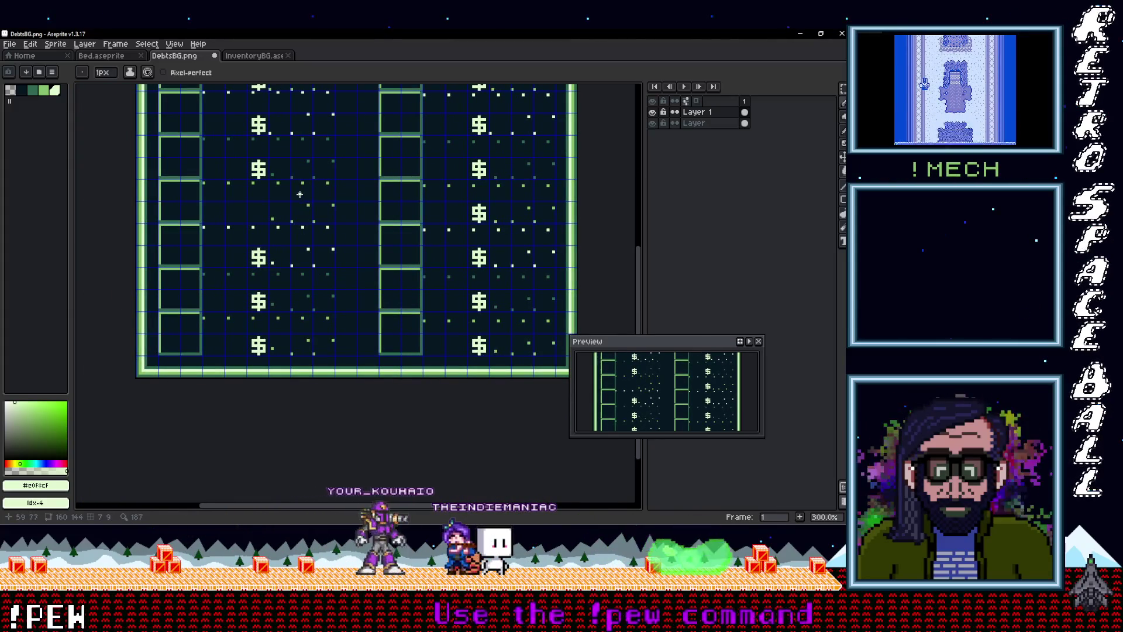
scroll(300, 193, up, 5)
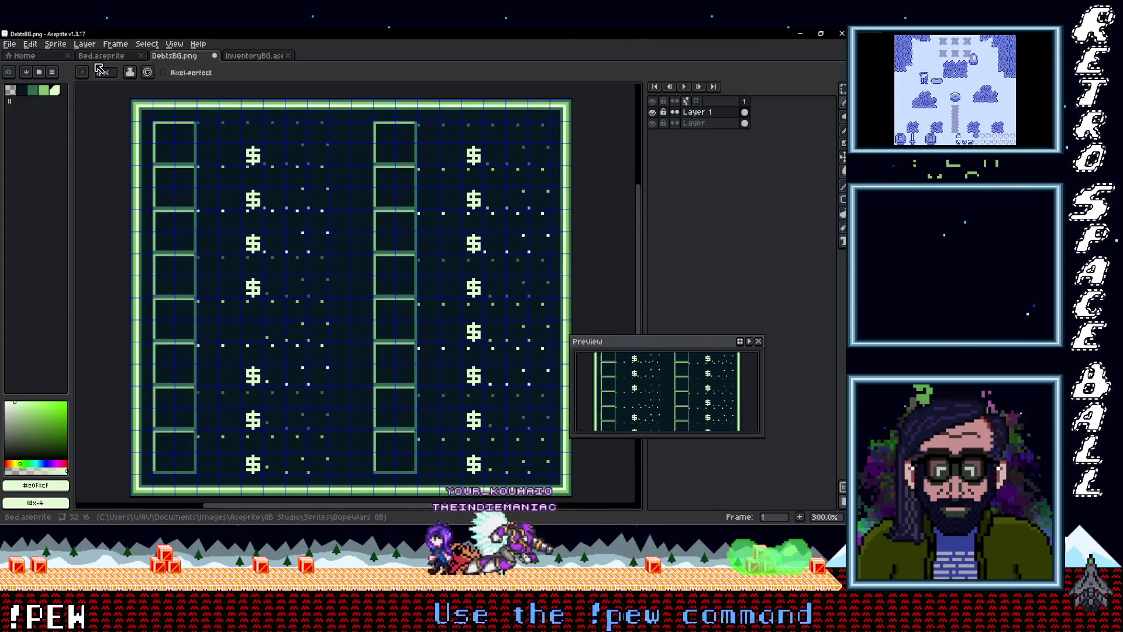
click(253, 56)
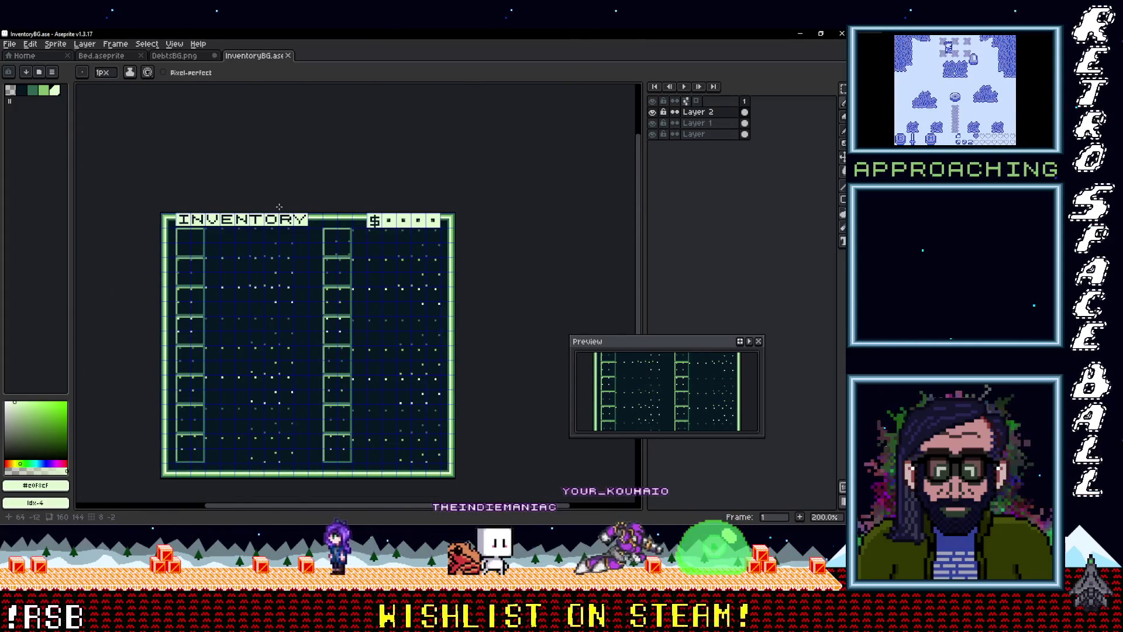
Step: Zoom in and pan across InventoryBG.ase, including its right side, then go back to DebtsBG.png
scroll(277, 321, up, 1)
scroll(218, 303, up, 1)
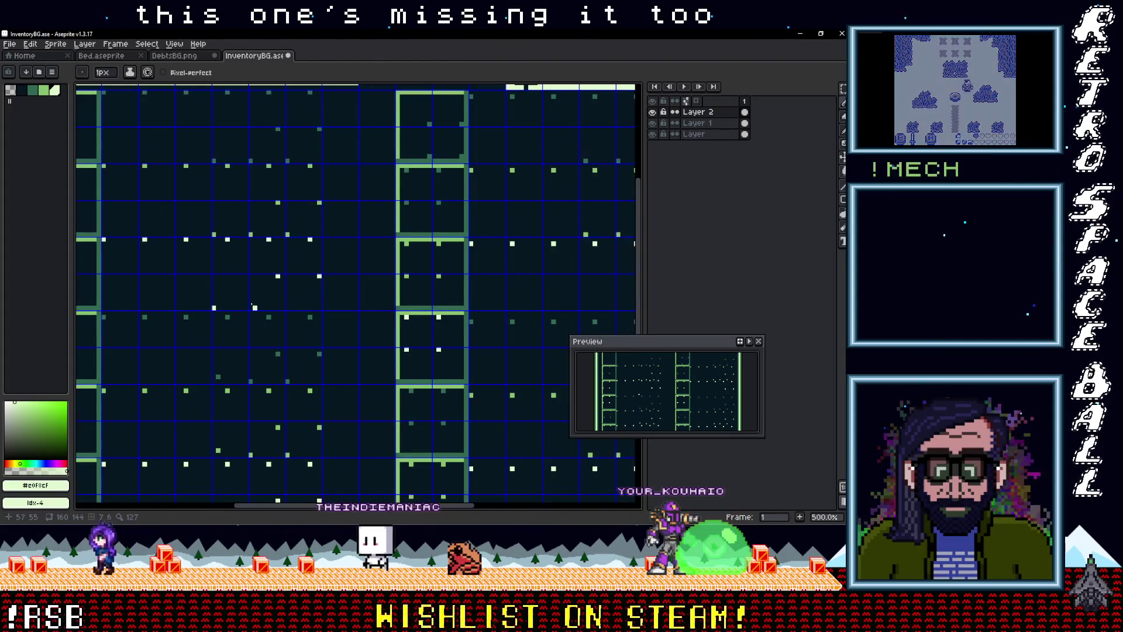
drag(374, 312, 115, 310)
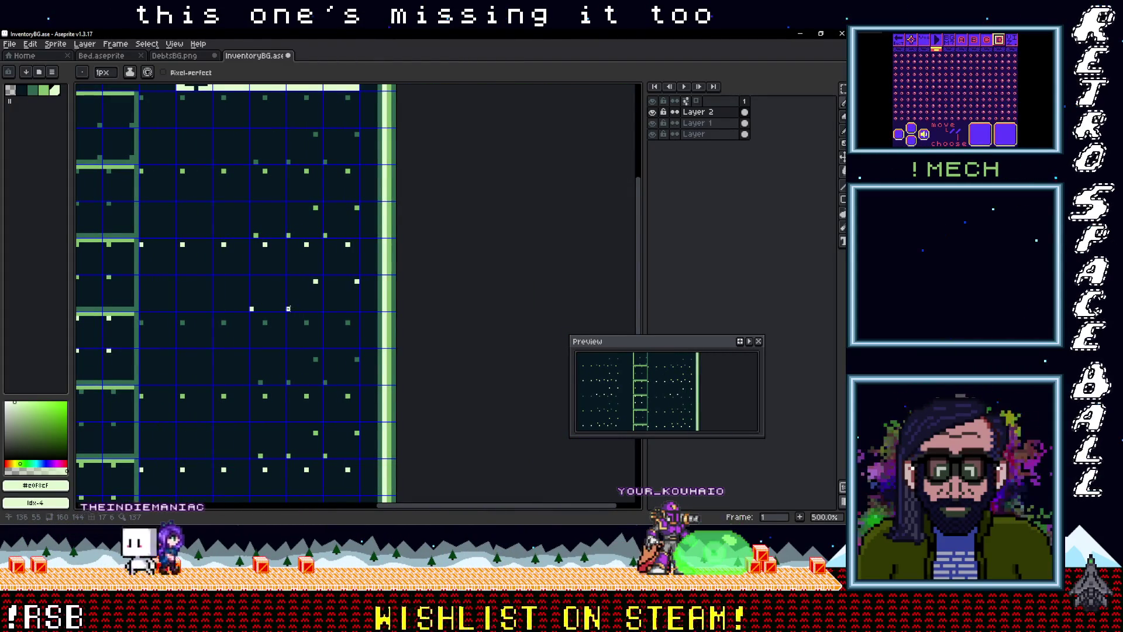
scroll(281, 315, down, 4)
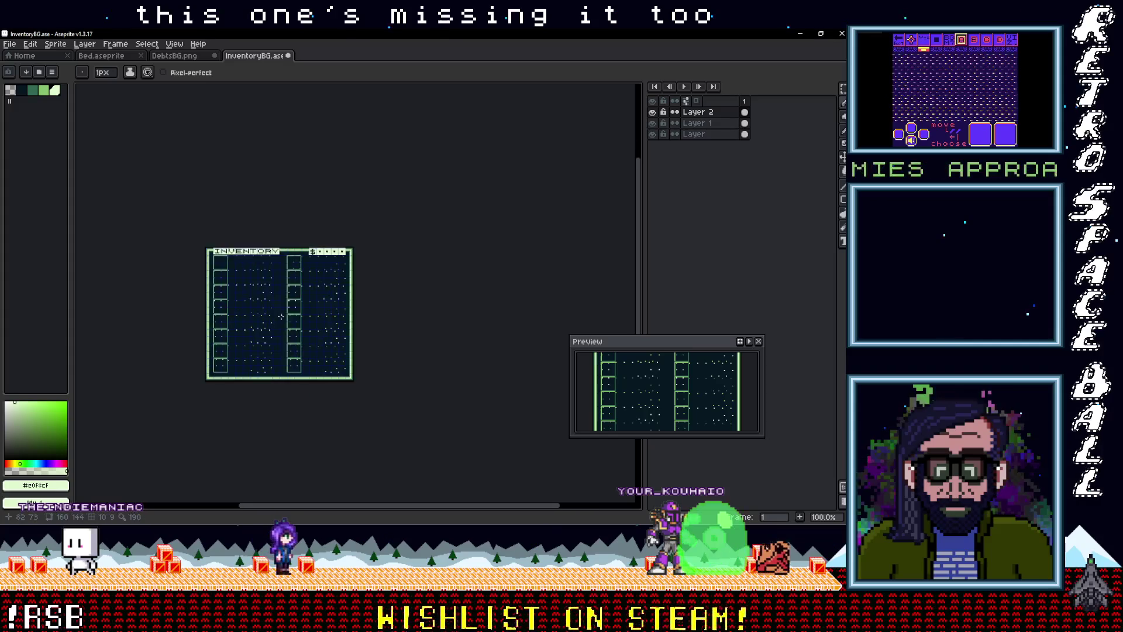
scroll(280, 316, up, 1)
mouse_move(252, 310)
mouse_down()
mouse_move(270, 311)
mouse_move(261, 315)
mouse_up()
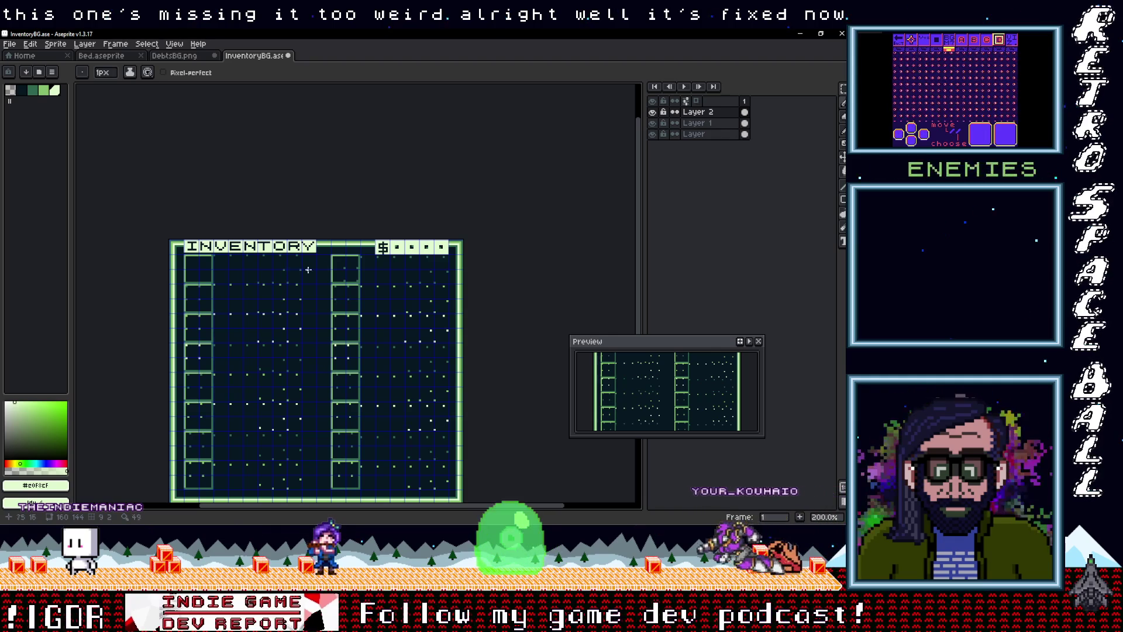
click(174, 56)
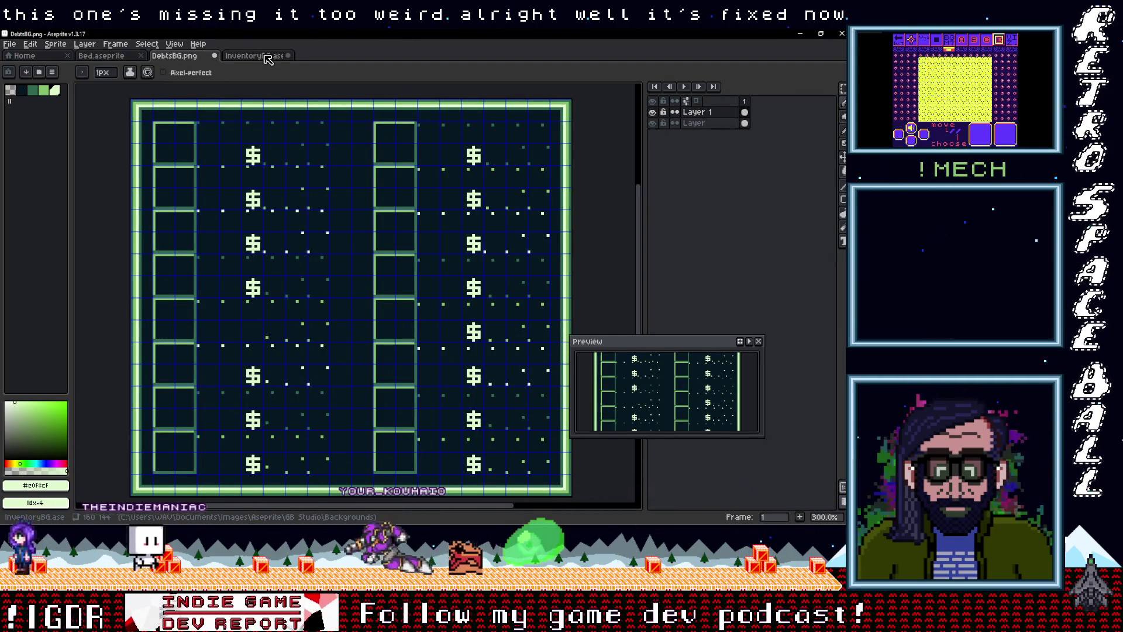
Step: Save DebtsBG as a PNG, accepting the warning about losing layers
click(267, 57)
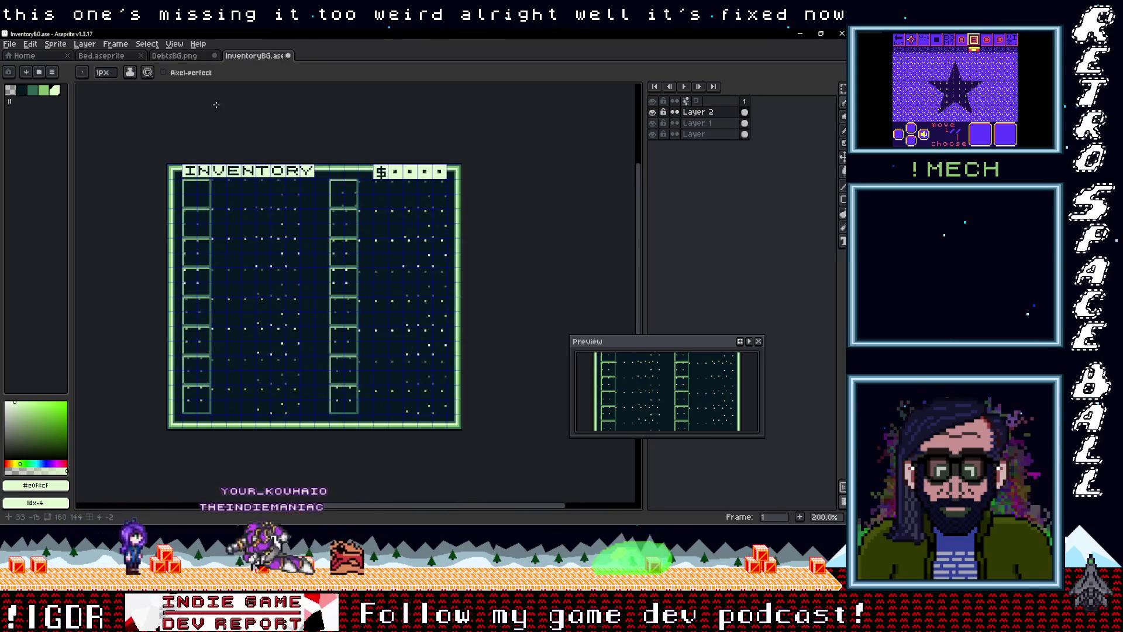
click(174, 55)
scroll(275, 190, down, 1)
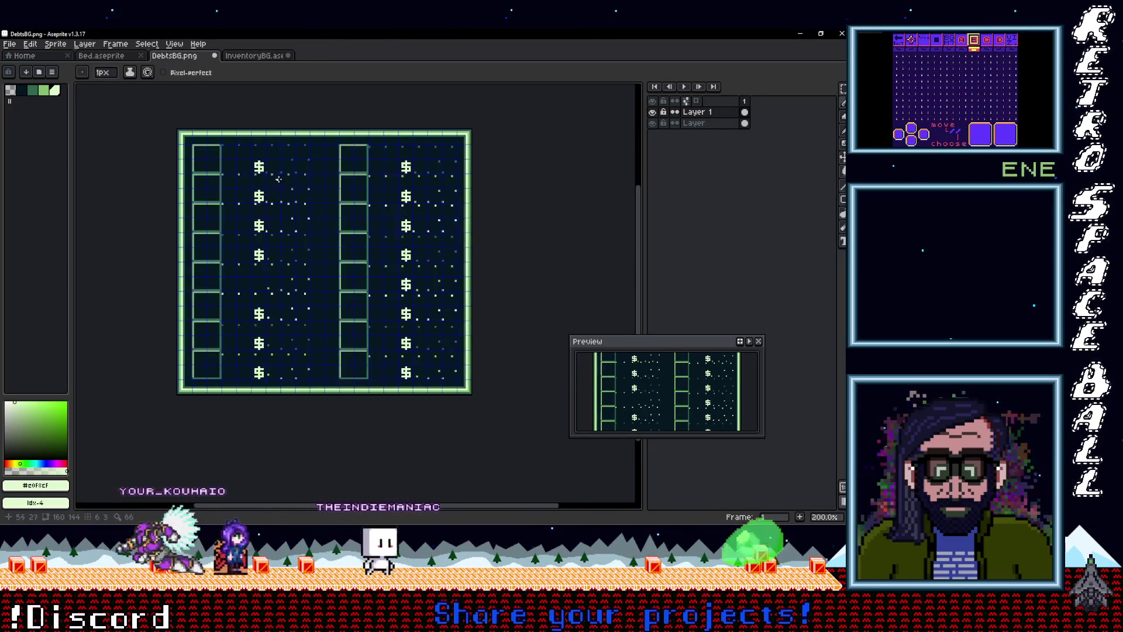
click(10, 44)
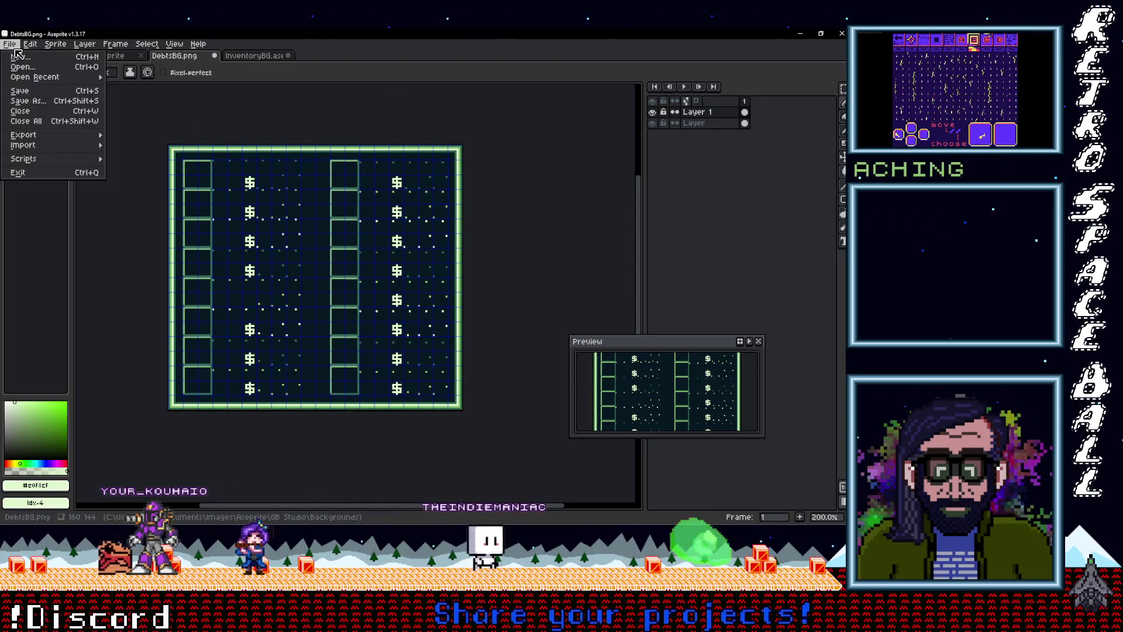
click(26, 93)
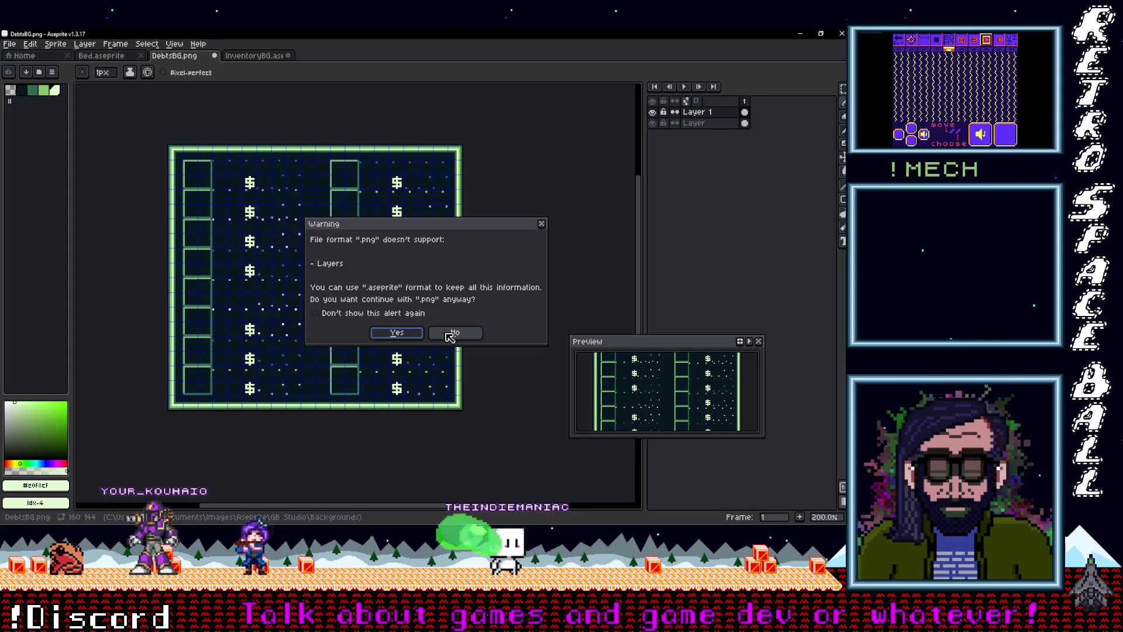
click(416, 335)
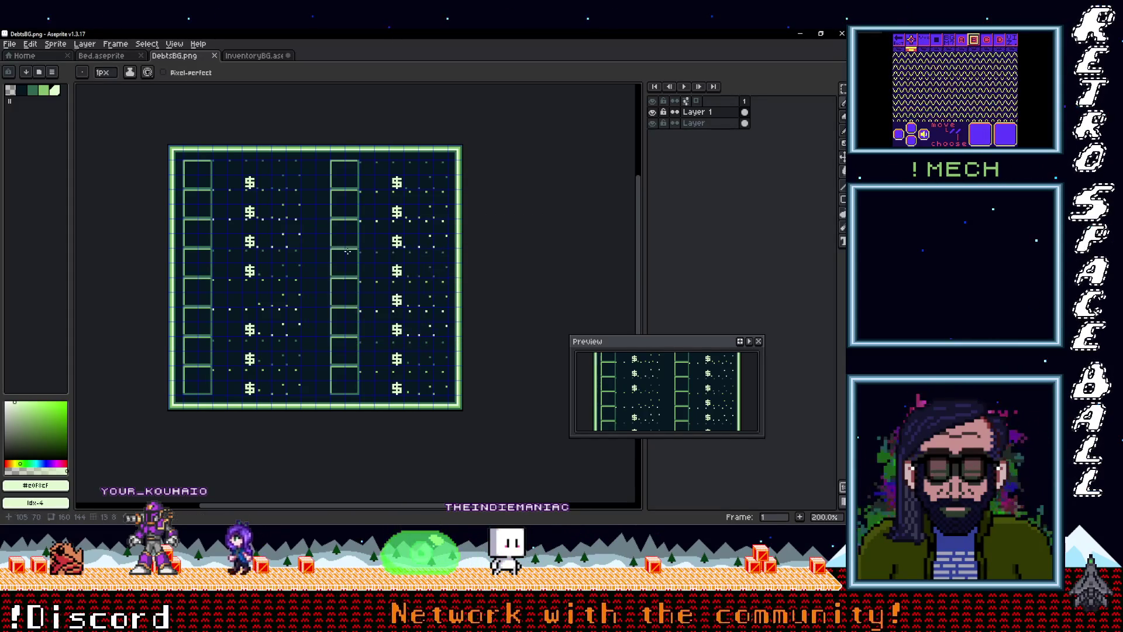
Step: Save a copy as DebtsBG.ase with the .ase file type in the Backgrounds folder
click(10, 43)
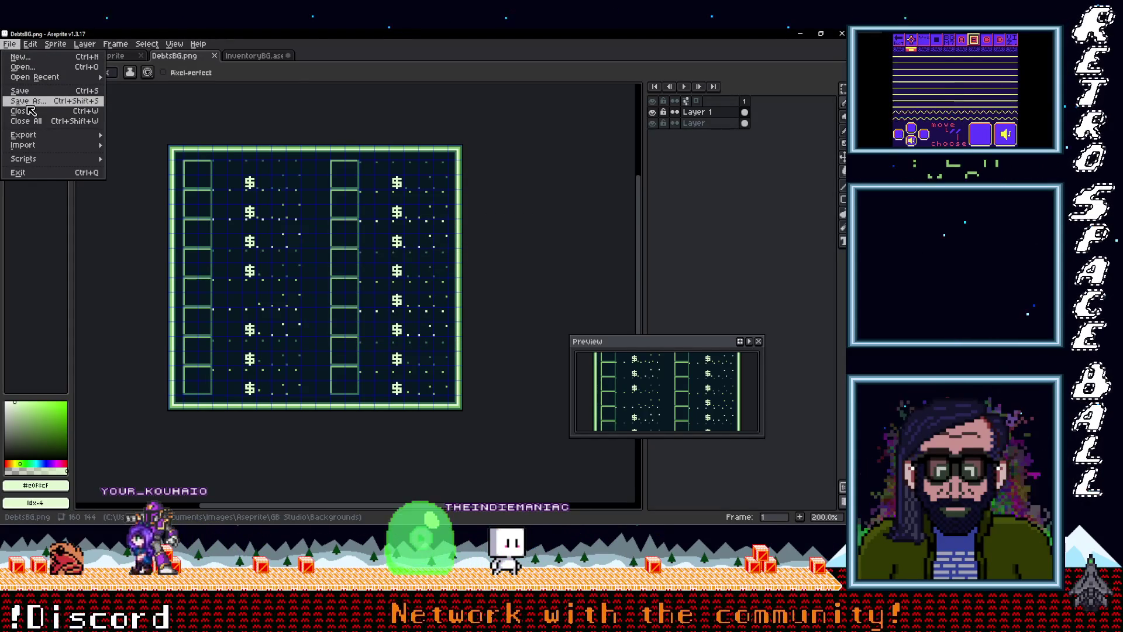
click(114, 251)
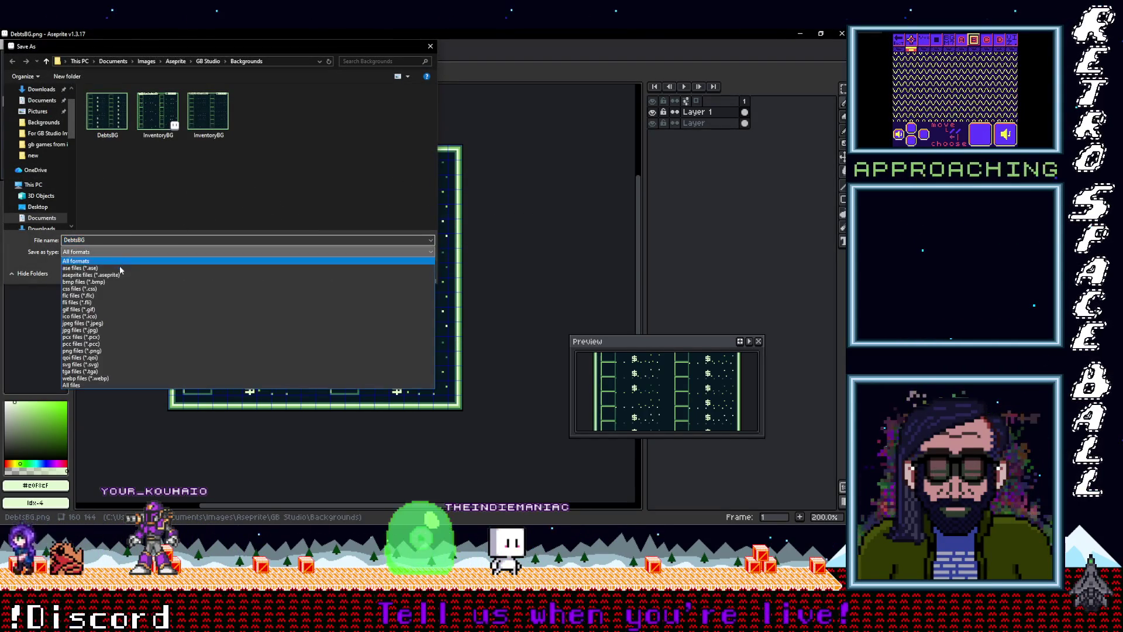
click(109, 268)
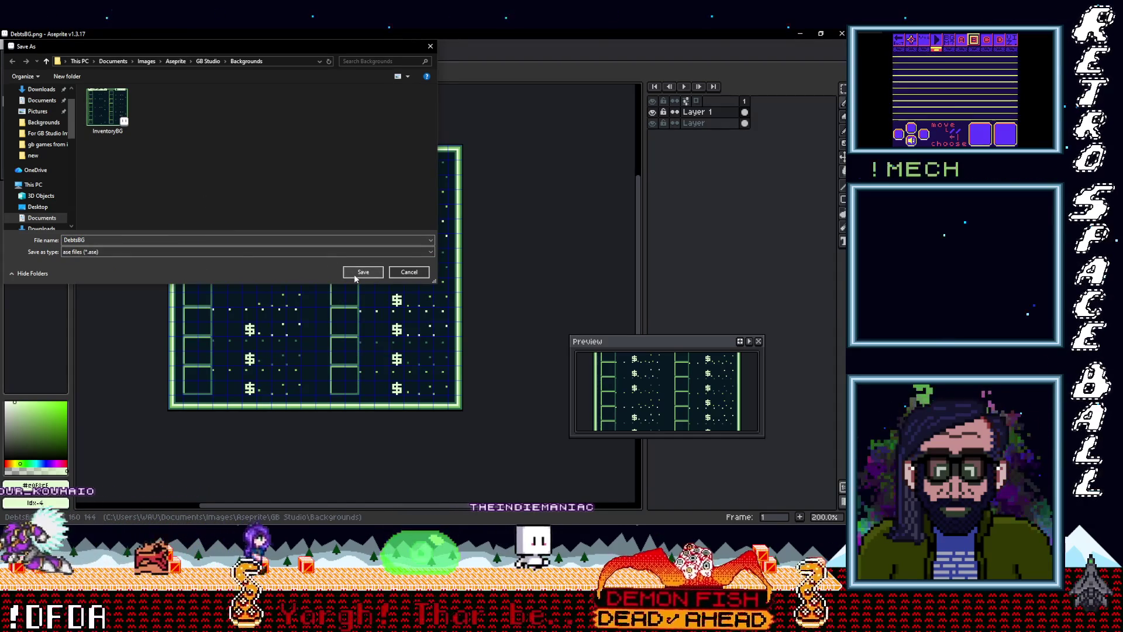
click(359, 273)
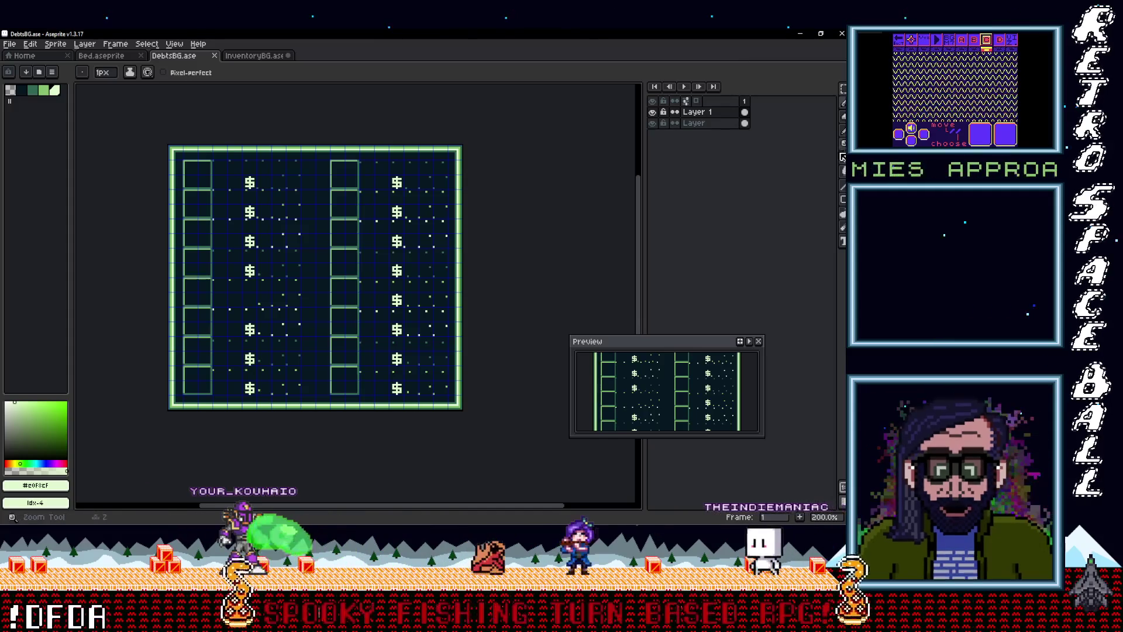
key(alt+Tab)
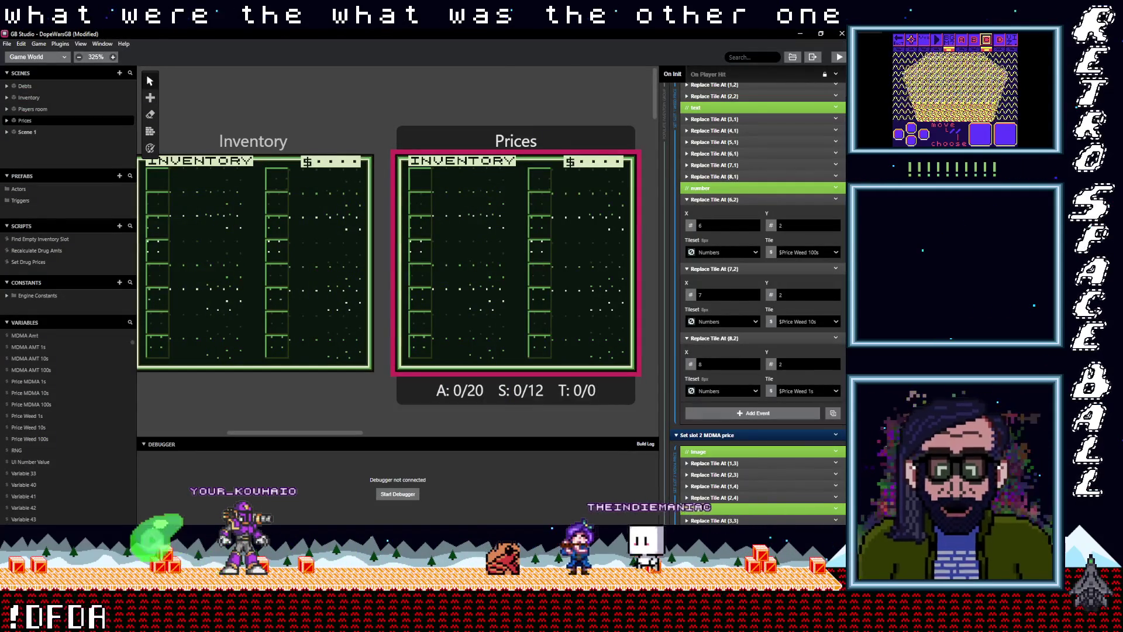
key(alt+Tab)
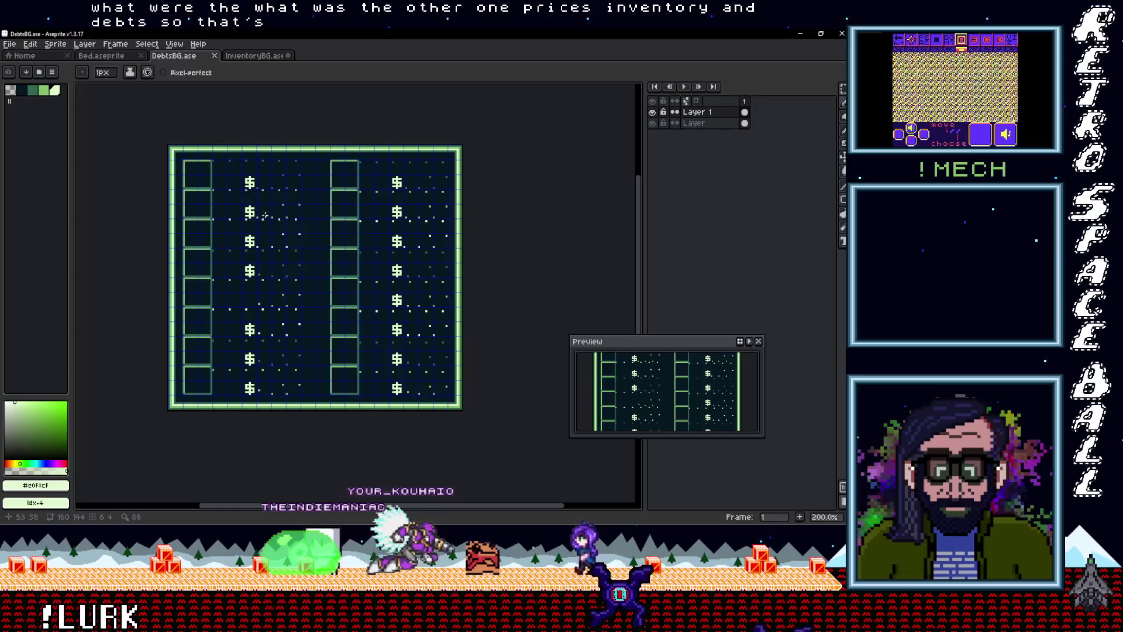
Step: With the Rectangular Marquee, add the left, bottom and right-column dollar signs to the selection
scroll(263, 216, up, 1)
key(m)
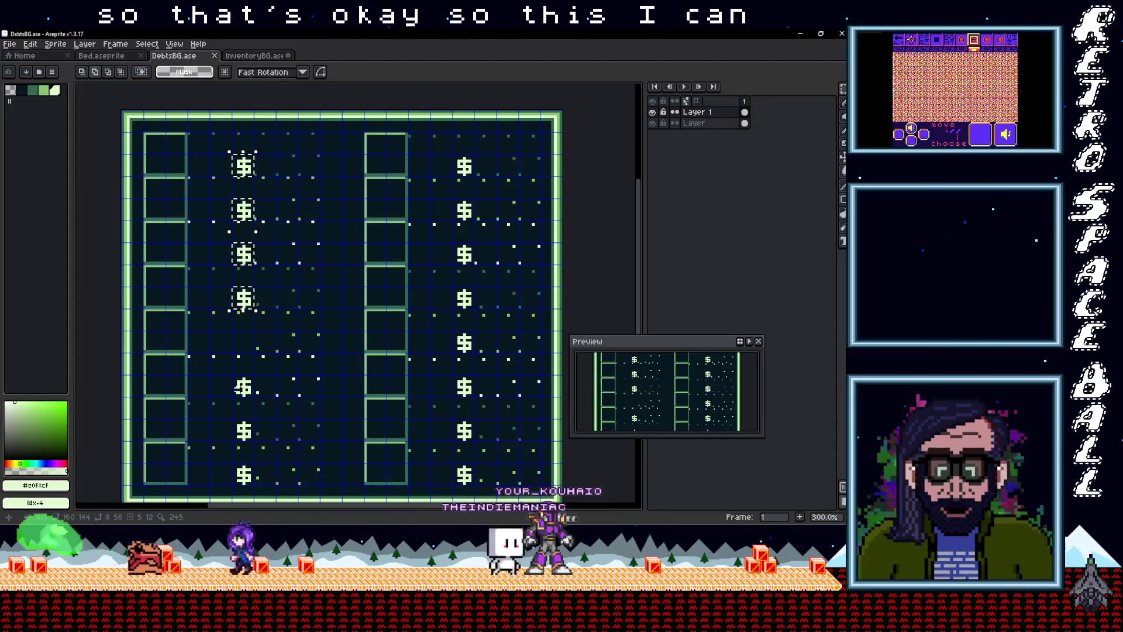
drag(229, 375, 257, 399)
drag(230, 464, 258, 487)
drag(452, 464, 480, 486)
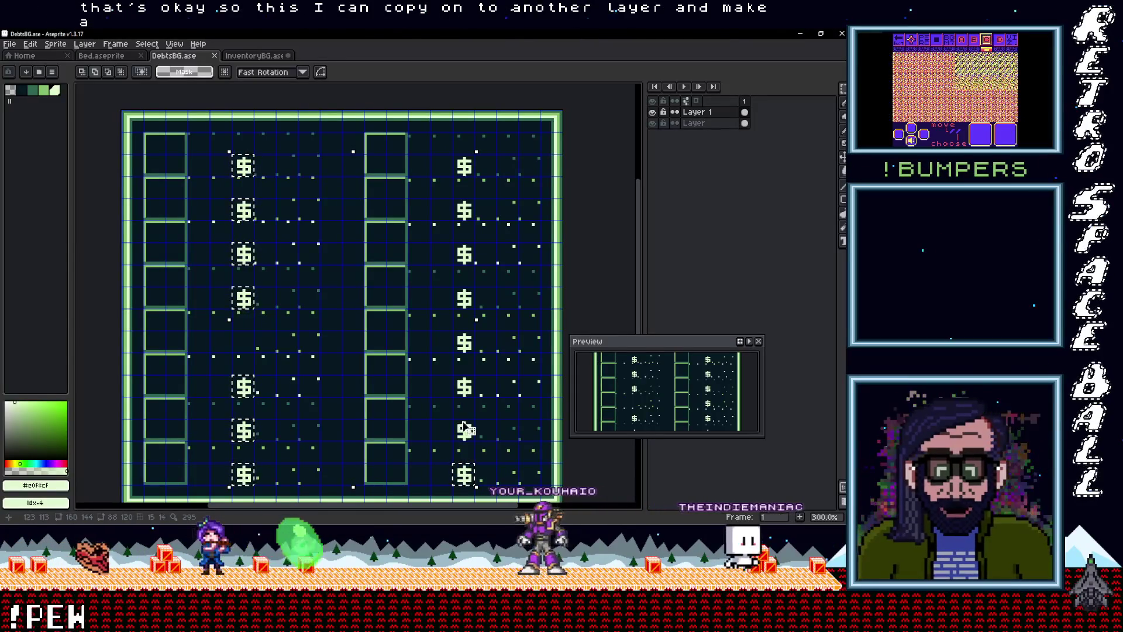
drag(470, 339, 471, 342)
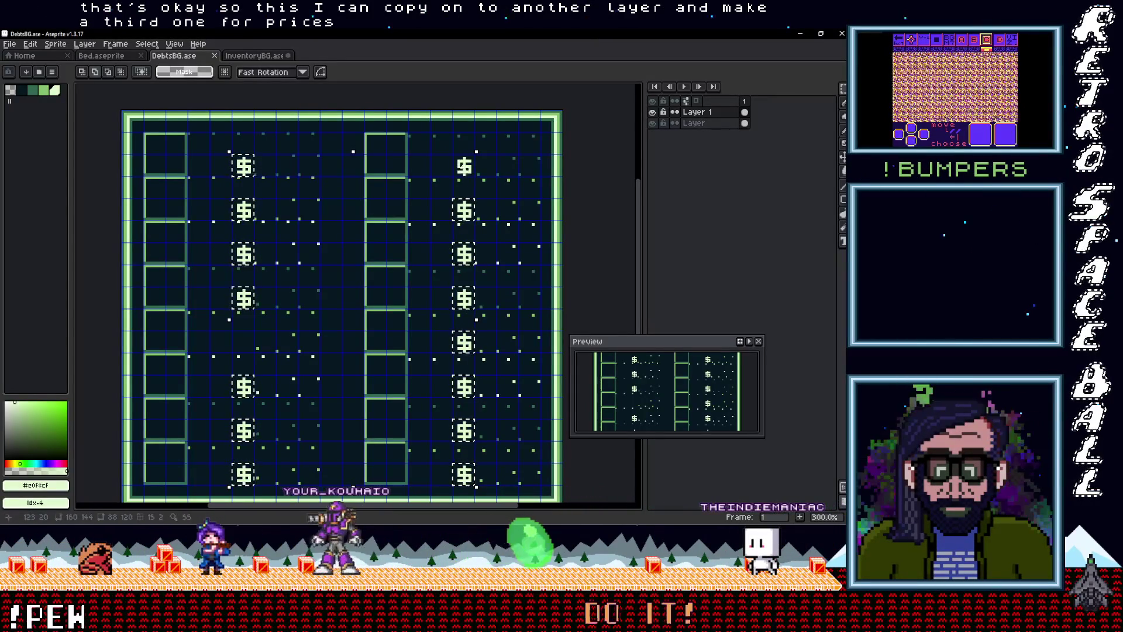
drag(452, 154, 476, 181)
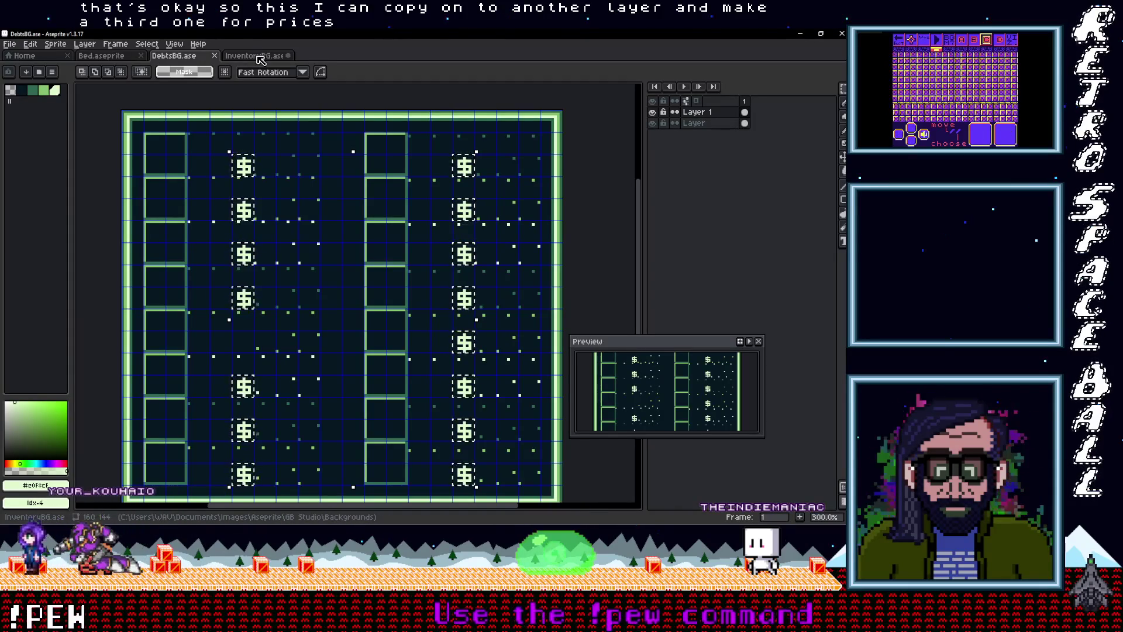
Step: Add a new layer above Layer 2 and paste the copied dollar signs onto it
click(239, 59)
right_click(721, 118)
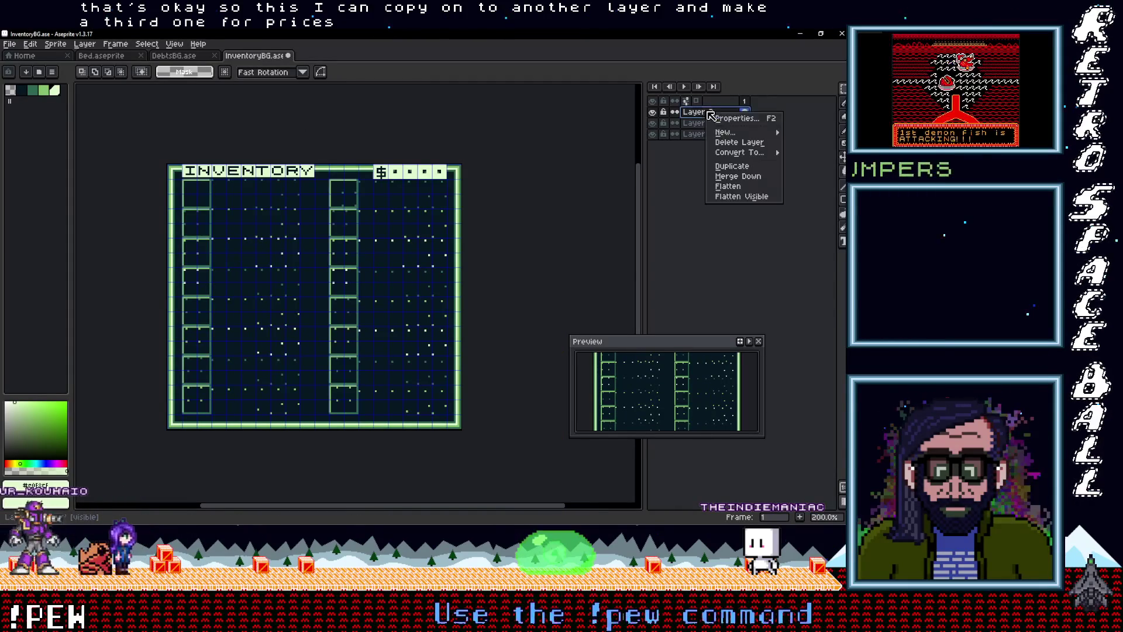
mouse_move(728, 133)
click(620, 132)
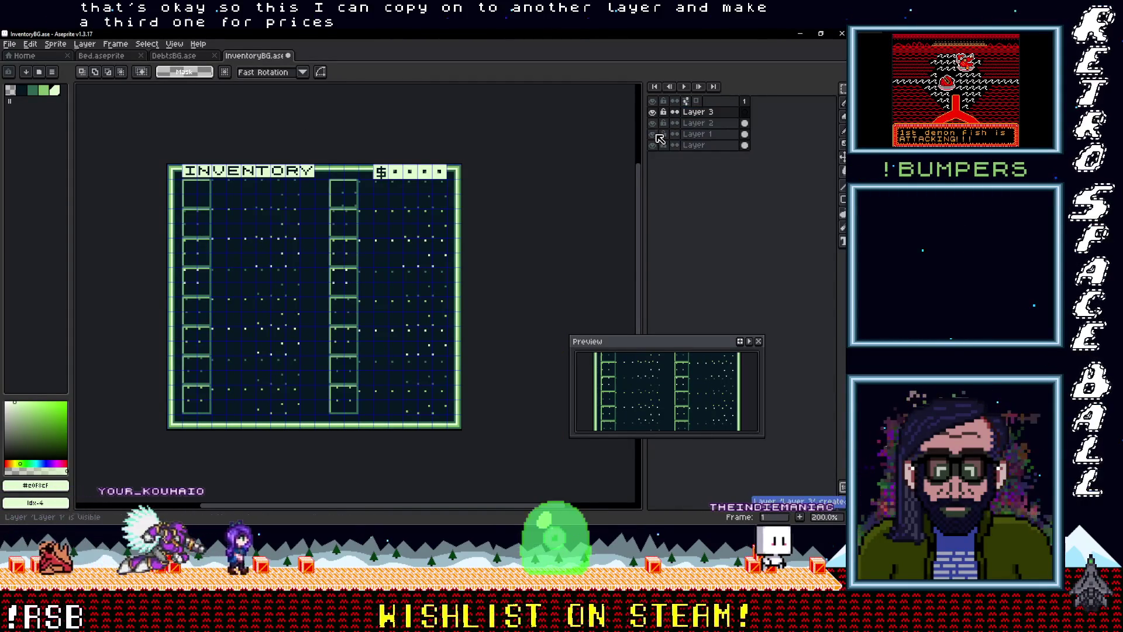
key(ctrl+v)
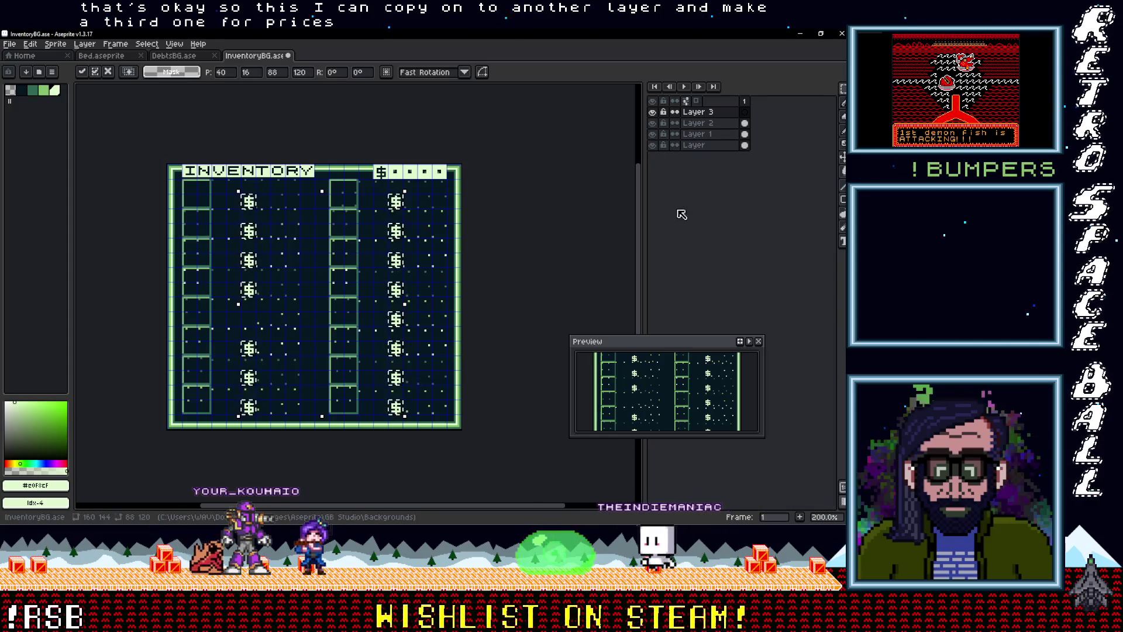
Step: Hide Layer 2 with the INVENTORY header and add an empty Layer 4 above Layer 3
click(654, 124)
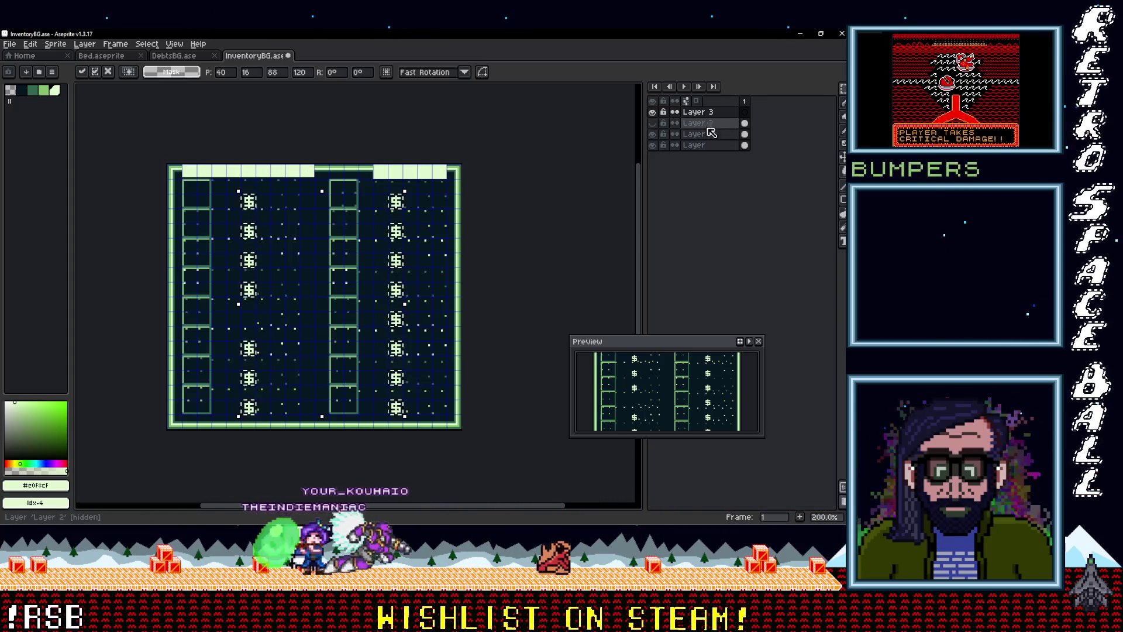
click(654, 112)
click(654, 123)
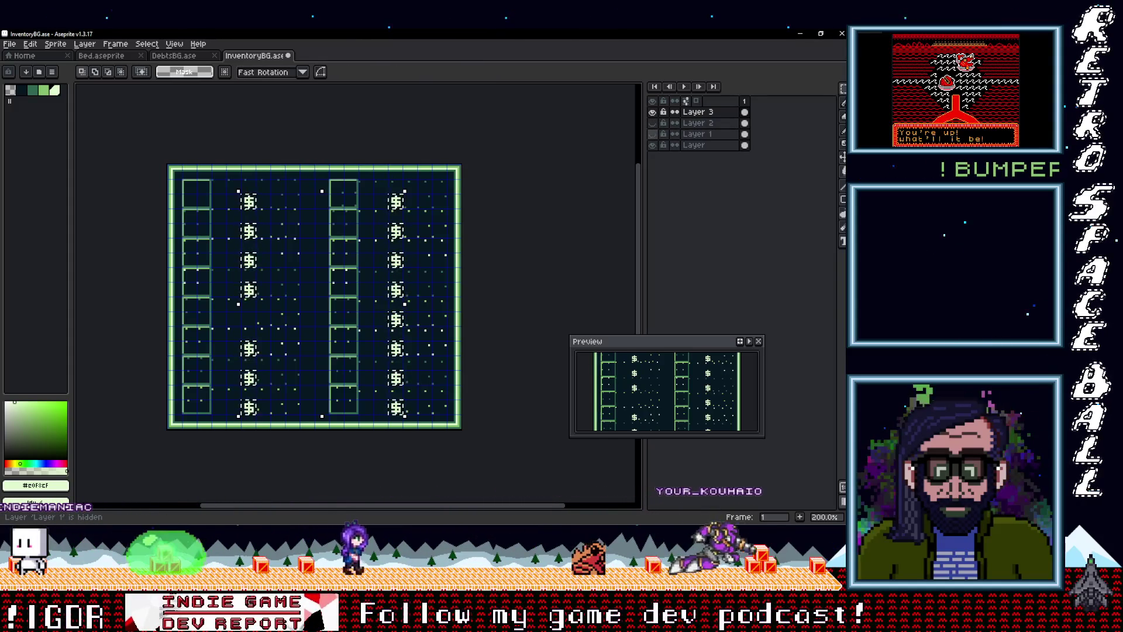
click(698, 122)
right_click(700, 112)
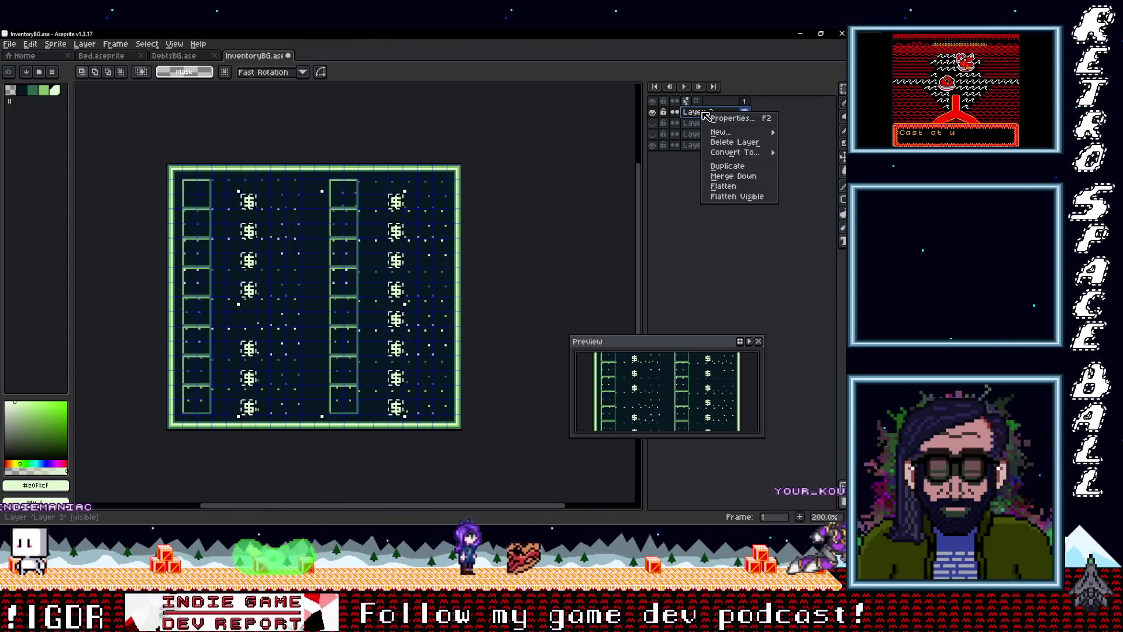
mouse_move(726, 132)
click(598, 132)
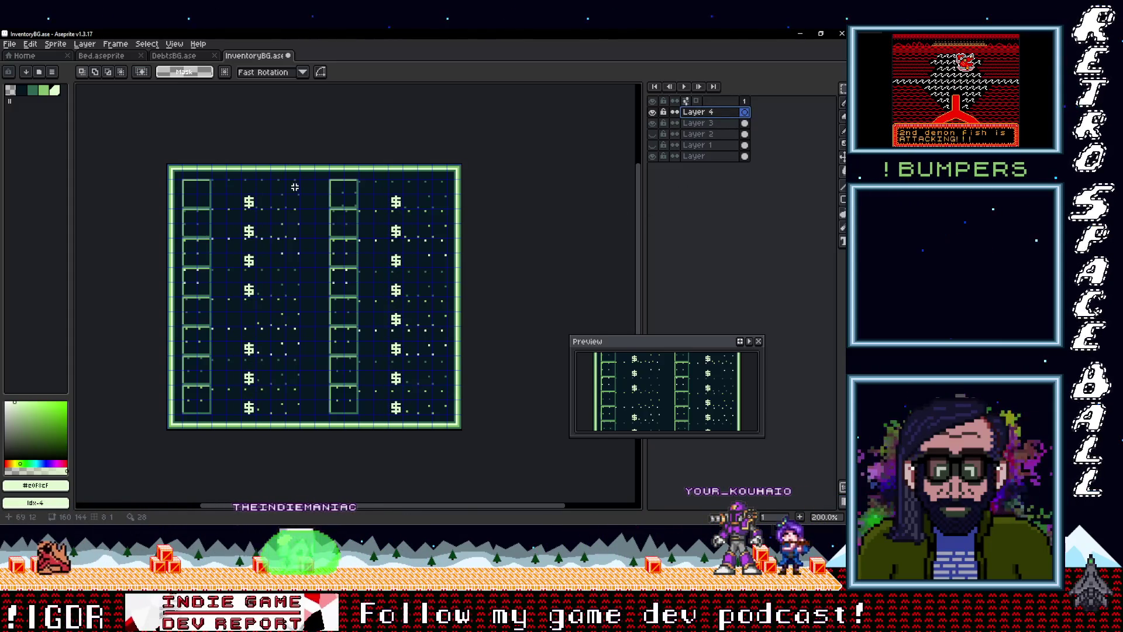
scroll(236, 167, up, 2)
Step: Select the top-left grid cells and fill them light green as a title strip
scroll(236, 166, down, 1)
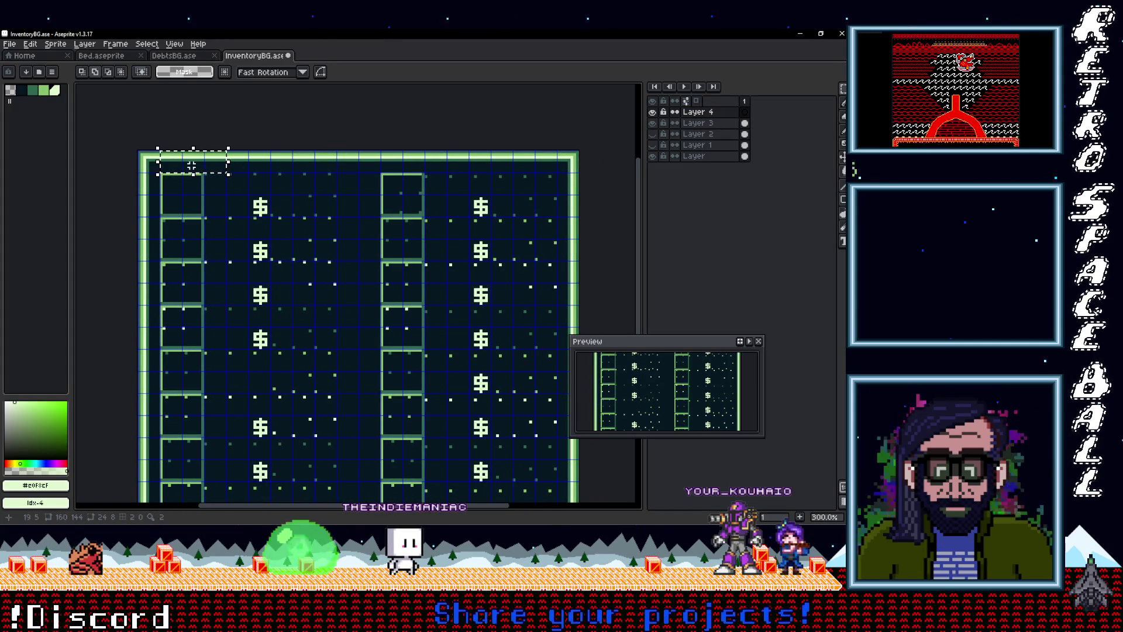
drag(237, 163, 238, 163)
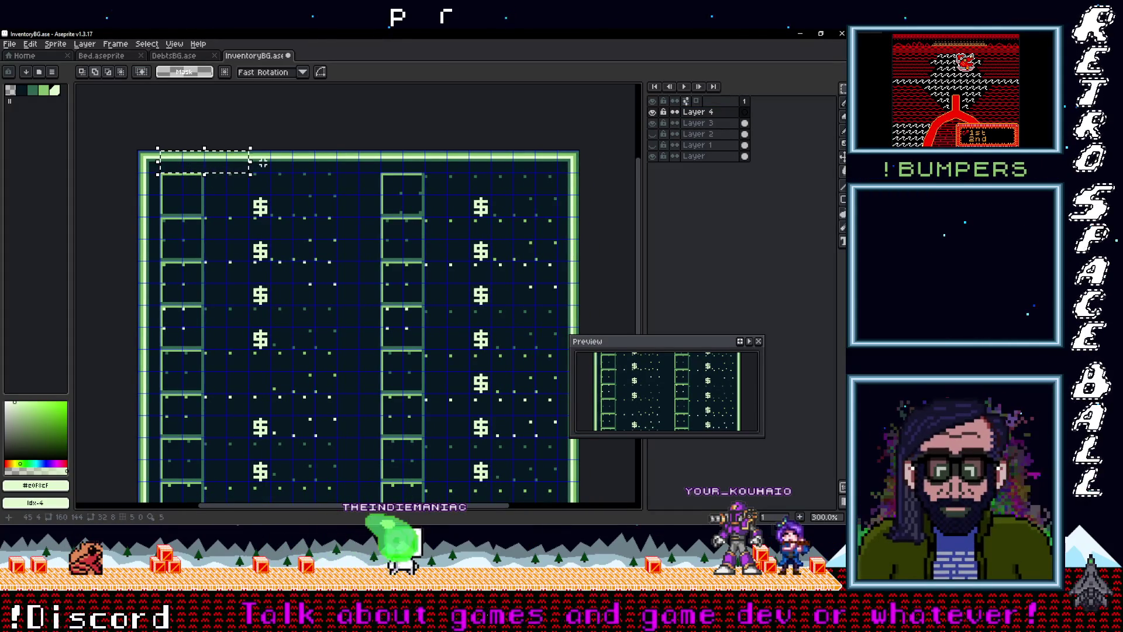
click(283, 165)
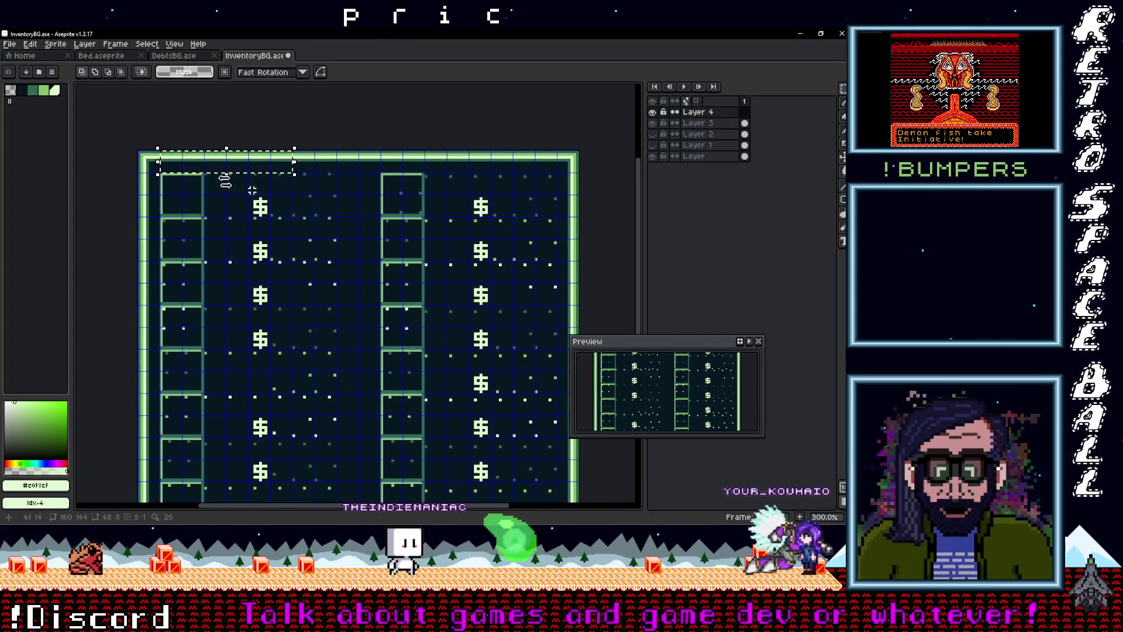
key(g)
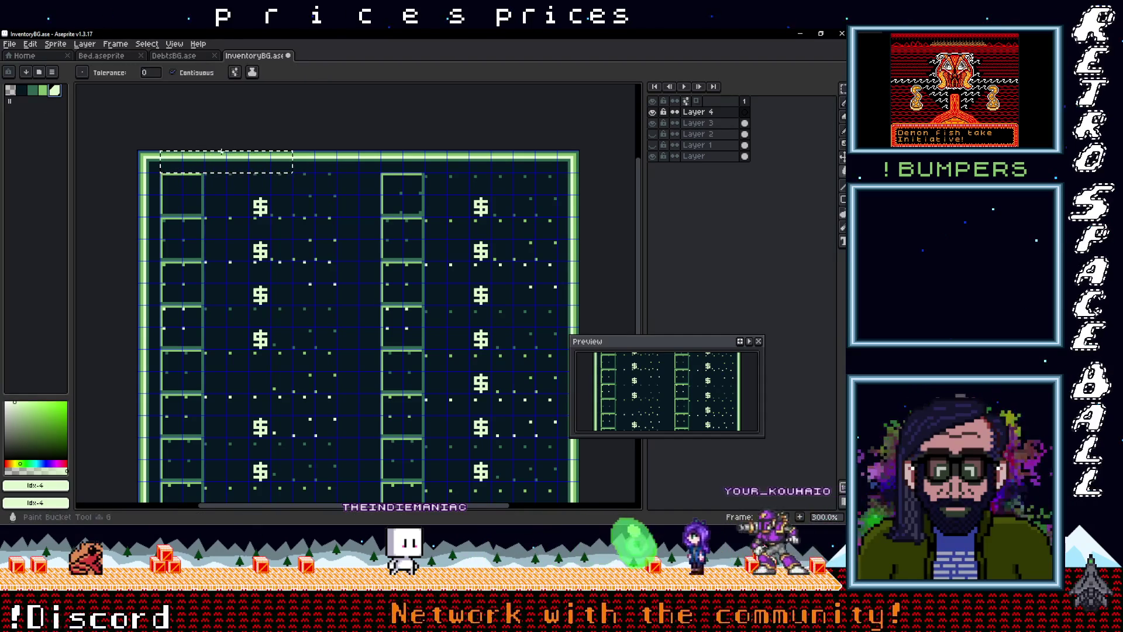
scroll(234, 162, down, 1)
scroll(299, 156, right, 2)
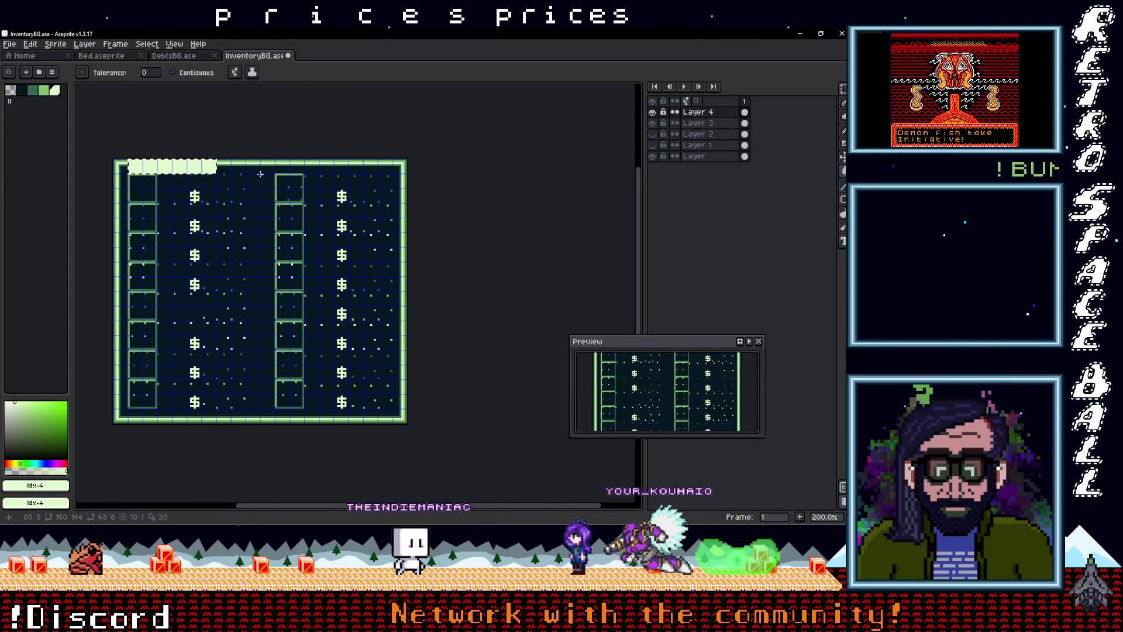
drag(284, 179, 320, 177)
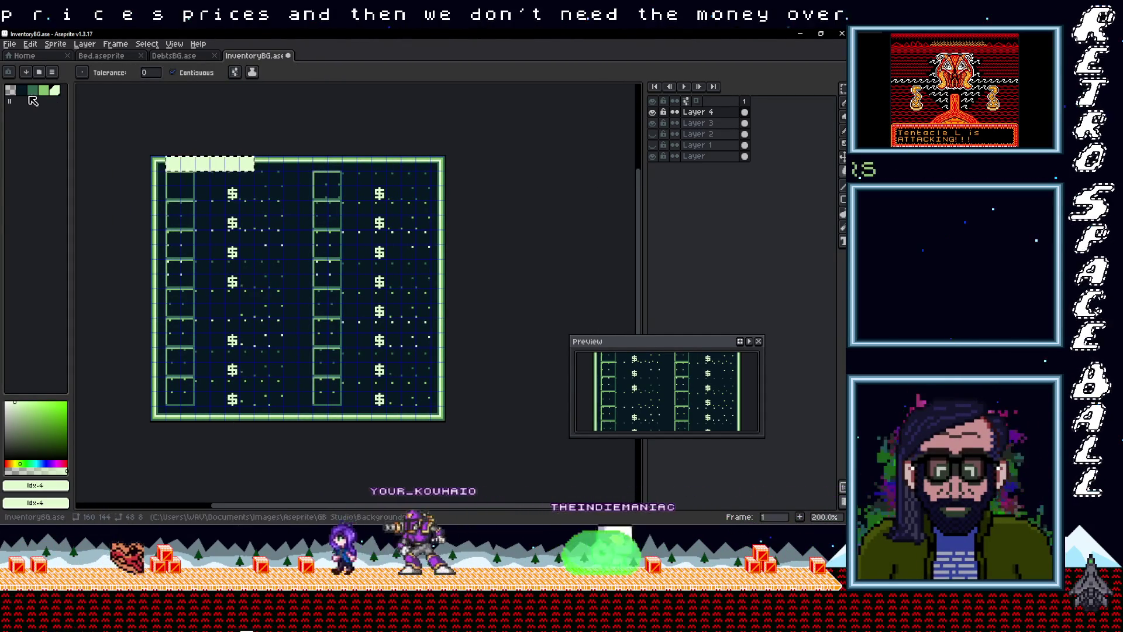
Step: Letter 'PRICES' in the dark shade across the strip, compare with Layer 4 hidden, then undo it
key(bracketleft)
key(bracketleft)
key(bracketleft)
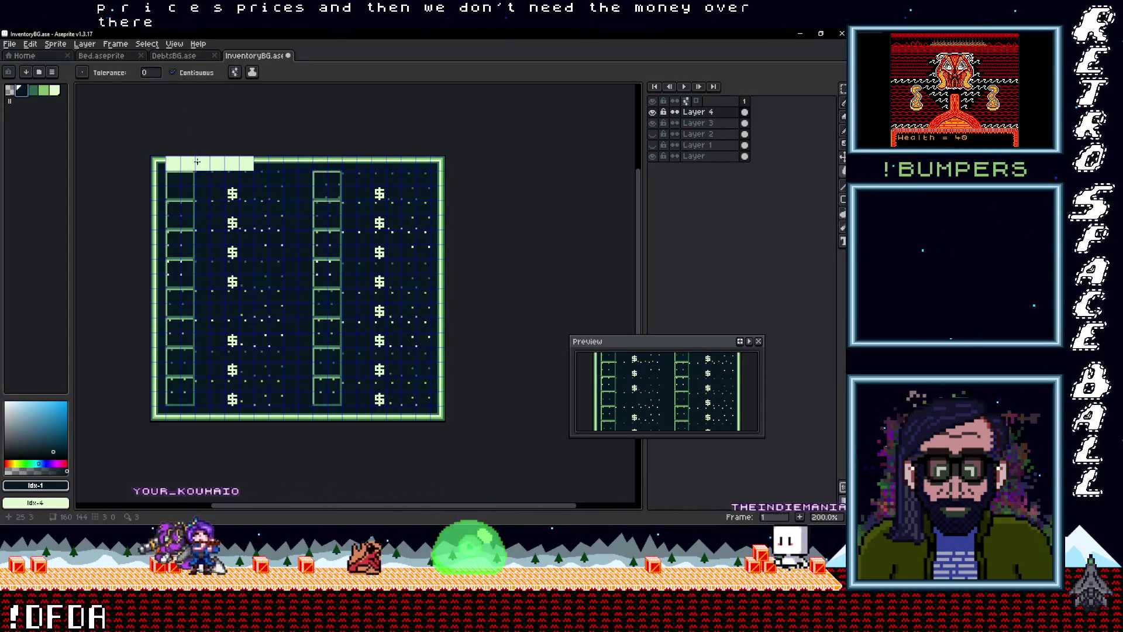
key(t)
scroll(171, 159, up, 3)
drag(159, 153, 388, 195)
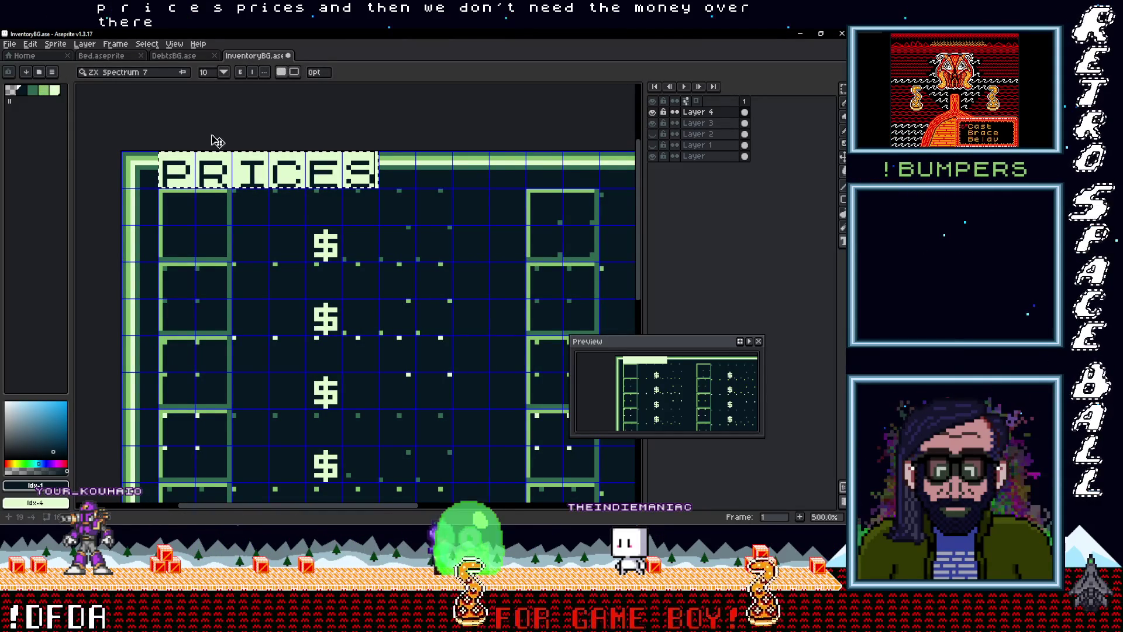
click(193, 116)
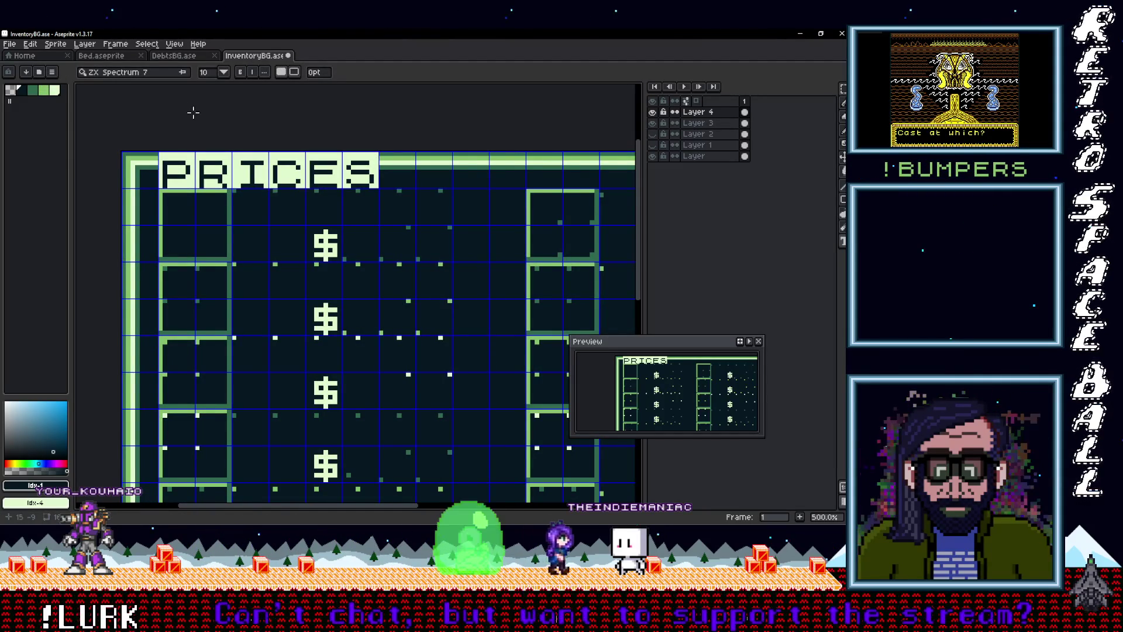
click(654, 114)
click(653, 114)
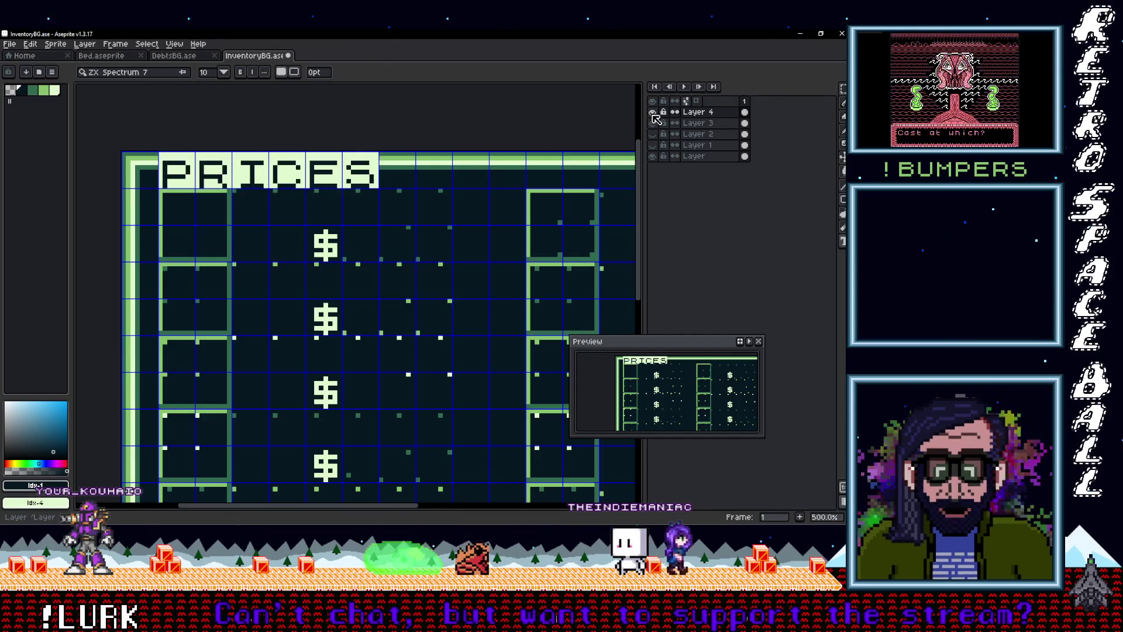
key(ctrl+z)
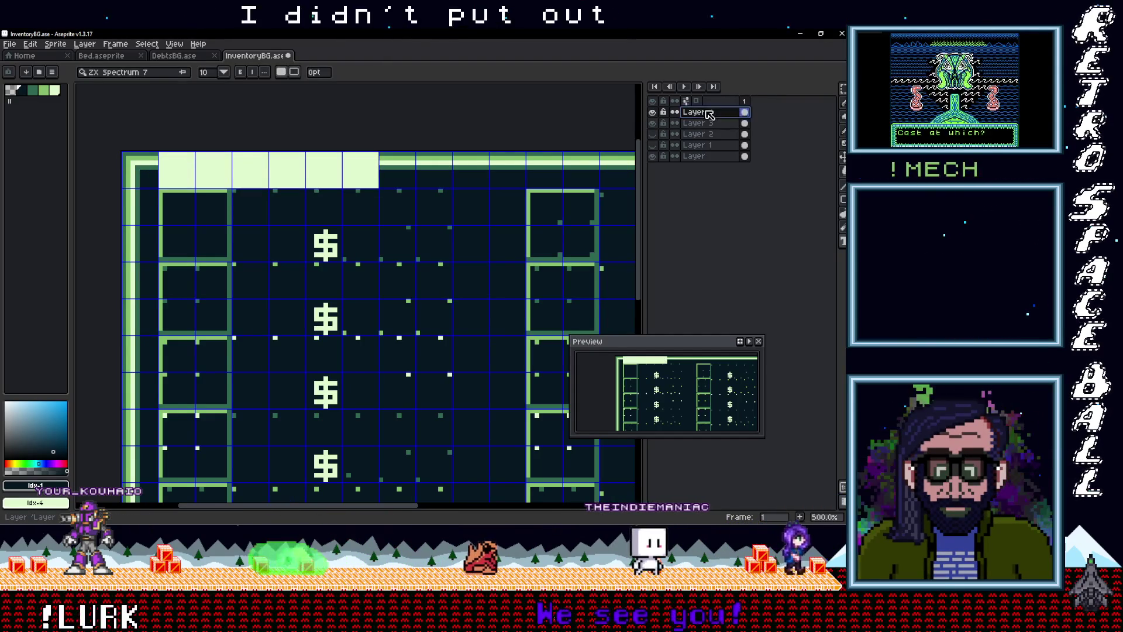
Step: Add Layer 5 above Layer 4, mark out the light header strip, and type 'PRICES' there
right_click(706, 111)
mouse_move(721, 132)
click(597, 131)
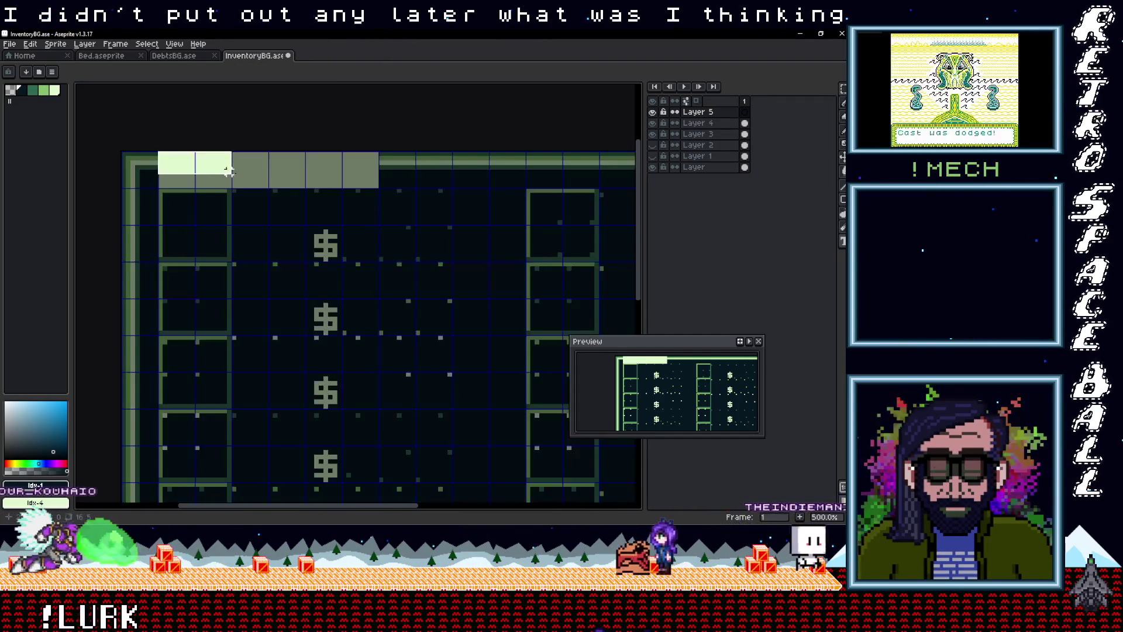
drag(161, 154, 379, 188)
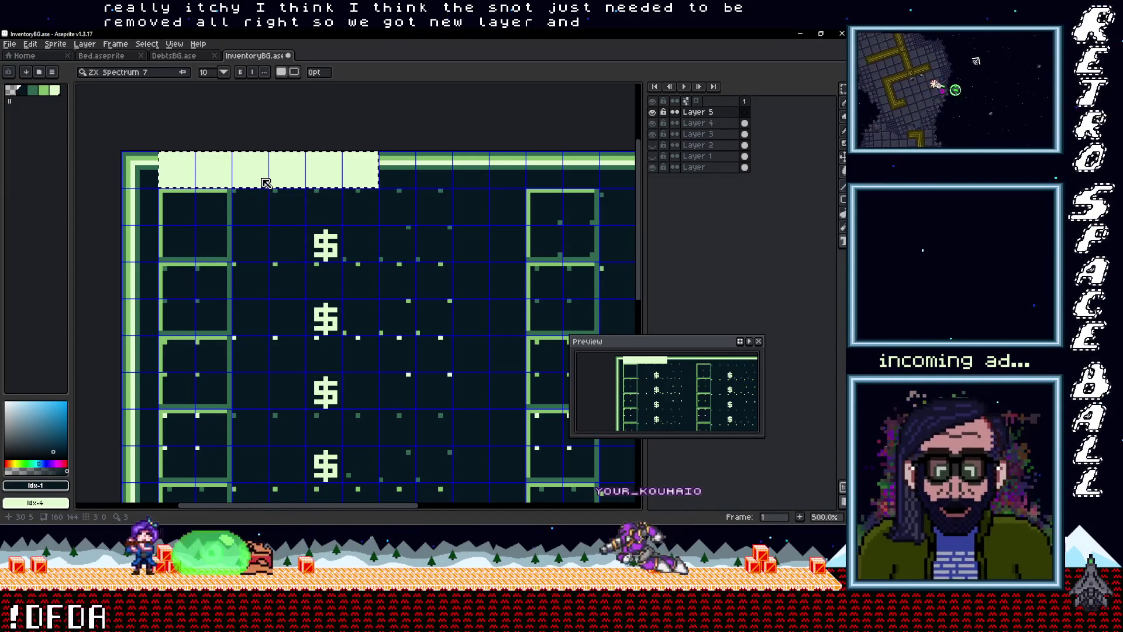
text(PRICES)
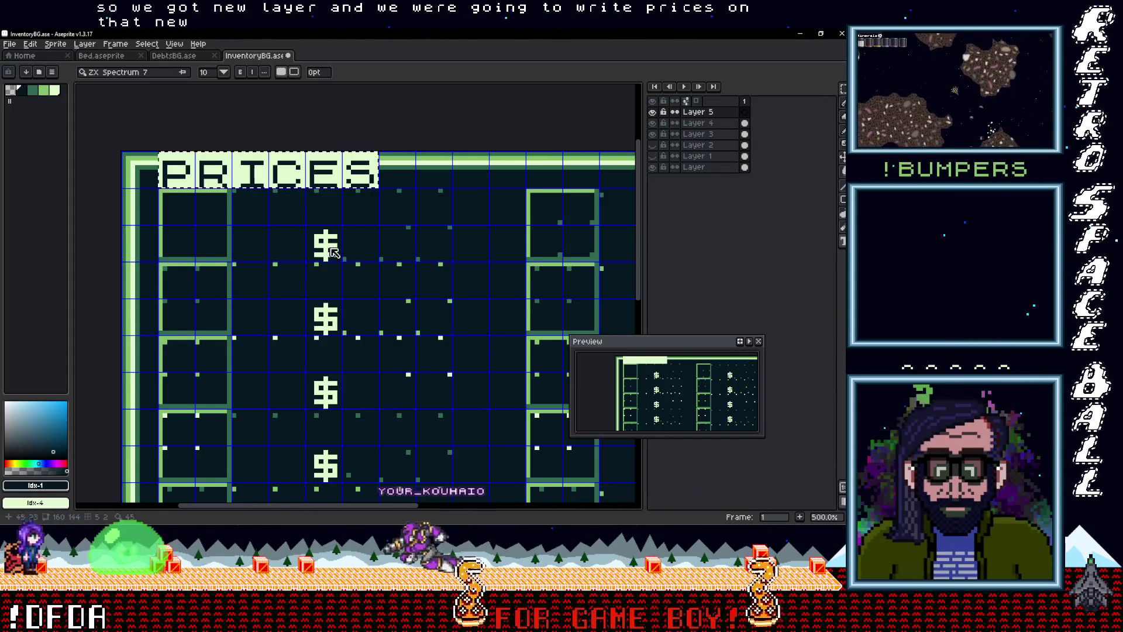
Step: Commit the PRICES text on Layer 5 and marquee-select the lettering
click(375, 216)
mouse_move(374, 187)
mouse_down()
mouse_move(228, 154)
mouse_move(158, 152)
mouse_up()
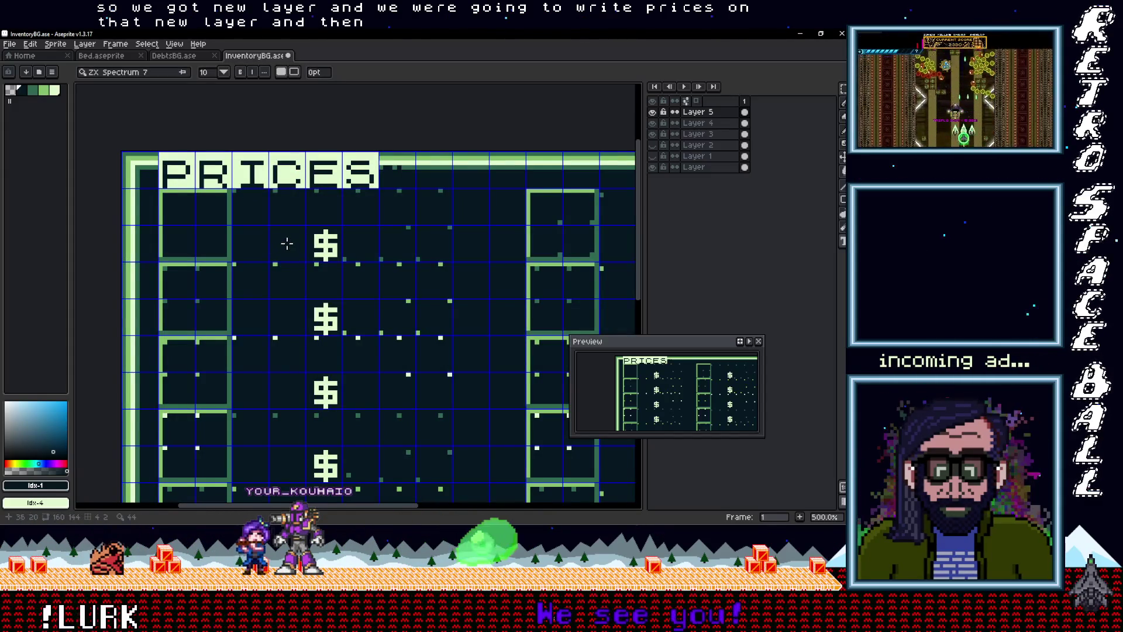
key(m)
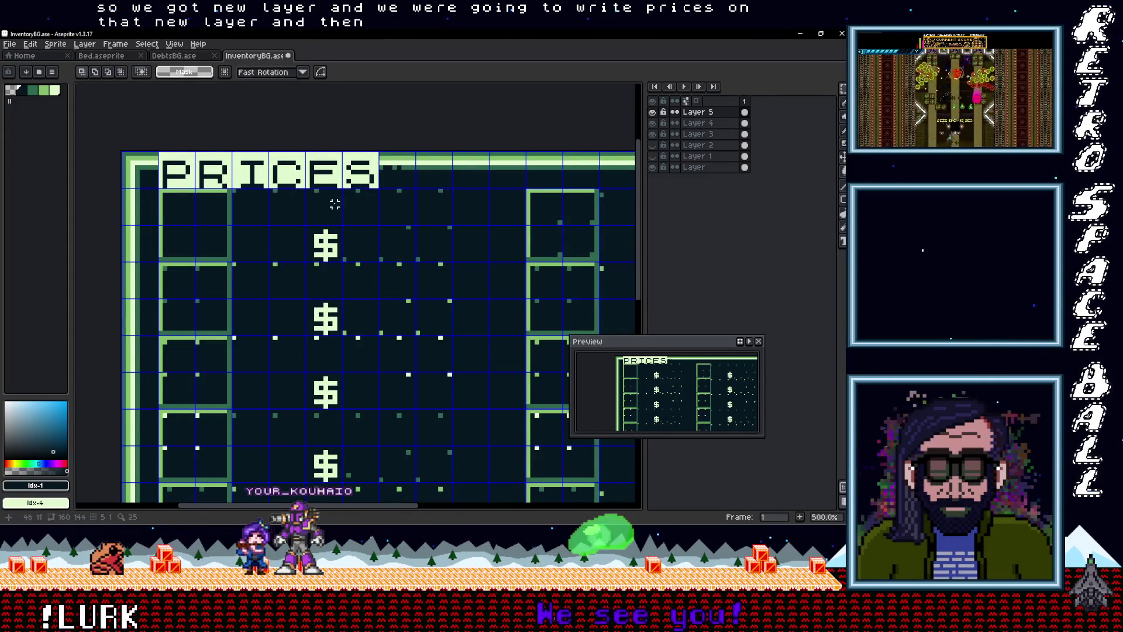
mouse_move(302, 172)
mouse_down()
mouse_move(193, 175)
mouse_move(220, 179)
mouse_up()
click(394, 181)
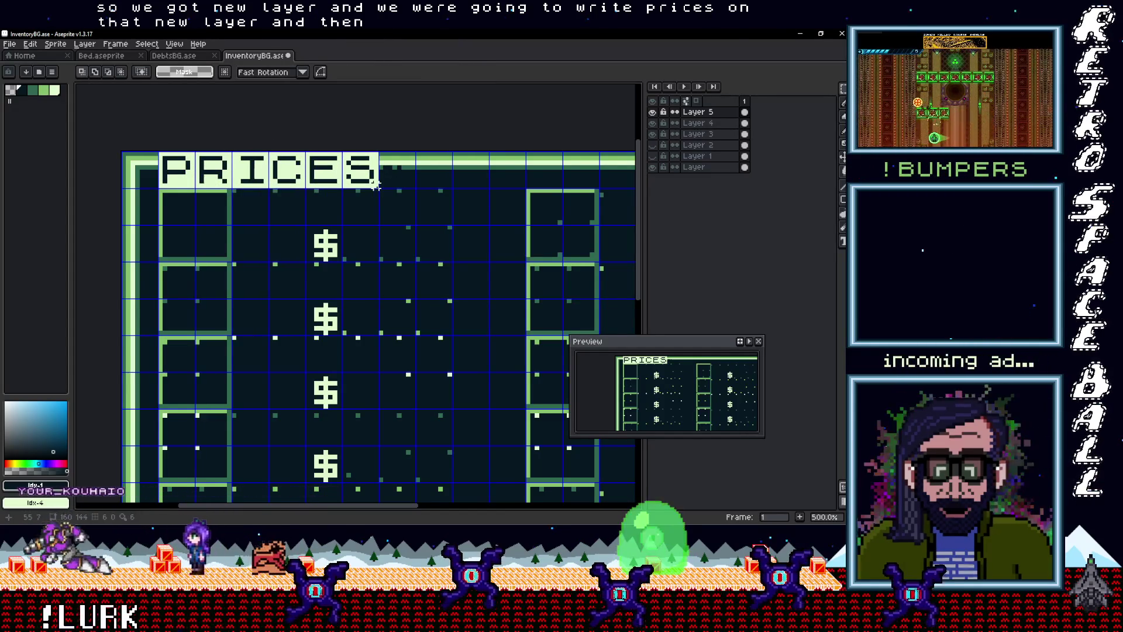
Step: Try resizing and shifting the PRICES lettering, then cancel, leaving it unchanged
mouse_move(378, 186)
mouse_down()
mouse_move(222, 186)
mouse_move(159, 153)
mouse_up()
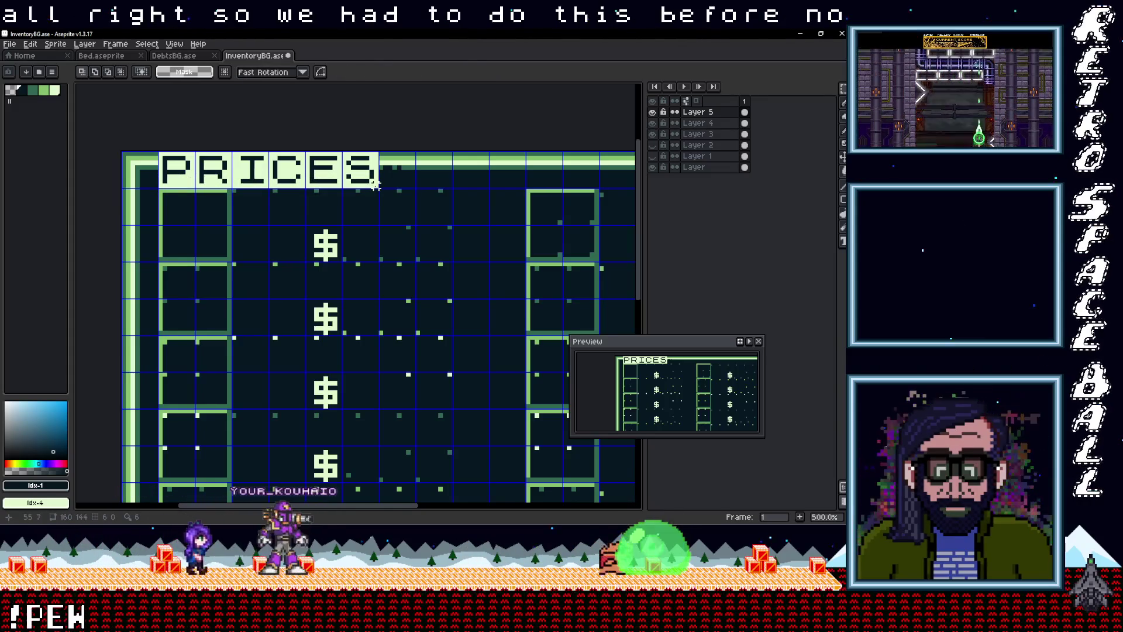
drag(305, 176, 158, 175)
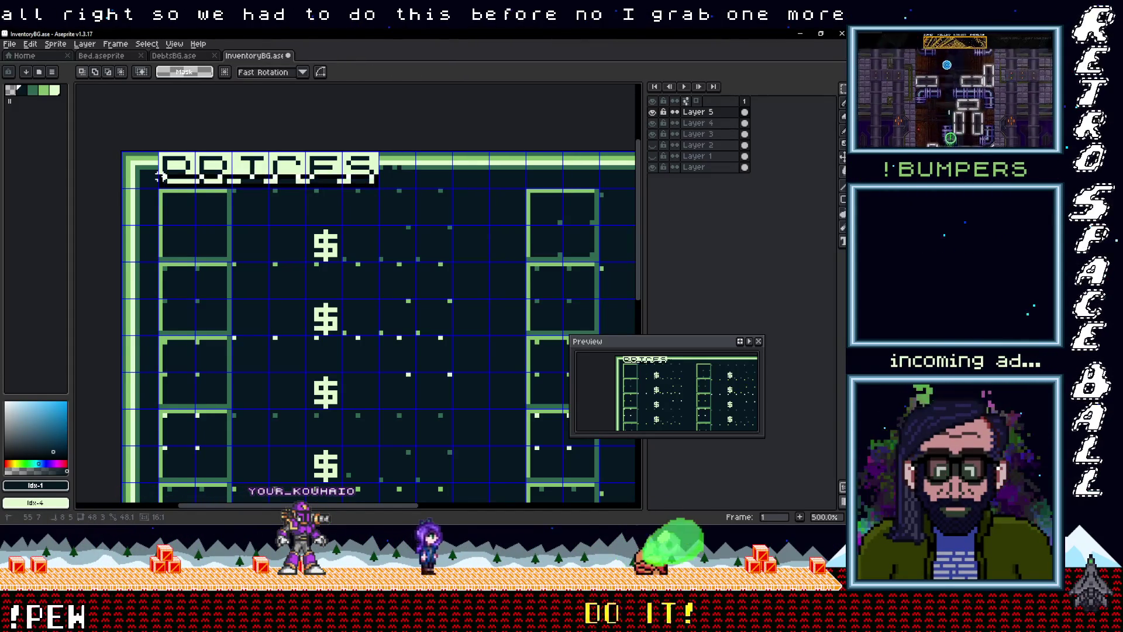
click(229, 182)
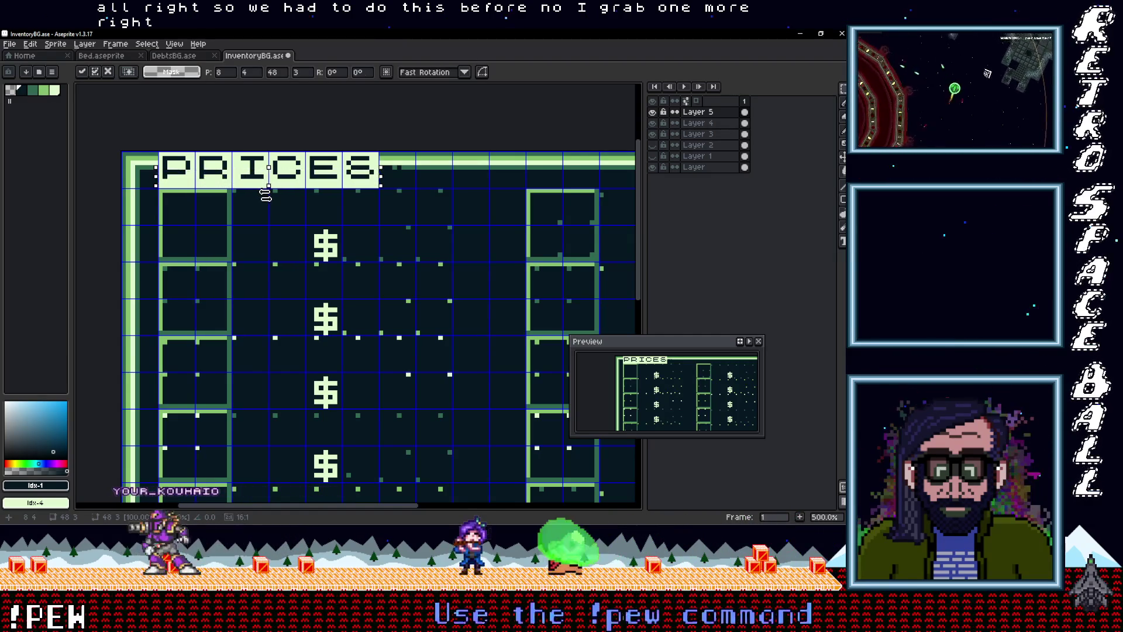
key(Return)
key(ctrl+d)
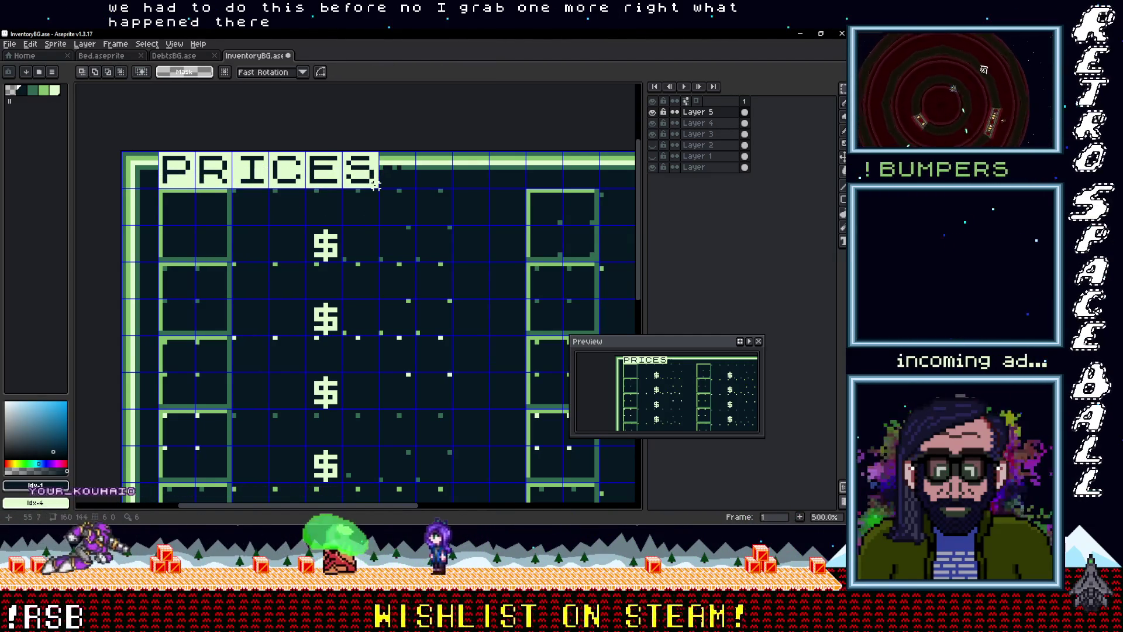
mouse_move(375, 184)
mouse_down()
mouse_move(157, 177)
mouse_move(250, 191)
mouse_up()
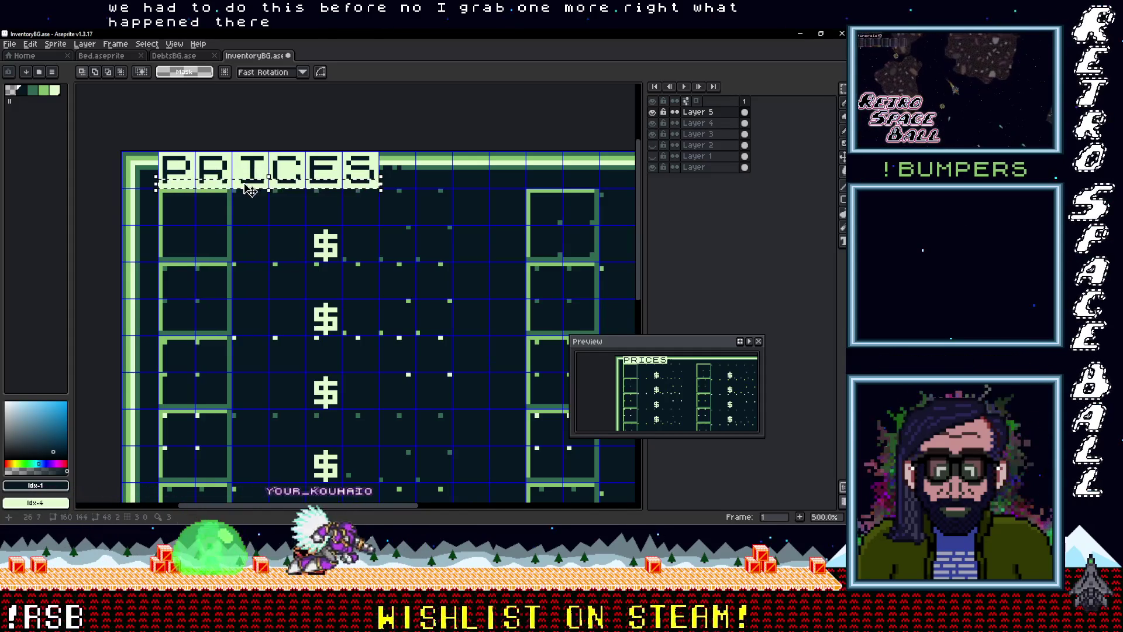
key(ctrl+d)
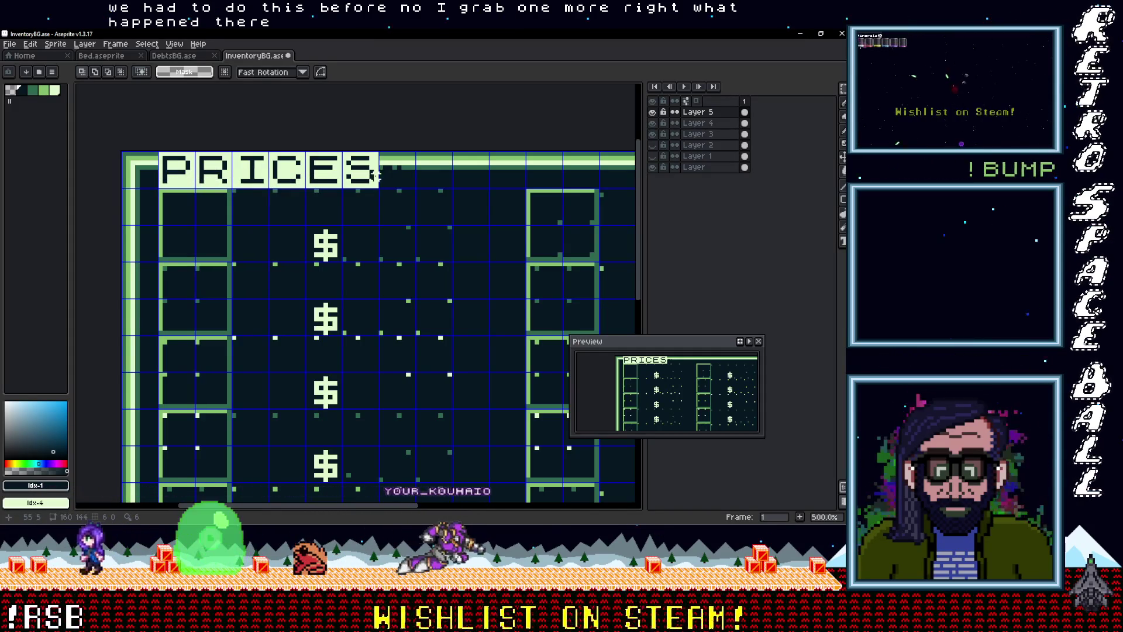
drag(377, 169, 158, 189)
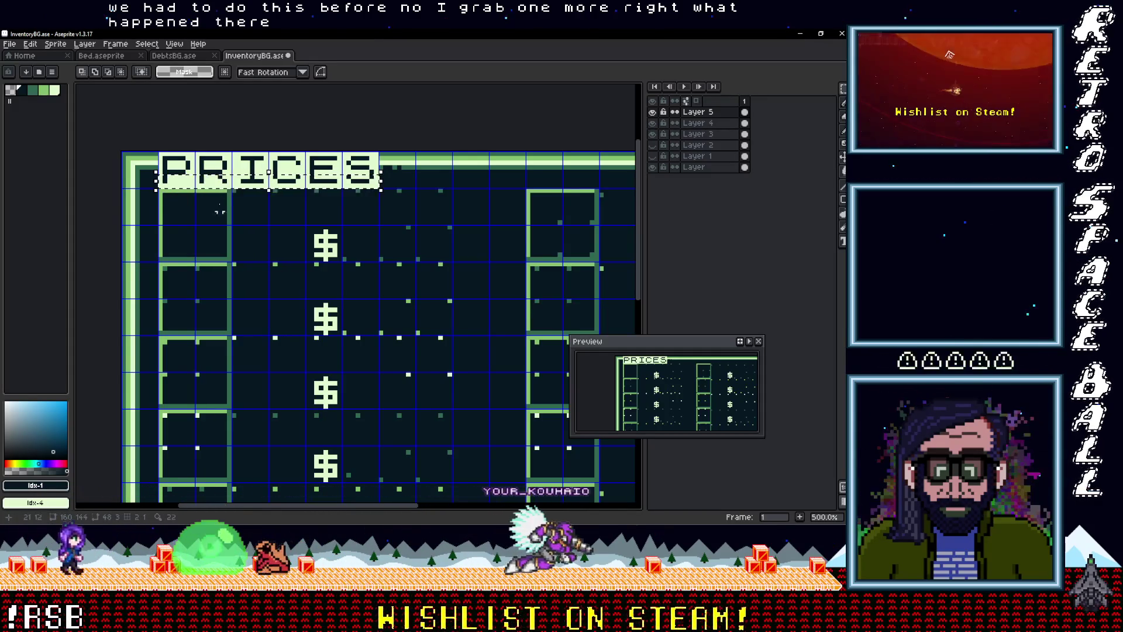
click(237, 183)
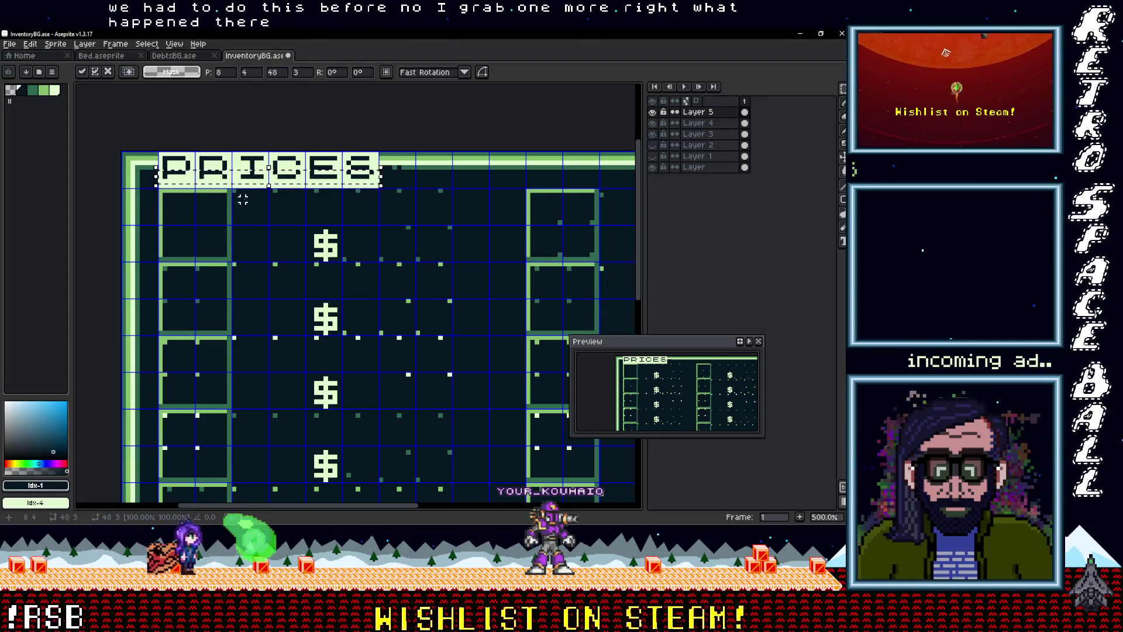
key(ctrl+d)
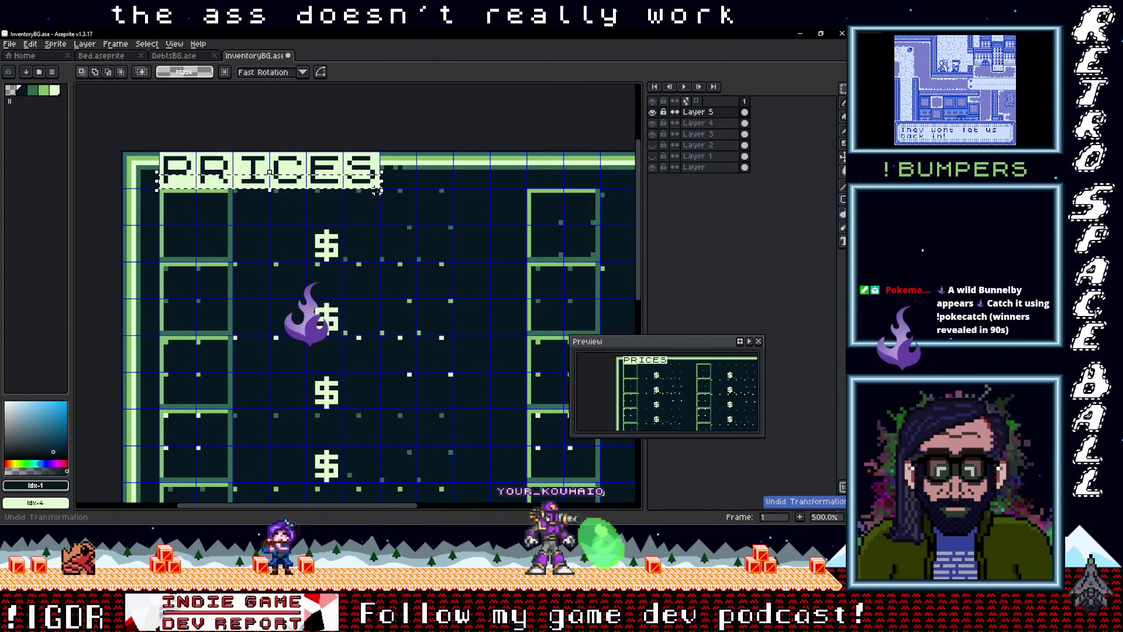
scroll(381, 213, down, 3)
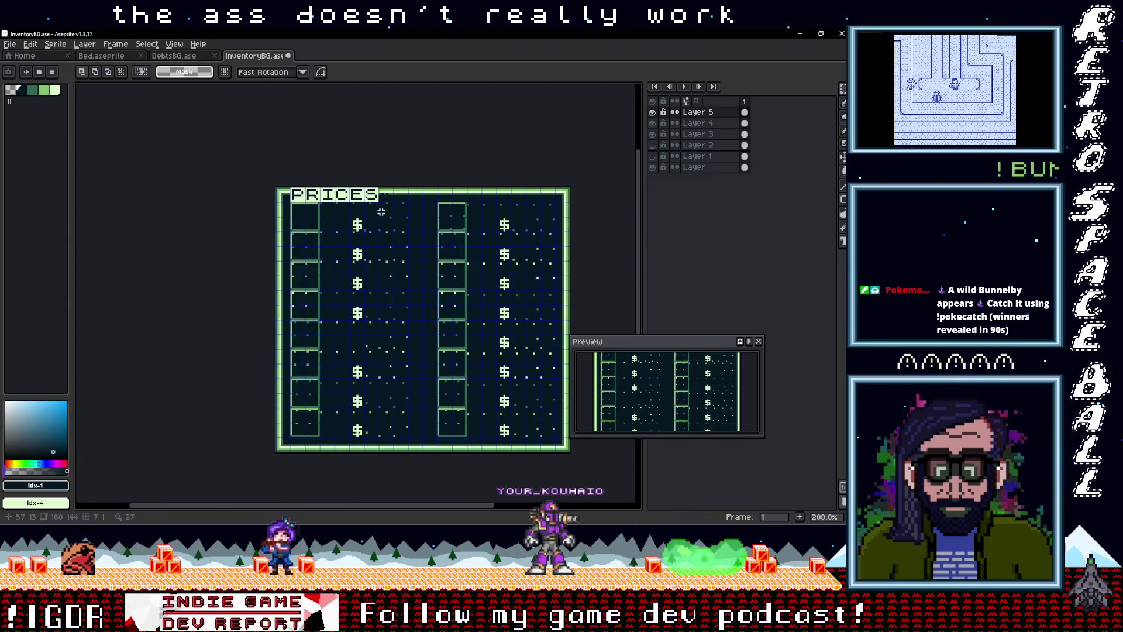
scroll(394, 212, up, 2)
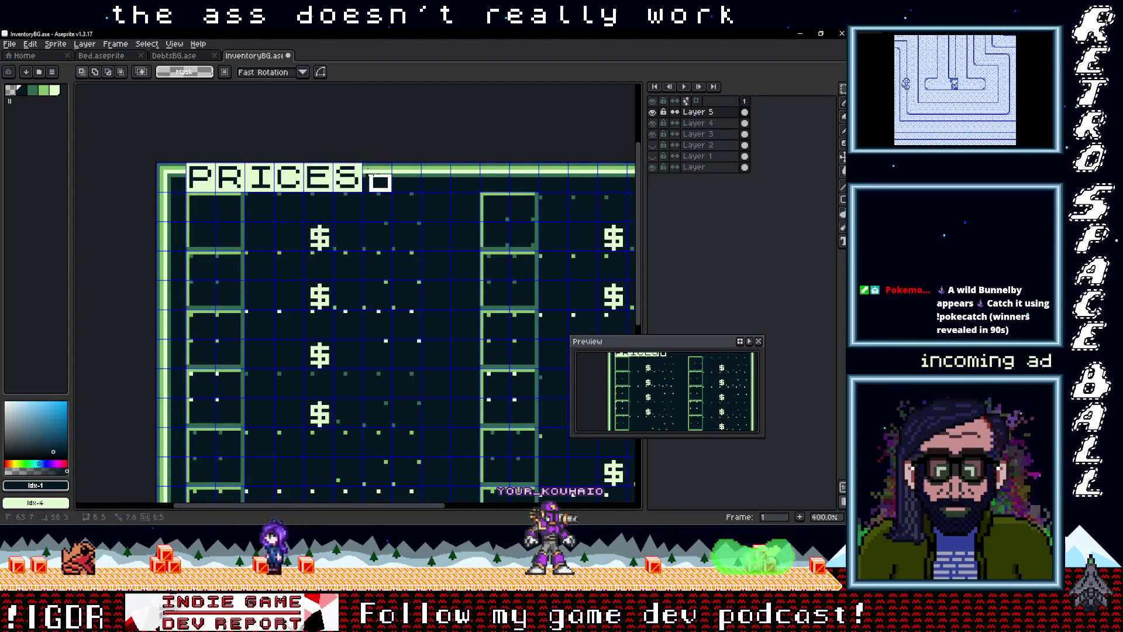
mouse_move(380, 182)
mouse_down()
mouse_move(288, 181)
mouse_move(283, 216)
mouse_move(403, 176)
mouse_up()
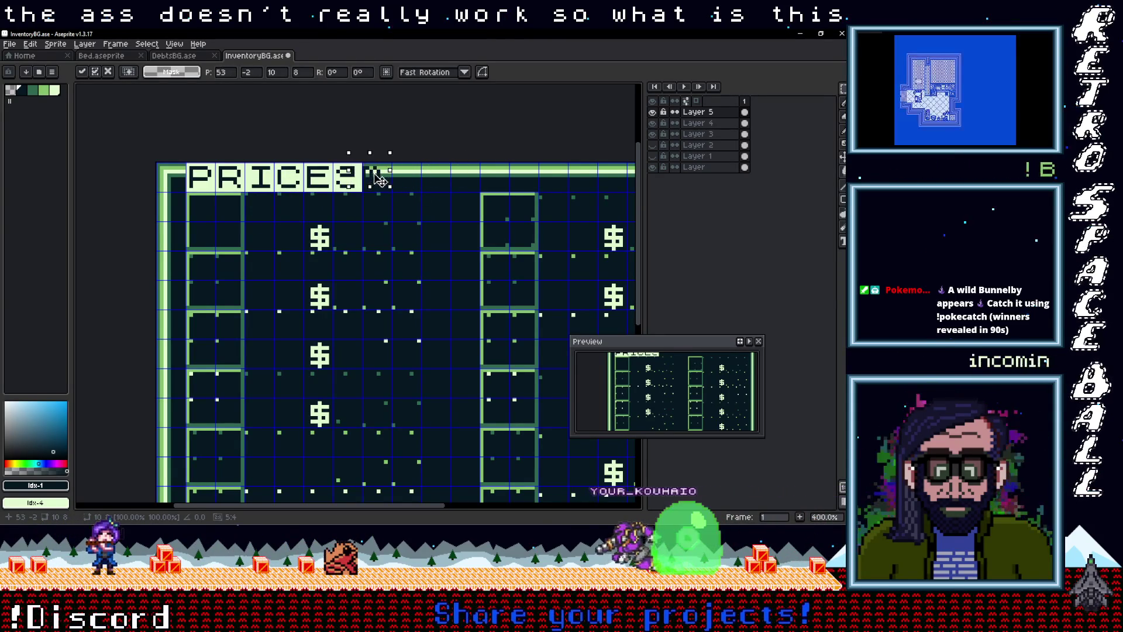
mouse_move(390, 177)
mouse_down()
mouse_move(403, 177)
mouse_move(333, 243)
mouse_move(158, 325)
mouse_move(168, 328)
mouse_up()
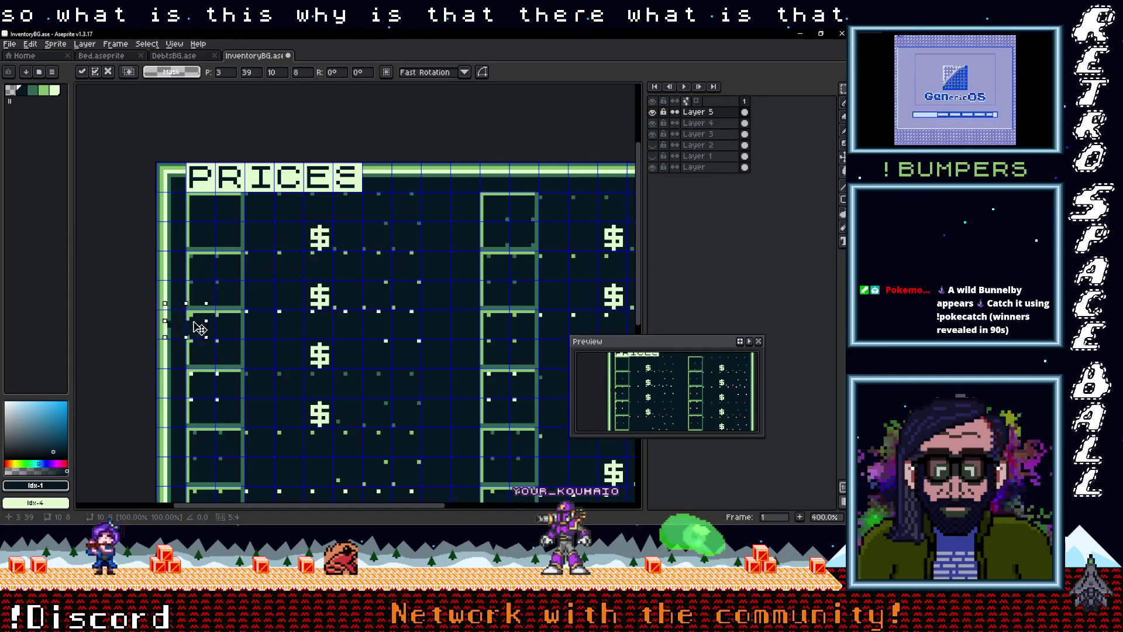
key(Return)
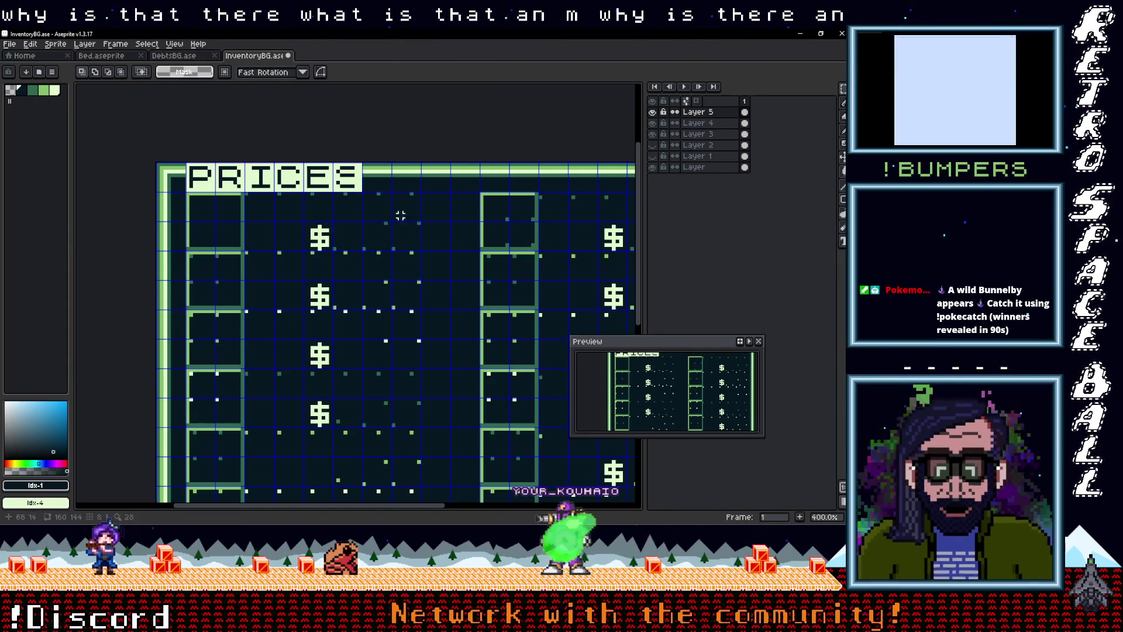
key(ctrl+z)
key(ctrl+z)
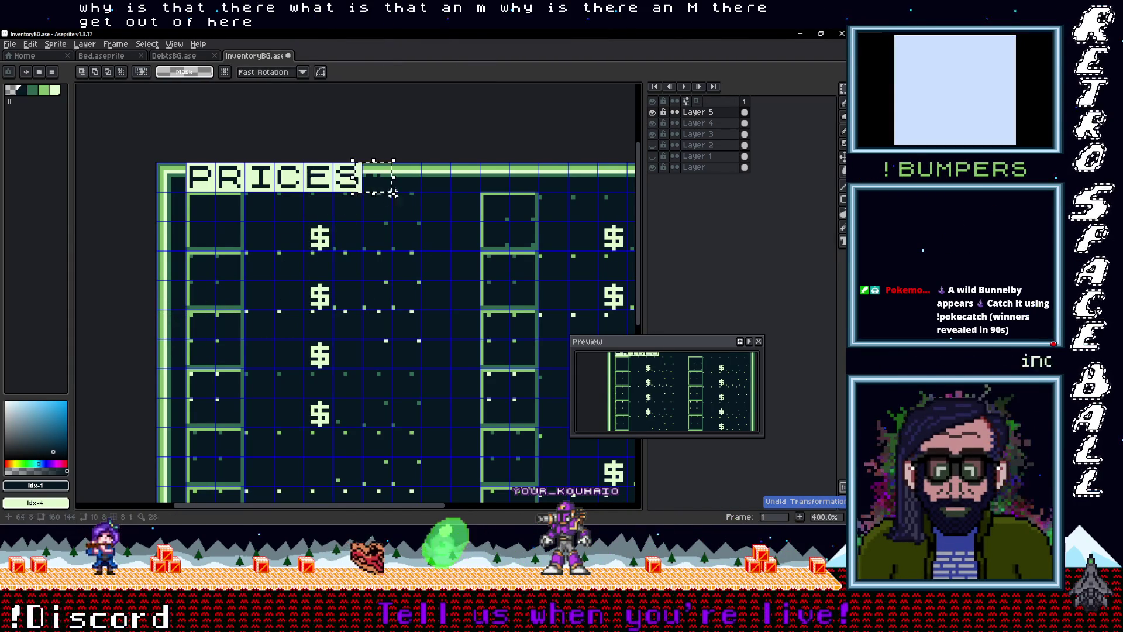
key(ctrl+d)
mouse_move(375, 181)
mouse_down()
mouse_move(390, 200)
mouse_move(268, 175)
mouse_move(229, 220)
mouse_move(168, 200)
mouse_move(288, 240)
mouse_up()
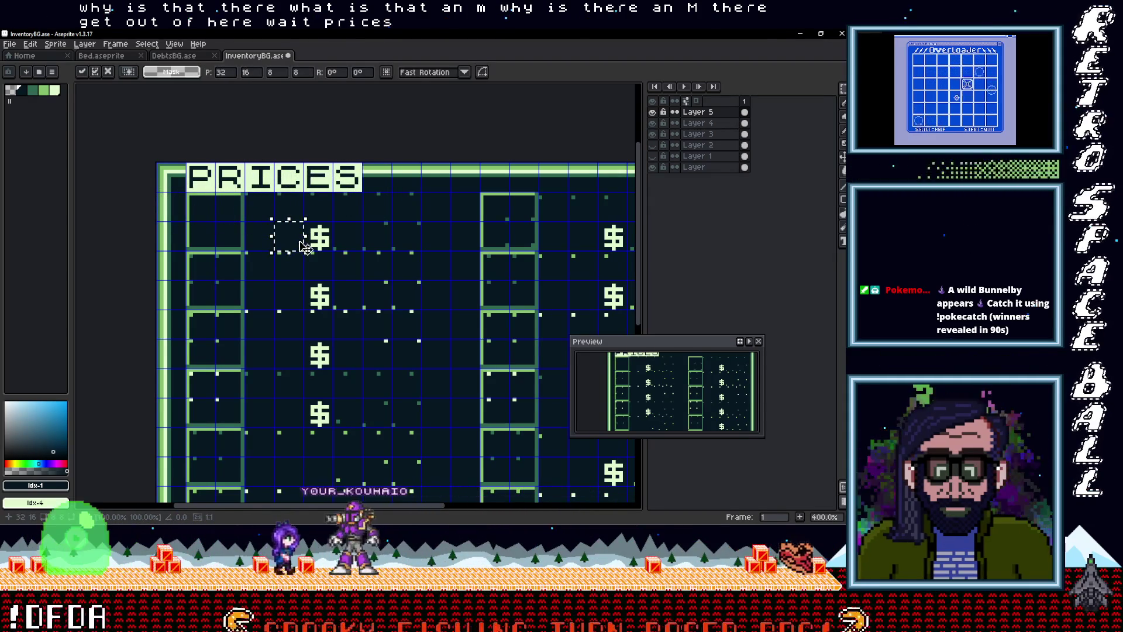
Step: Drop the moved block beside the first $ and sample the title bar's light green
click(370, 229)
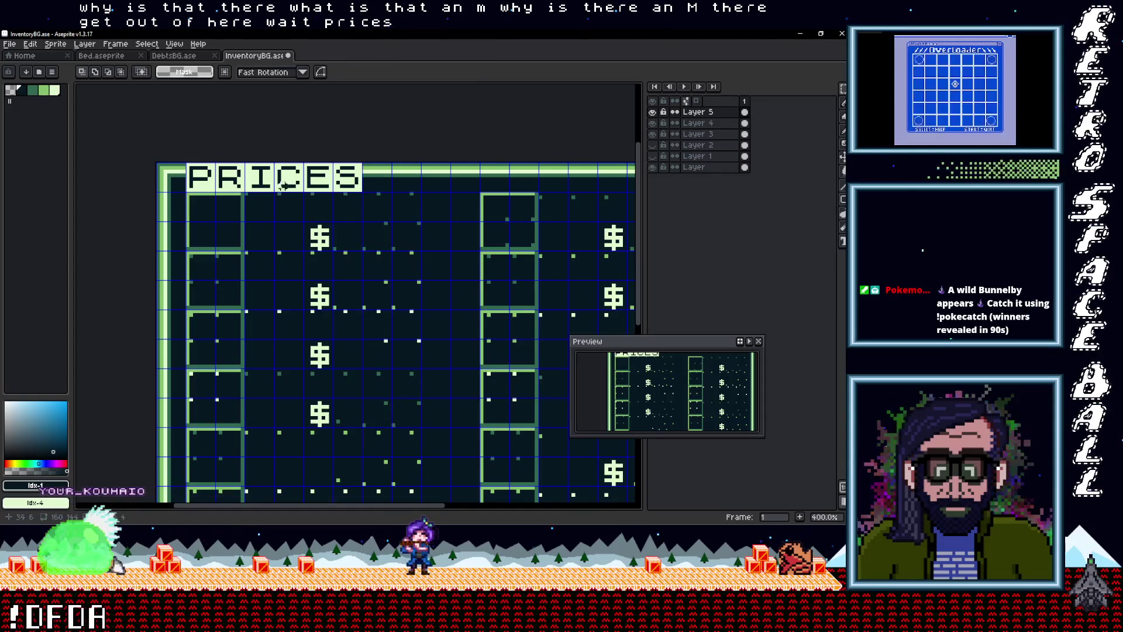
scroll(230, 178, up, 2)
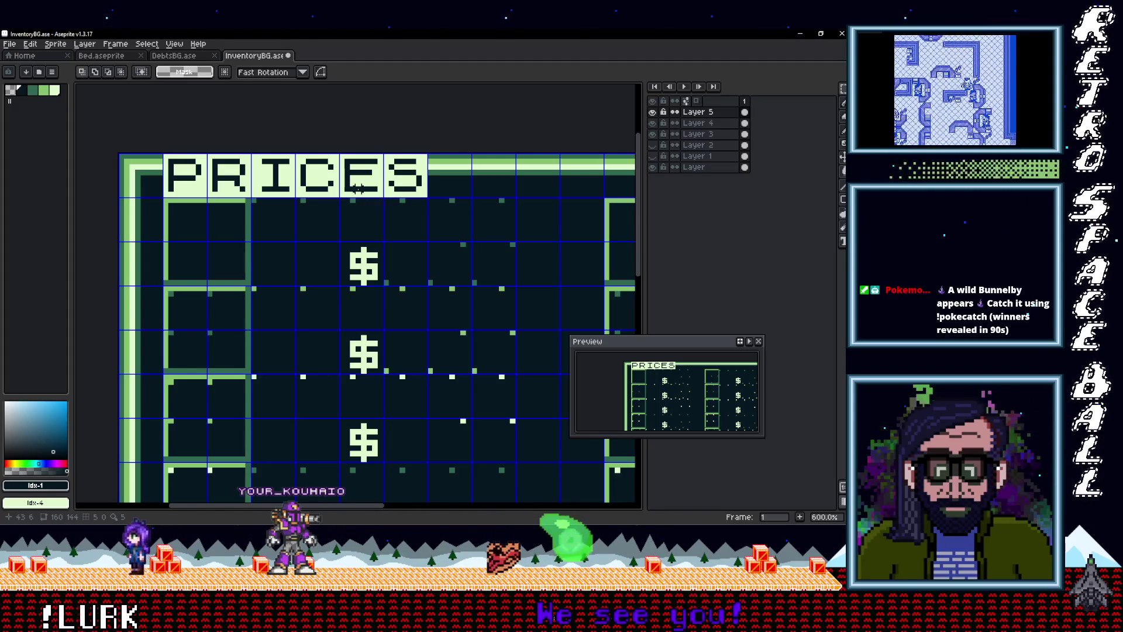
key(b)
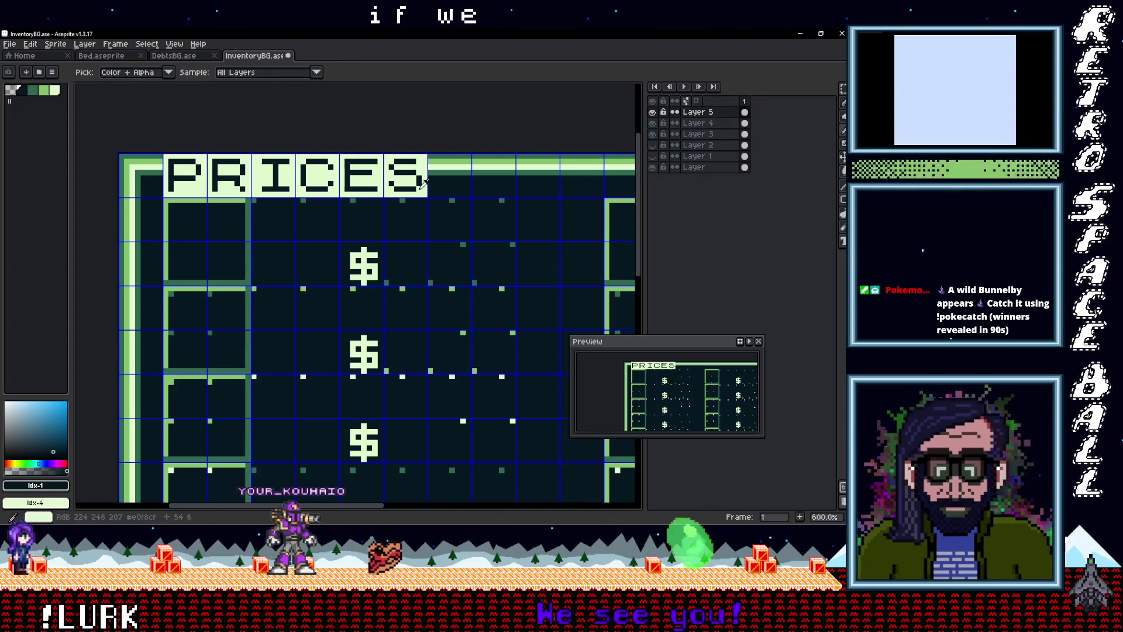
alt+click(393, 185)
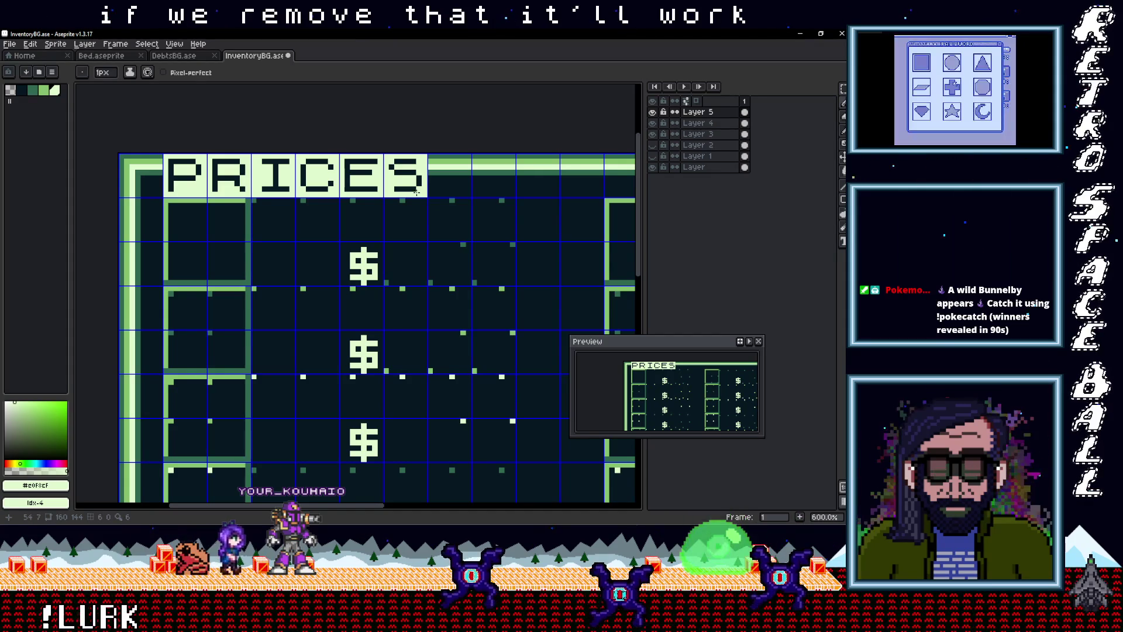
key(m)
mouse_move(425, 196)
mouse_down()
mouse_move(238, 193)
mouse_move(161, 178)
mouse_up()
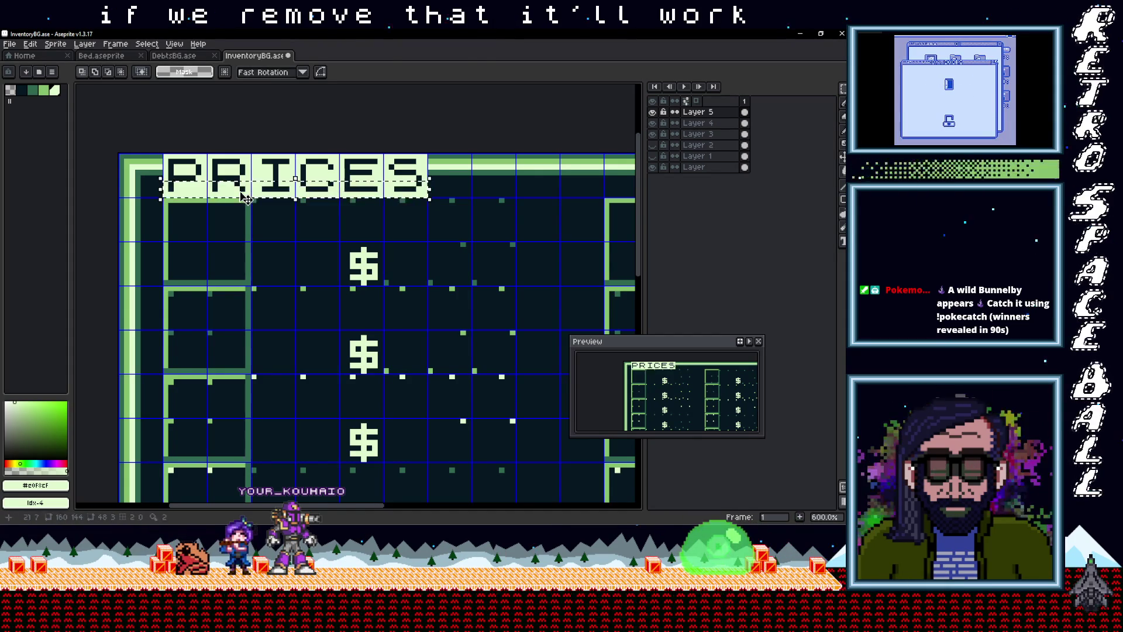
click(303, 205)
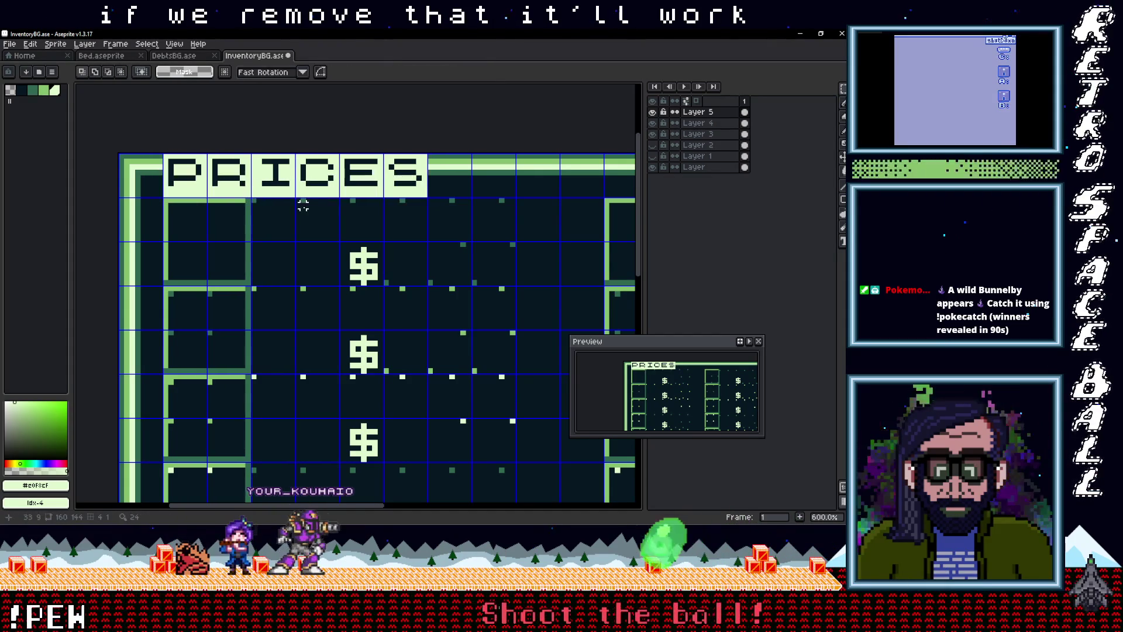
Step: Pick the dark background colour to clean stray pixels beside the S, then select Layer 4
scroll(303, 205, down, 3)
scroll(365, 198, up, 3)
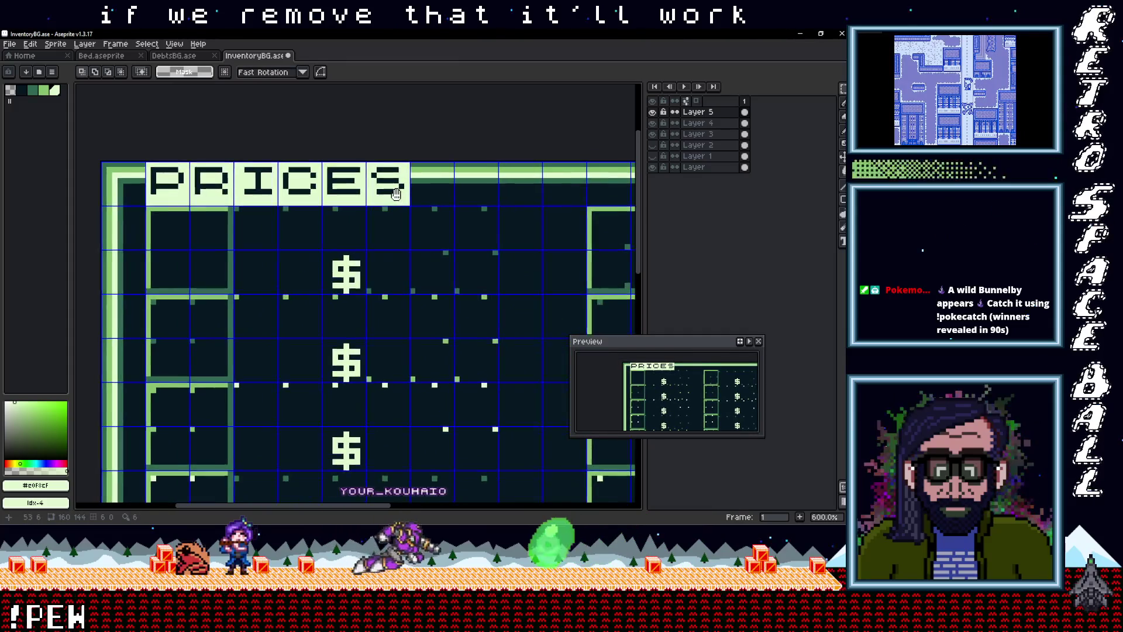
drag(396, 194, 385, 204)
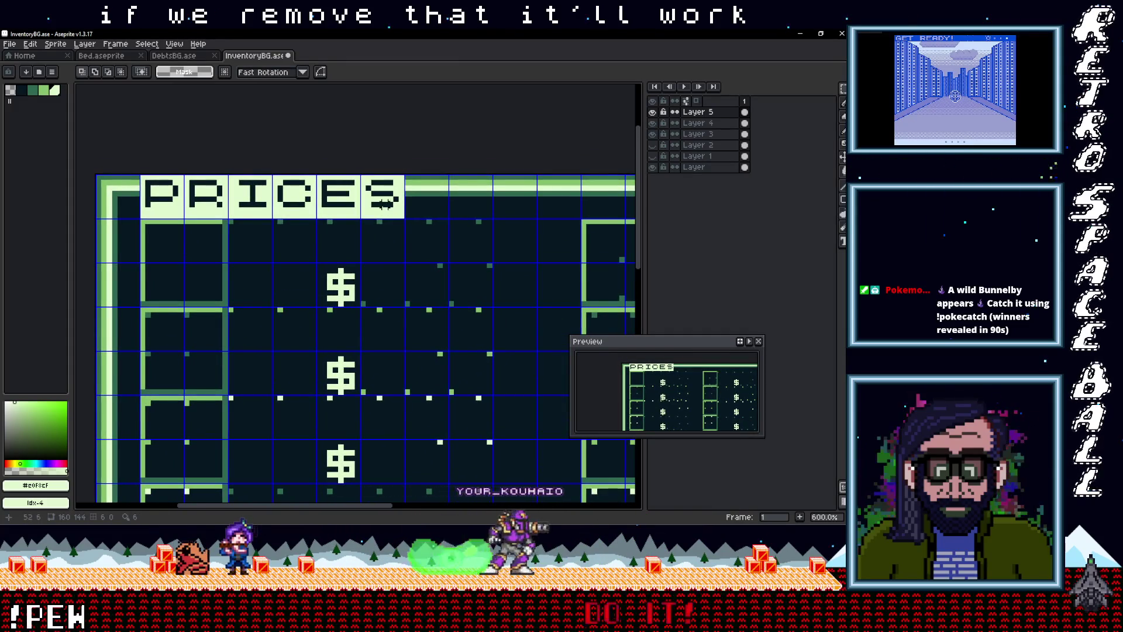
key(i)
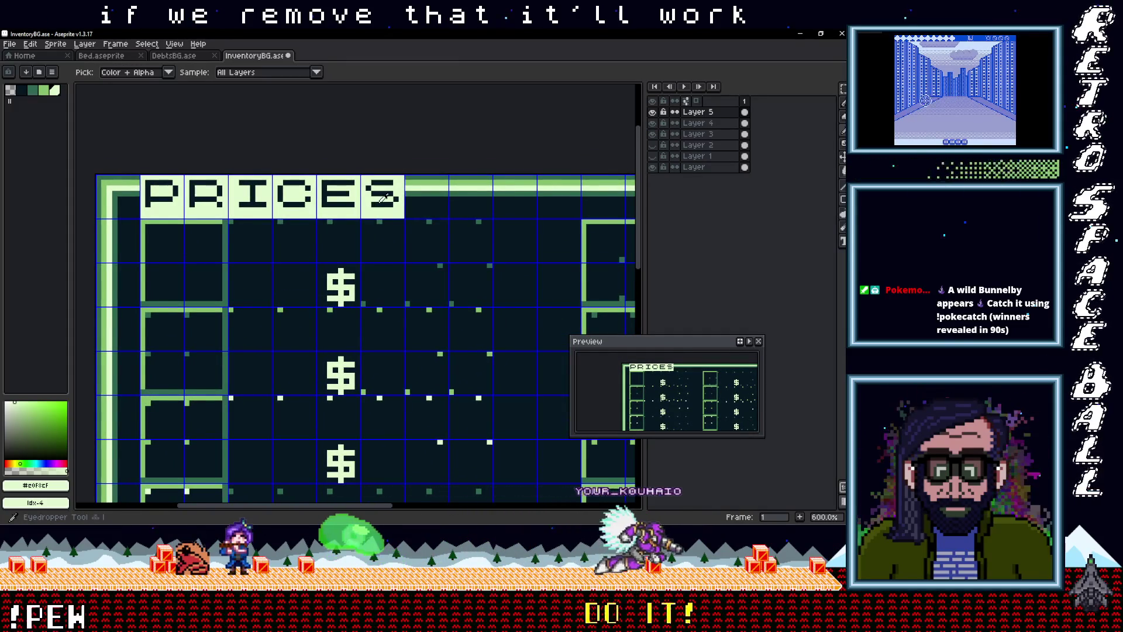
click(391, 226)
key(b)
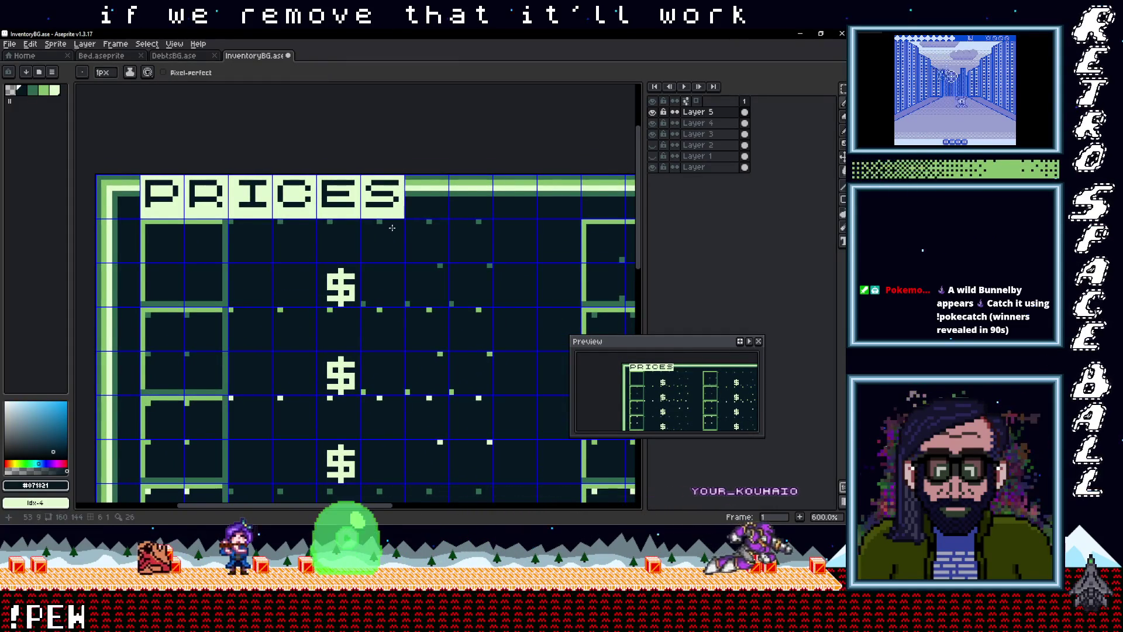
scroll(391, 228, down, 3)
scroll(338, 225, up, 2)
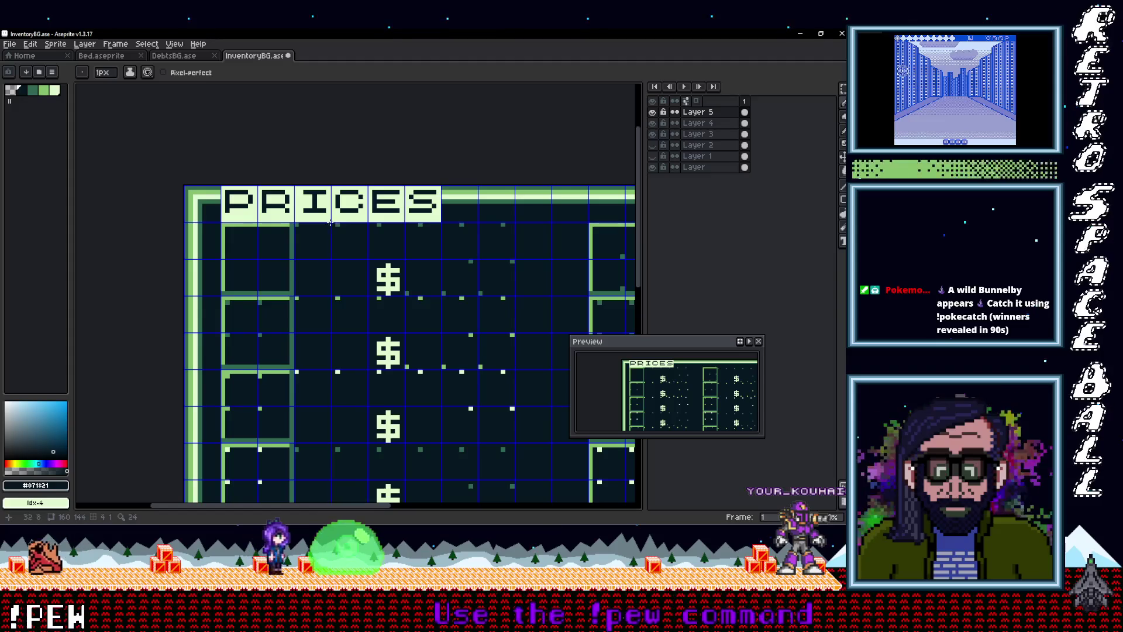
key(e)
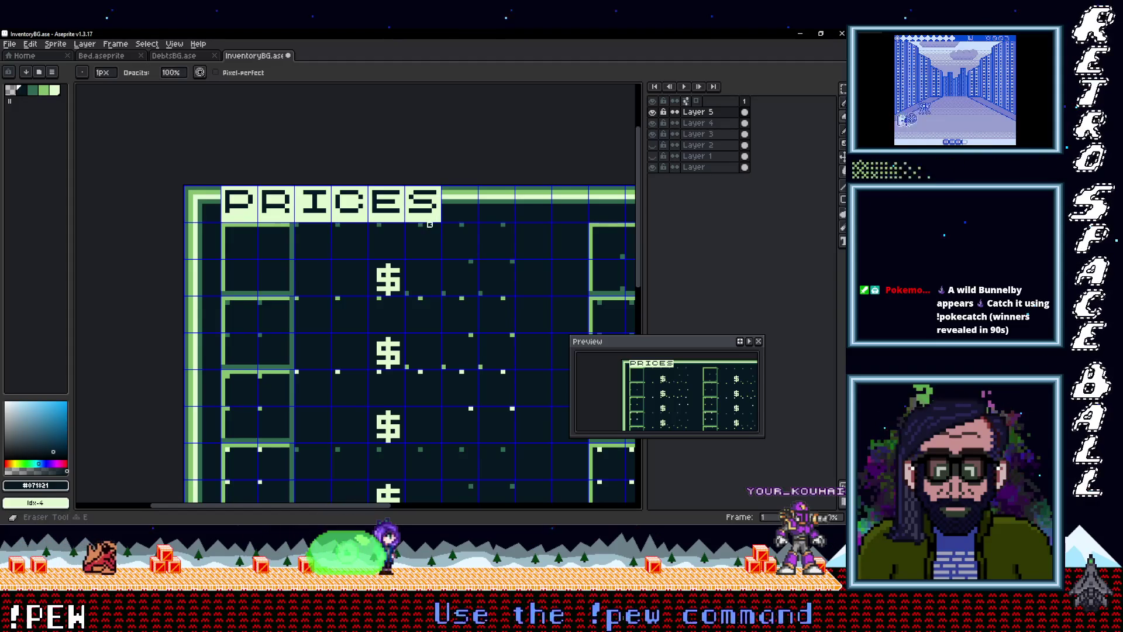
click(709, 123)
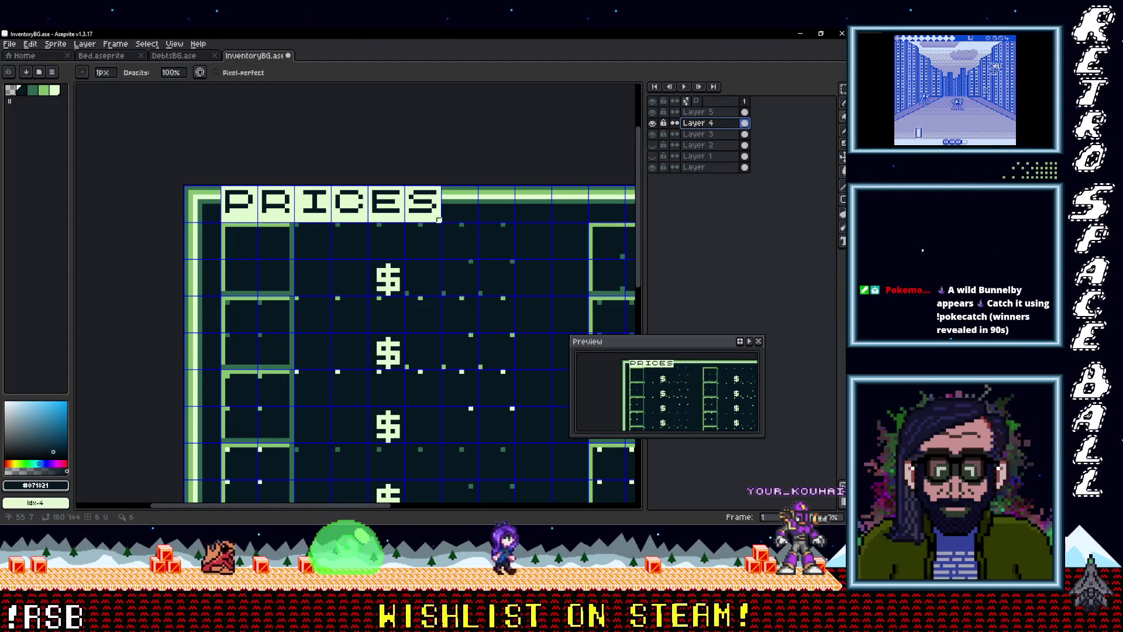
scroll(439, 248, down, 2)
scroll(438, 248, down, 3)
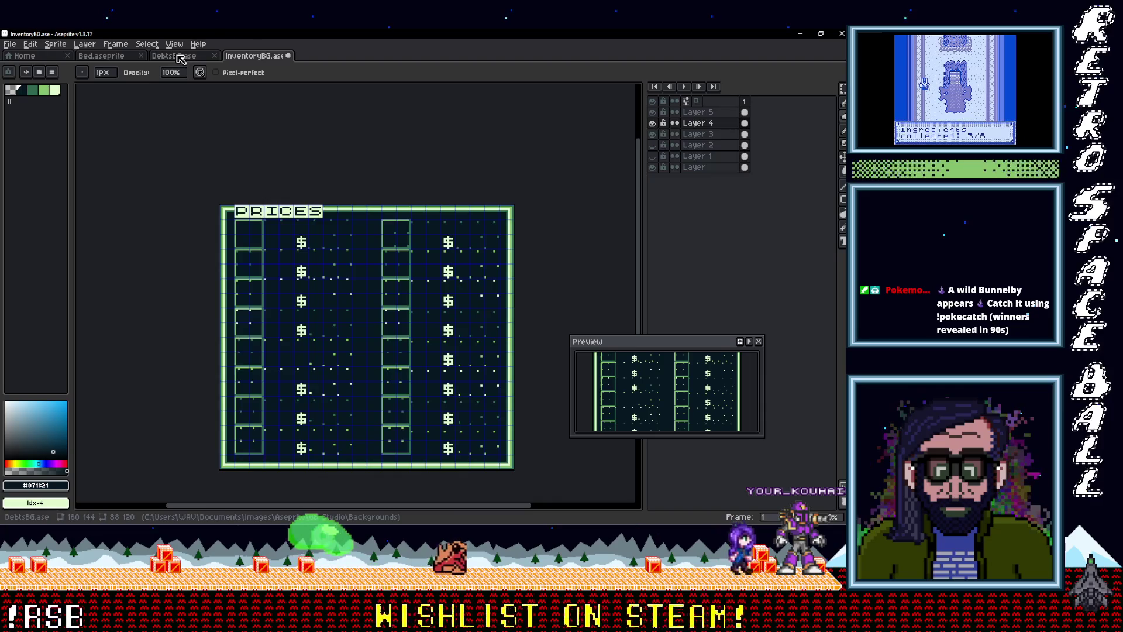
click(179, 56)
click(263, 56)
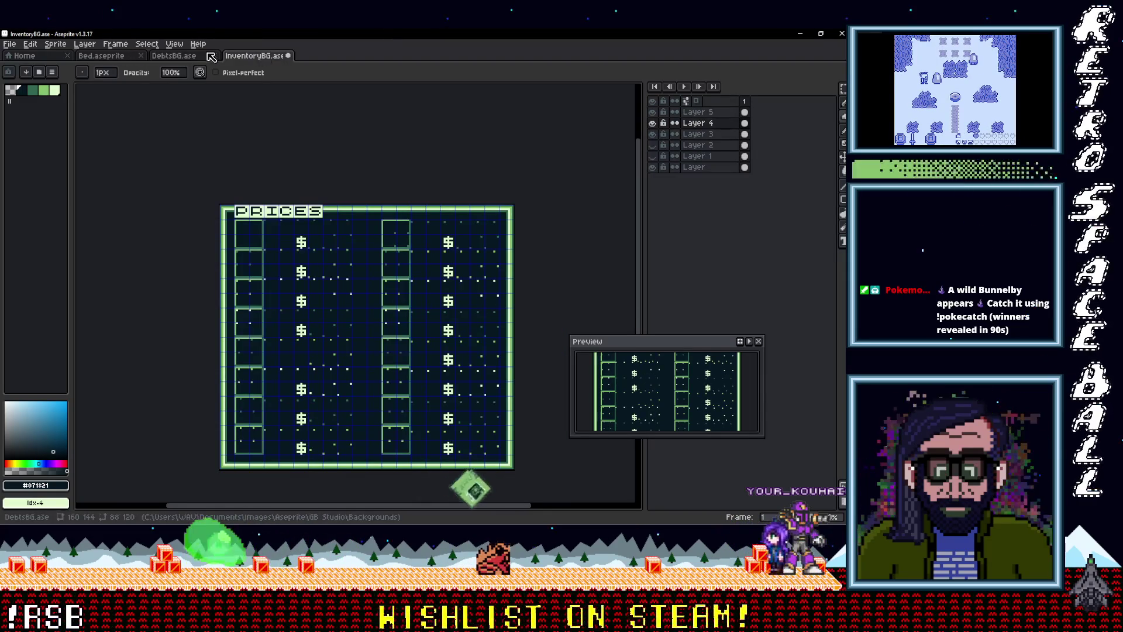
click(654, 135)
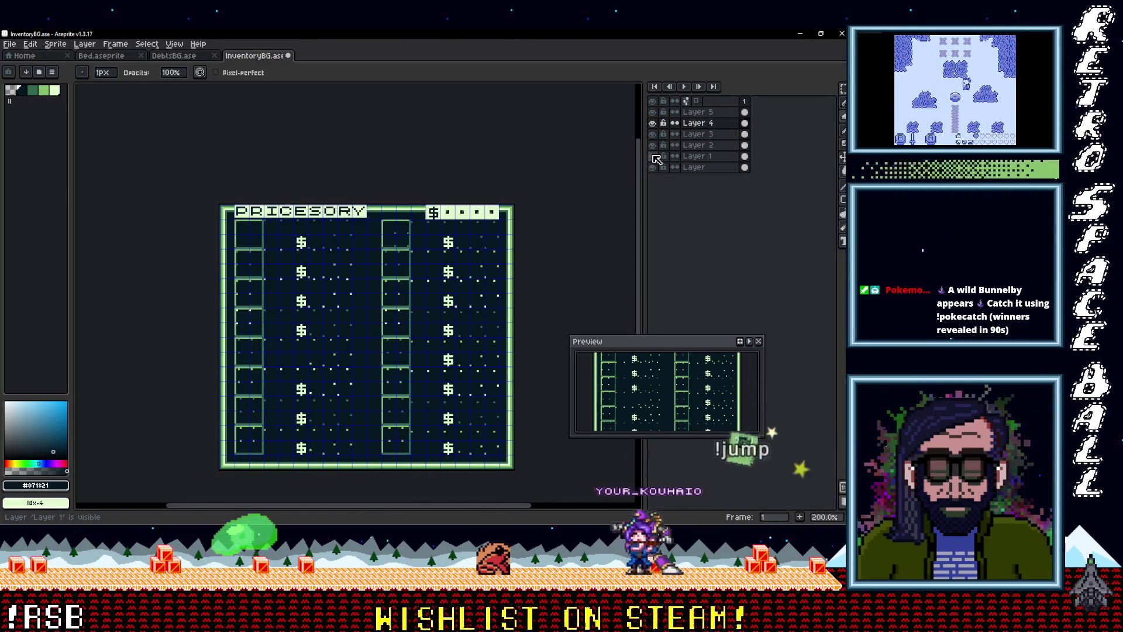
click(654, 157)
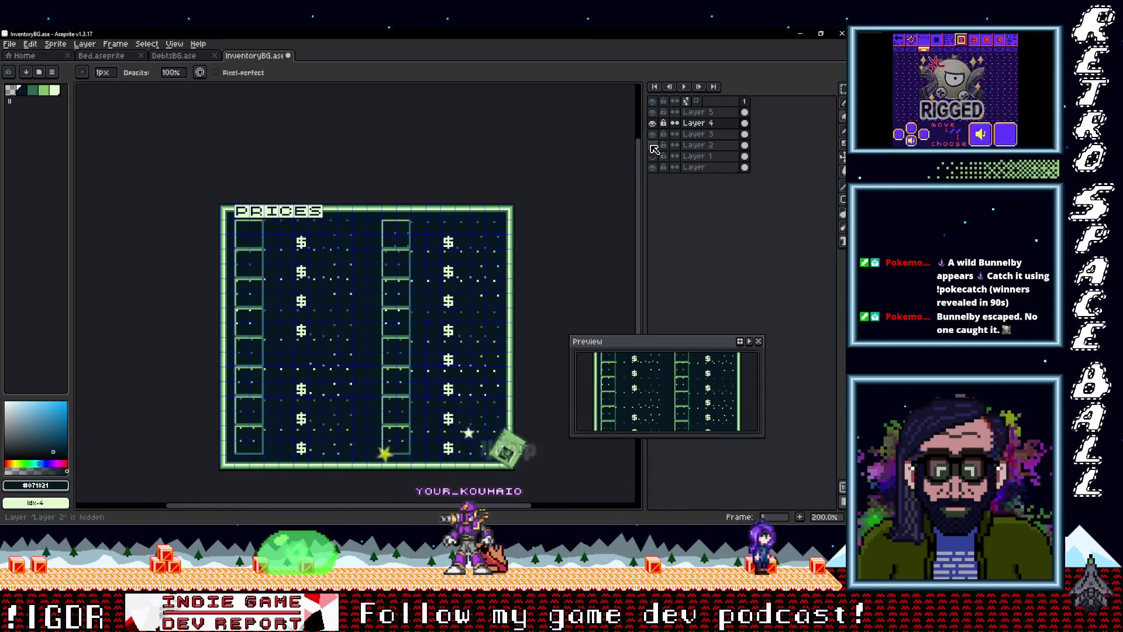
scroll(316, 363, up, 3)
scroll(316, 363, down, 2)
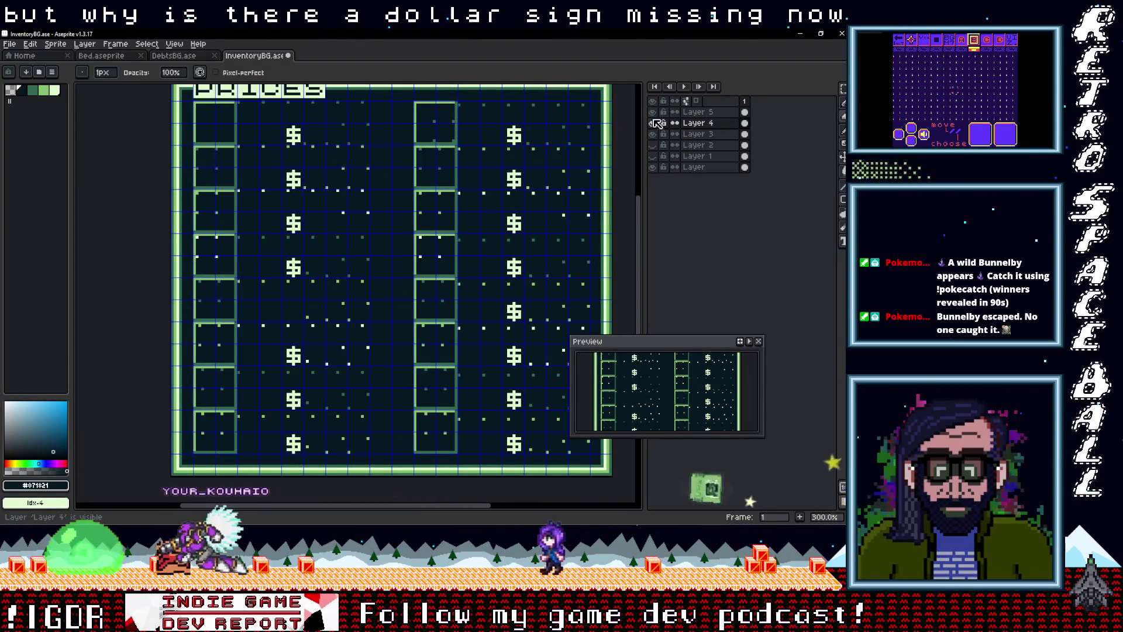
Step: On Layer 3 of InventoryBG, copy a $ into the gap below and nudge it down one pixel
click(653, 134)
click(654, 134)
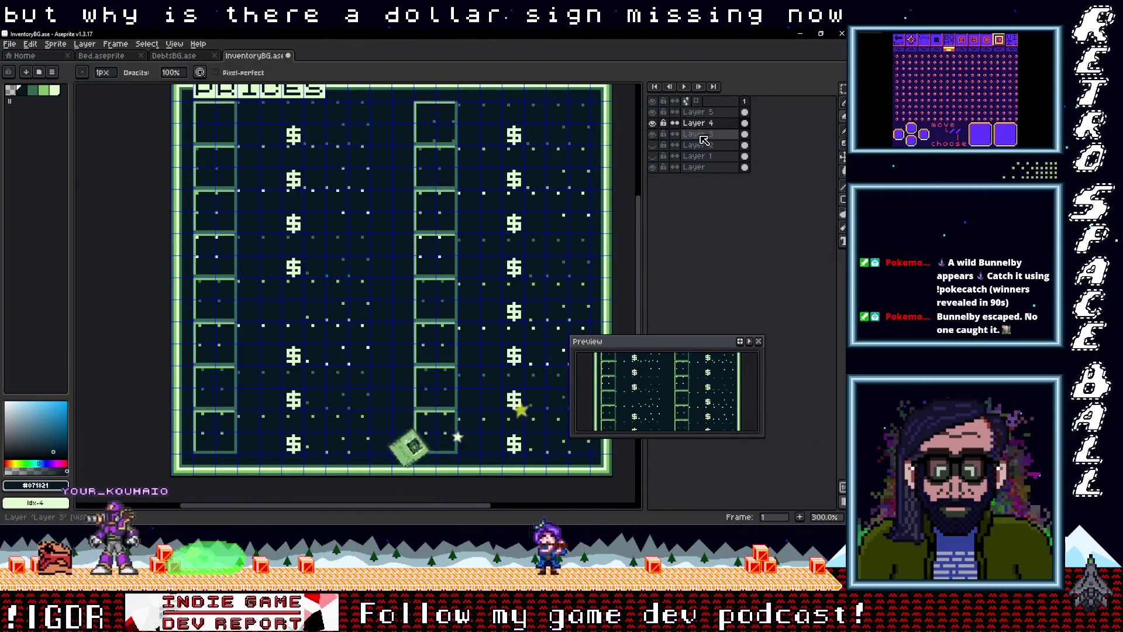
click(696, 134)
key(m)
mouse_move(280, 258)
mouse_down()
mouse_move(308, 276)
mouse_move(302, 296)
mouse_up()
key(Down)
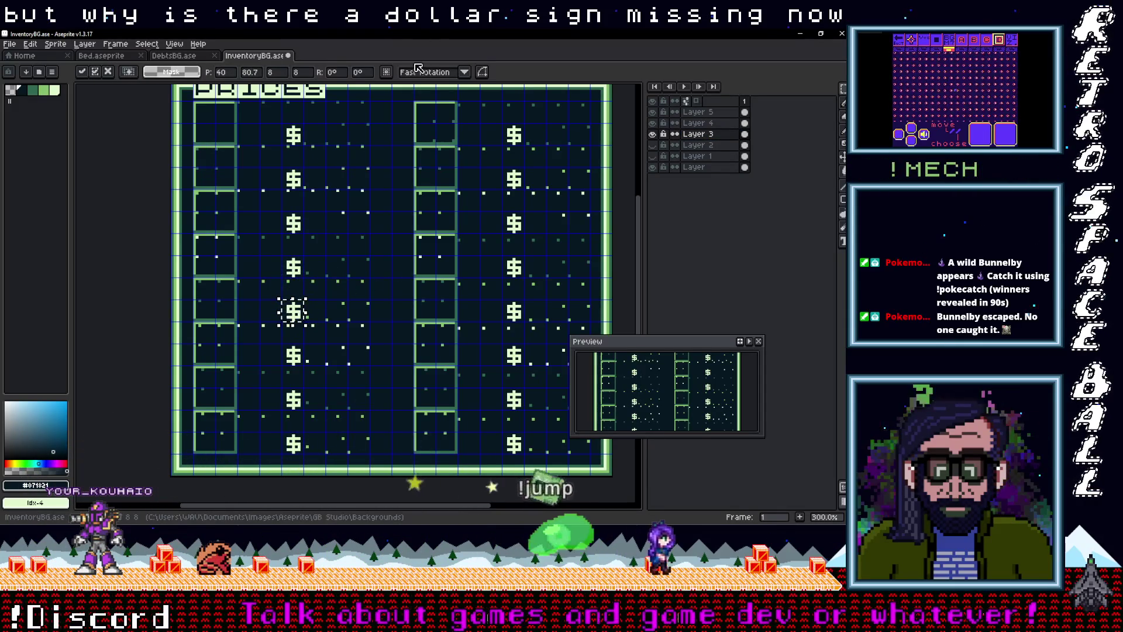
Step: Copy a $ into the gap in DebtsBG.ase, save it, and return to InventoryBG.ase
click(179, 56)
scroll(278, 255, down, 3)
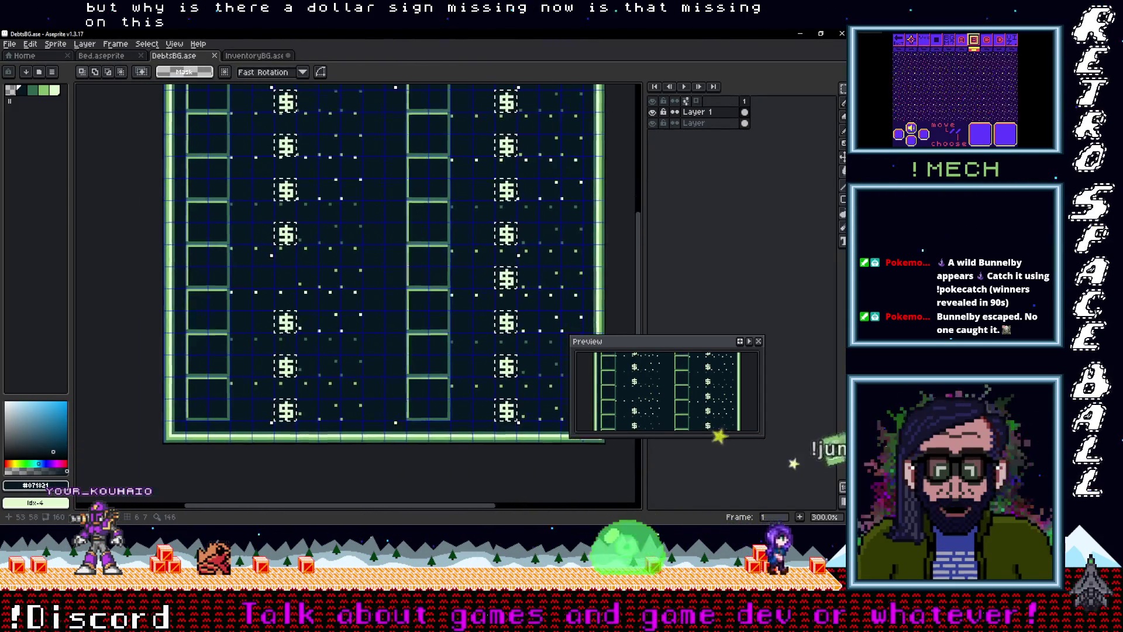
scroll(278, 255, up, 2)
drag(314, 231, 310, 282)
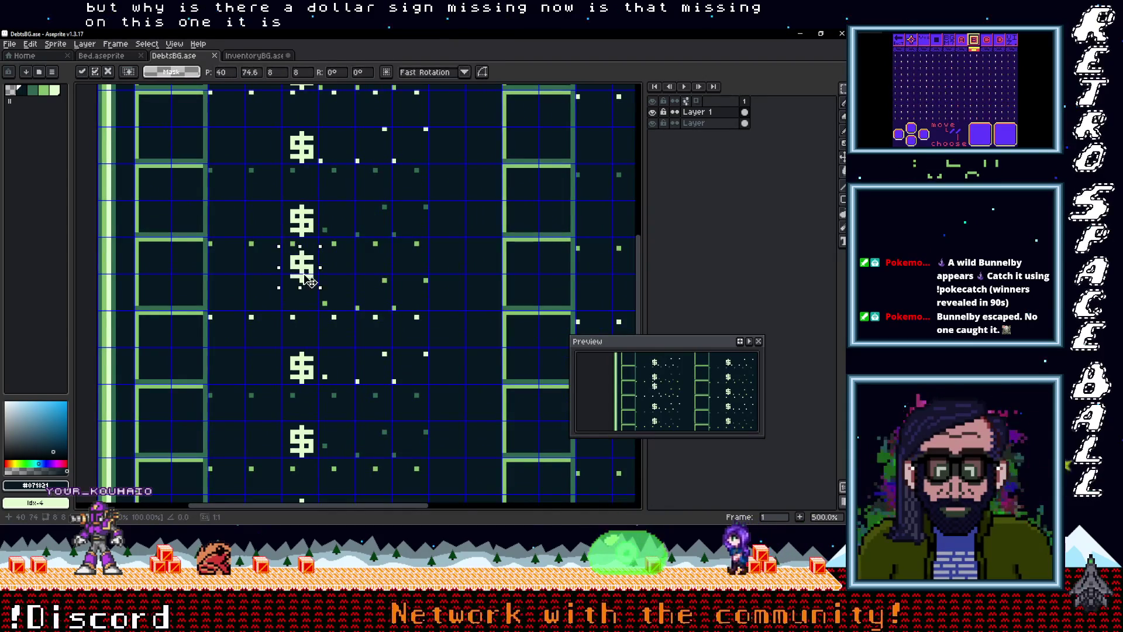
key(Return)
scroll(410, 264, down, 3)
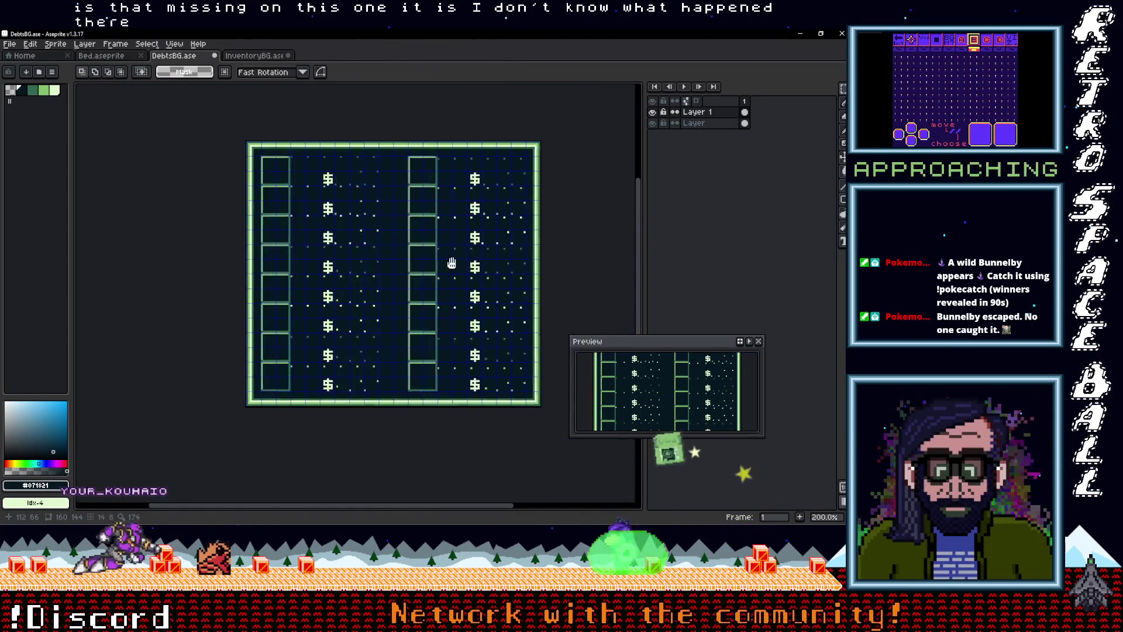
click(9, 44)
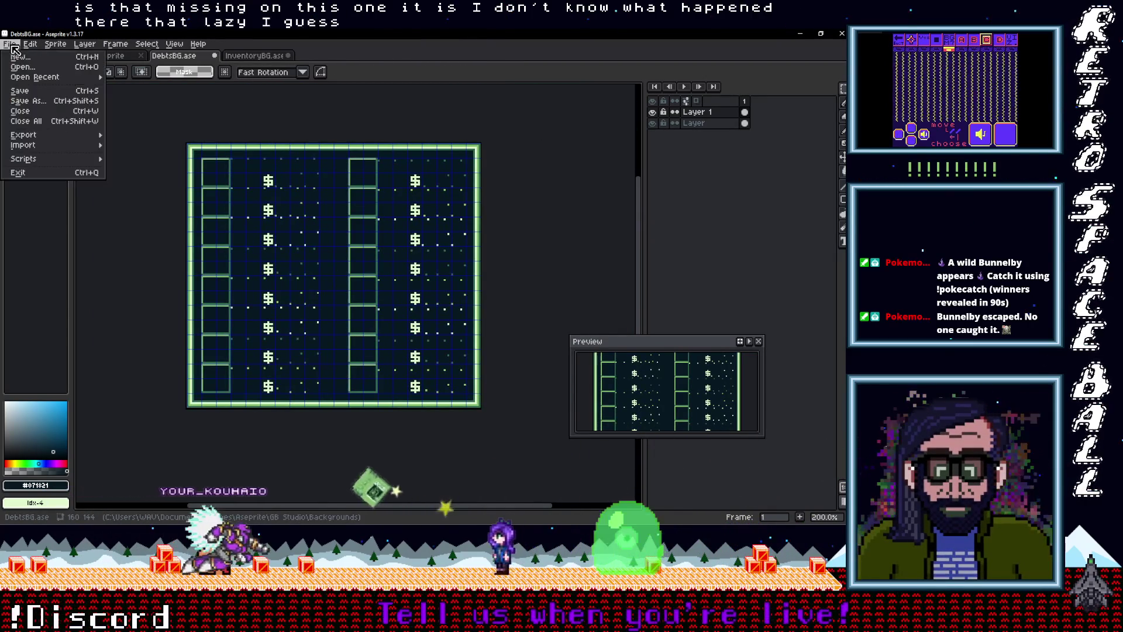
click(24, 93)
click(254, 55)
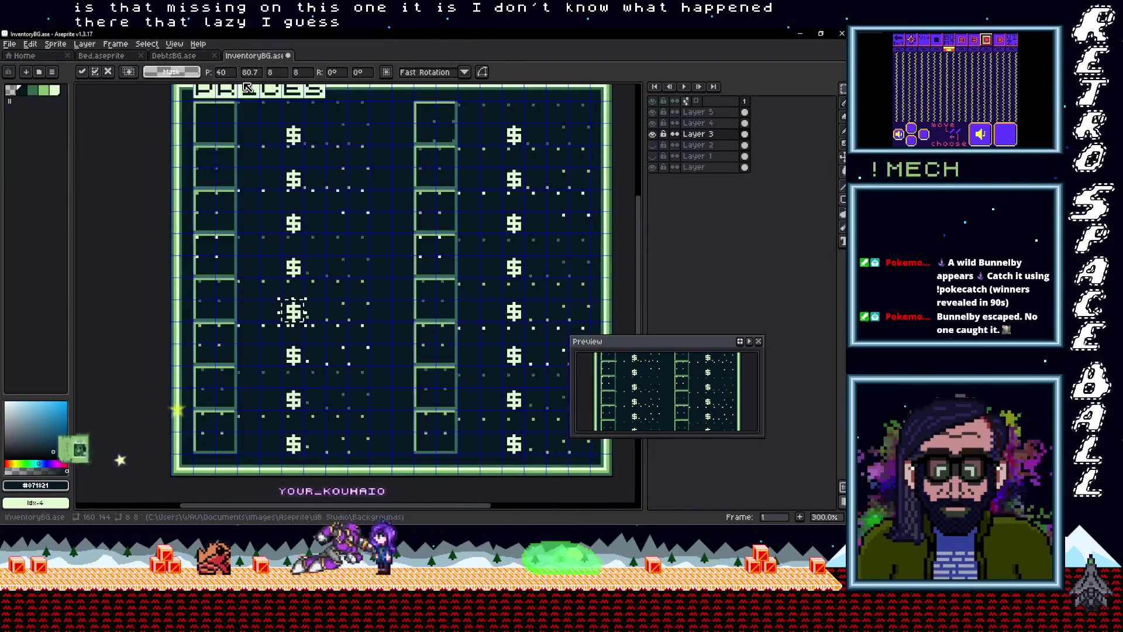
scroll(369, 166, down, 1)
drag(369, 166, 317, 190)
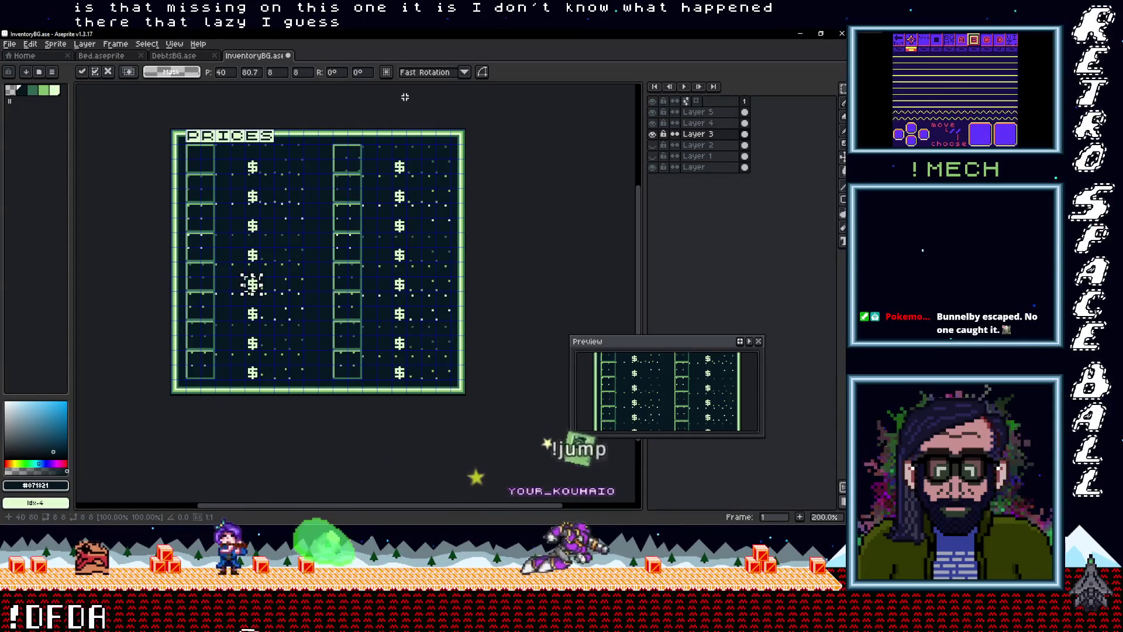
Step: Save the sprite and export it as PricesBG.png into the Aseprite Backgrounds folder
click(12, 46)
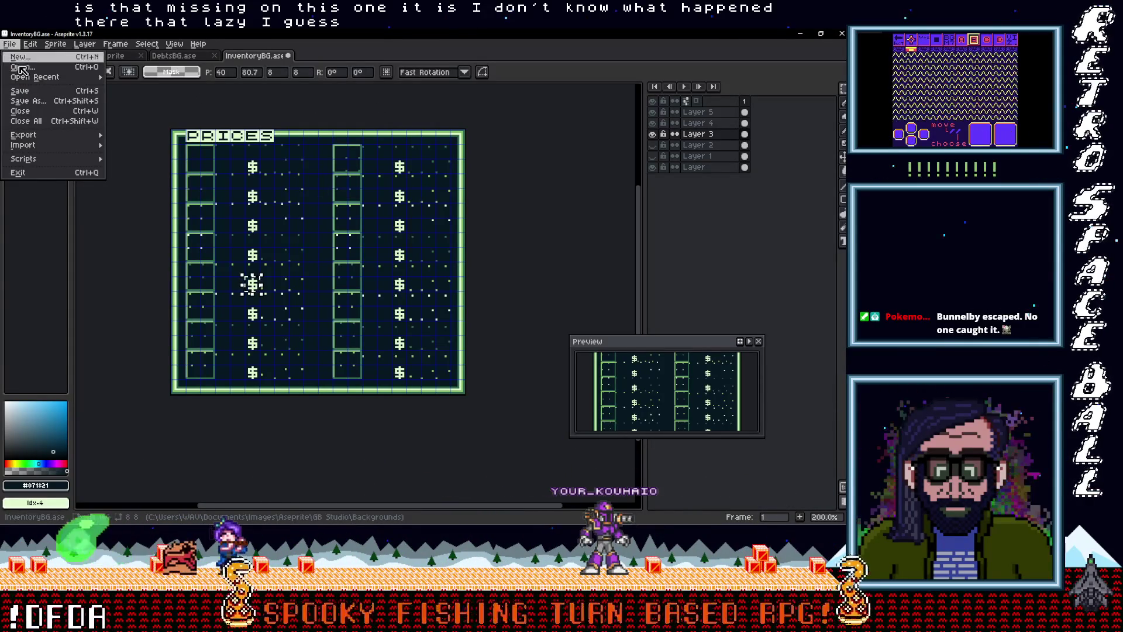
click(23, 92)
click(11, 45)
mouse_move(53, 136)
click(137, 135)
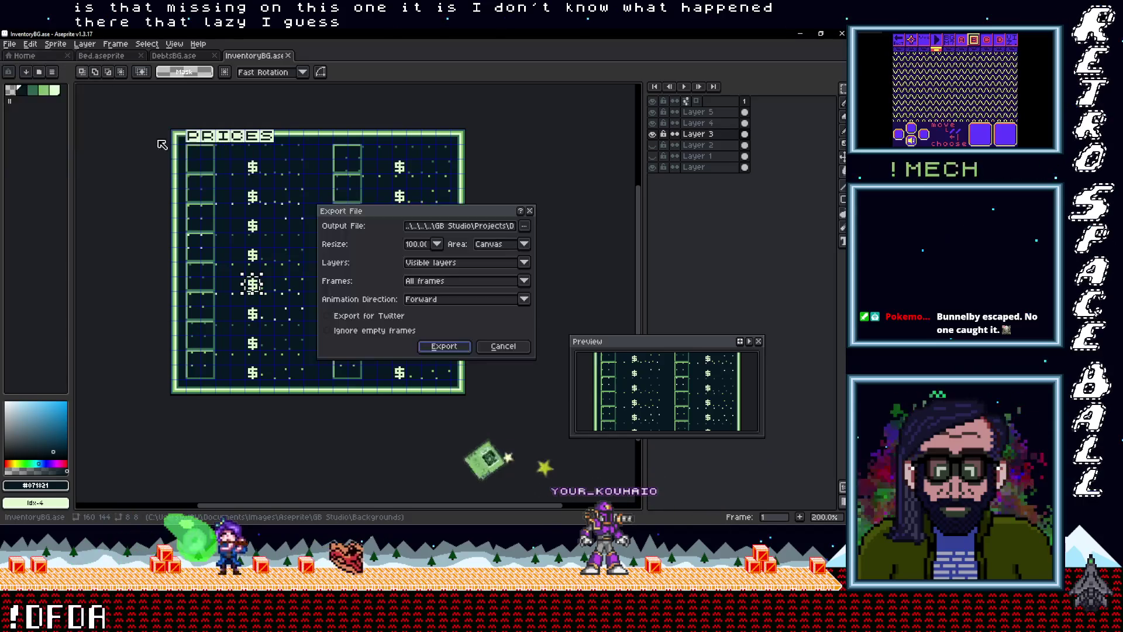
click(526, 227)
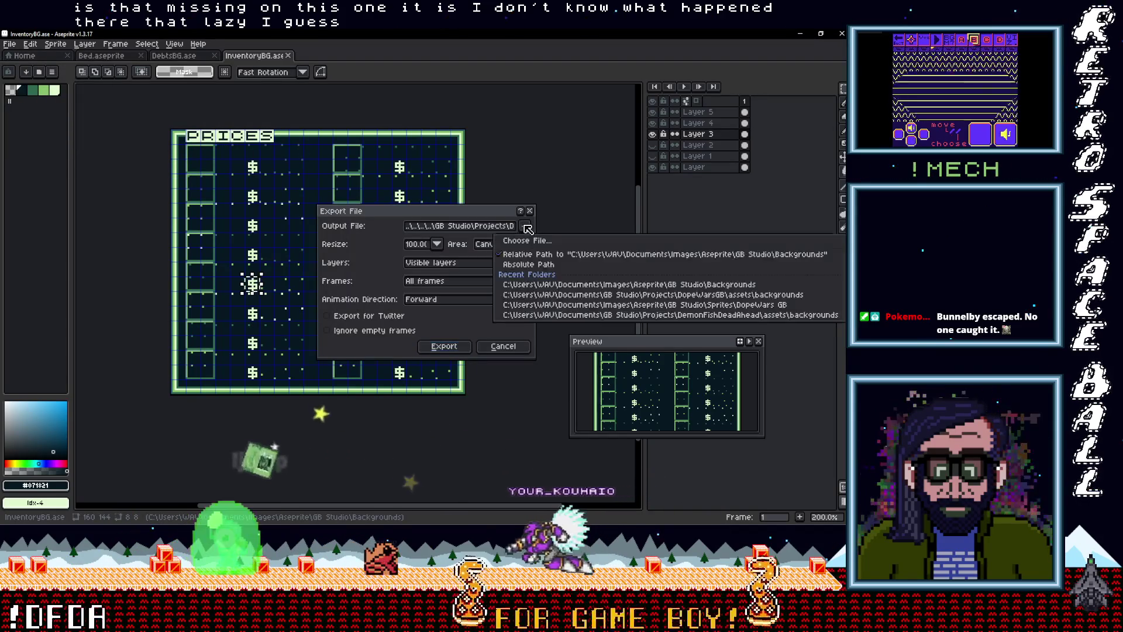
click(563, 287)
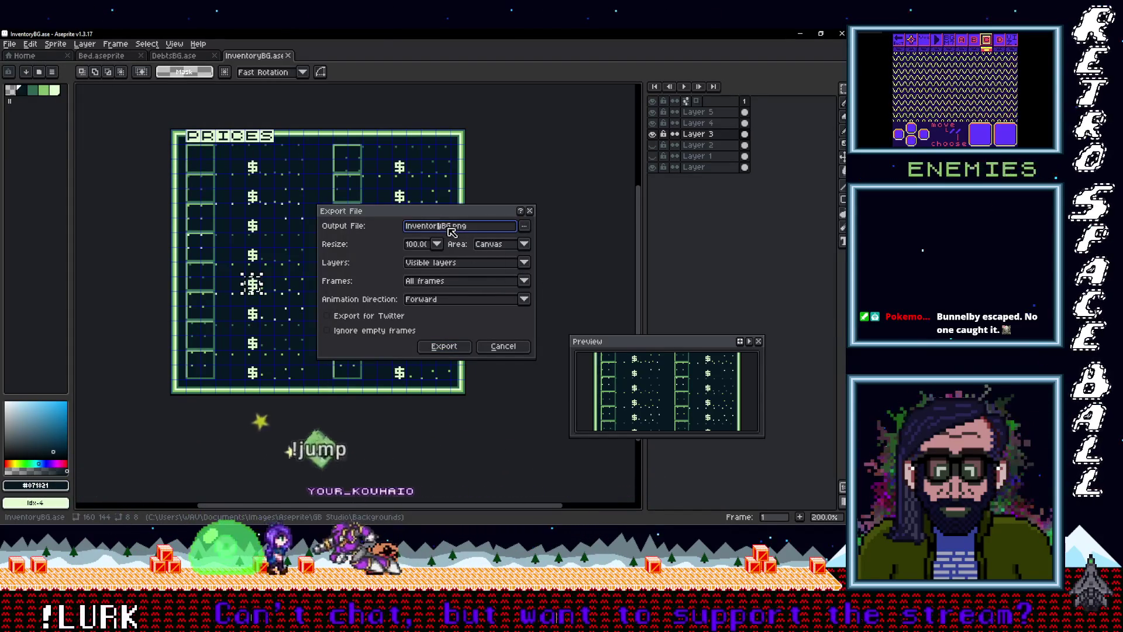
drag(442, 228, 355, 231)
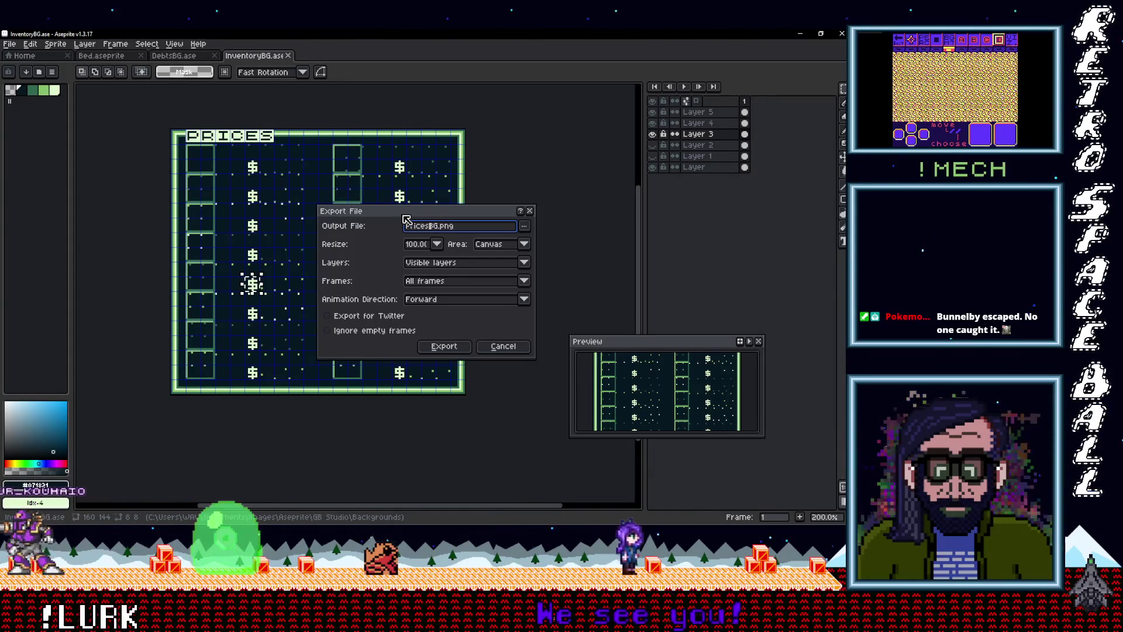
click(441, 348)
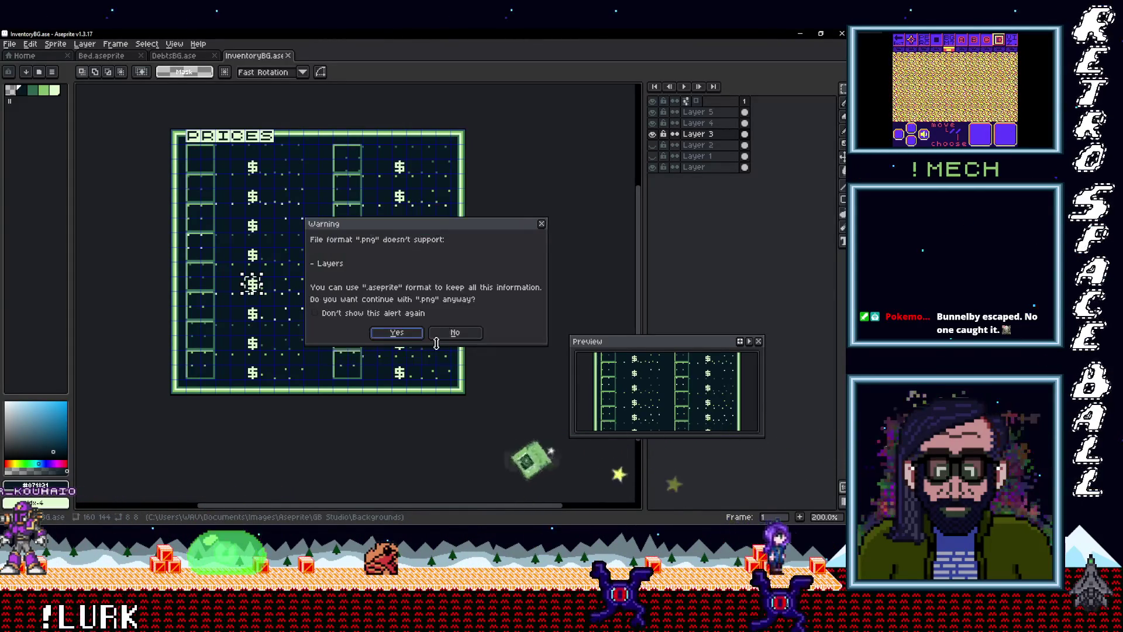
click(402, 333)
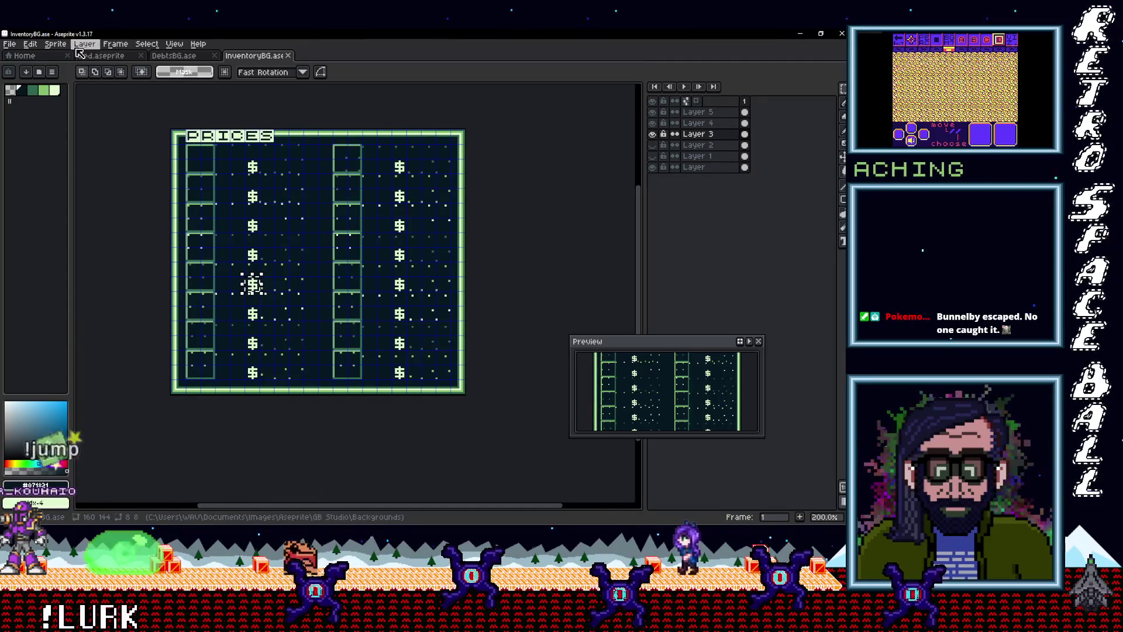
Step: Export PricesBG.png again into the DopeWarsGB assets\backgrounds folder, then bring up DebtsBG.ase
click(9, 44)
mouse_move(59, 131)
click(134, 136)
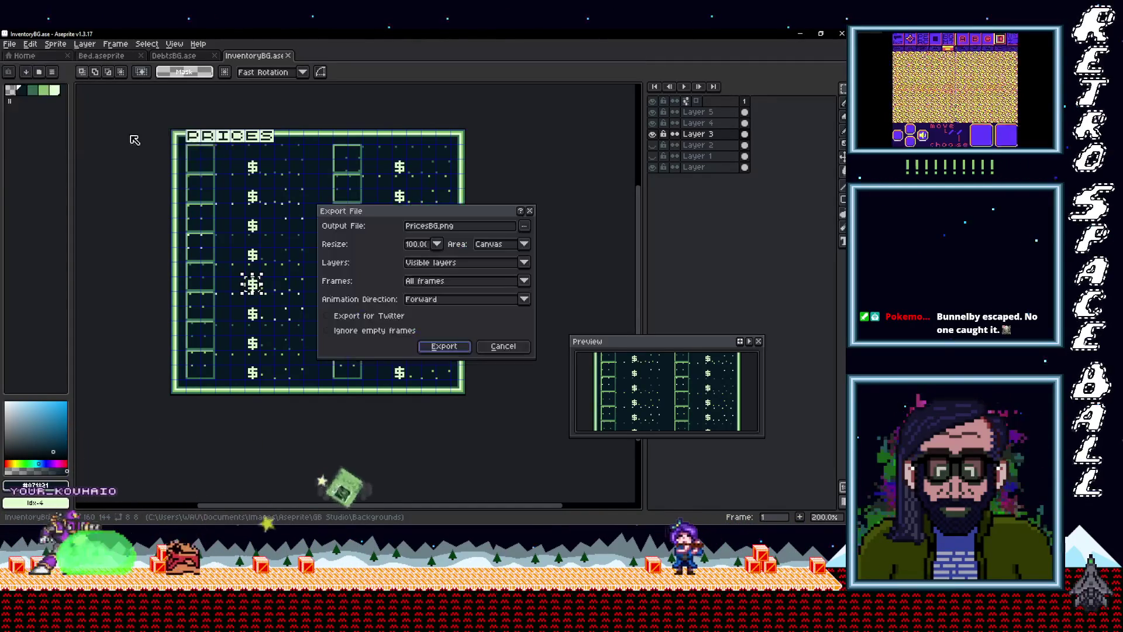
click(525, 226)
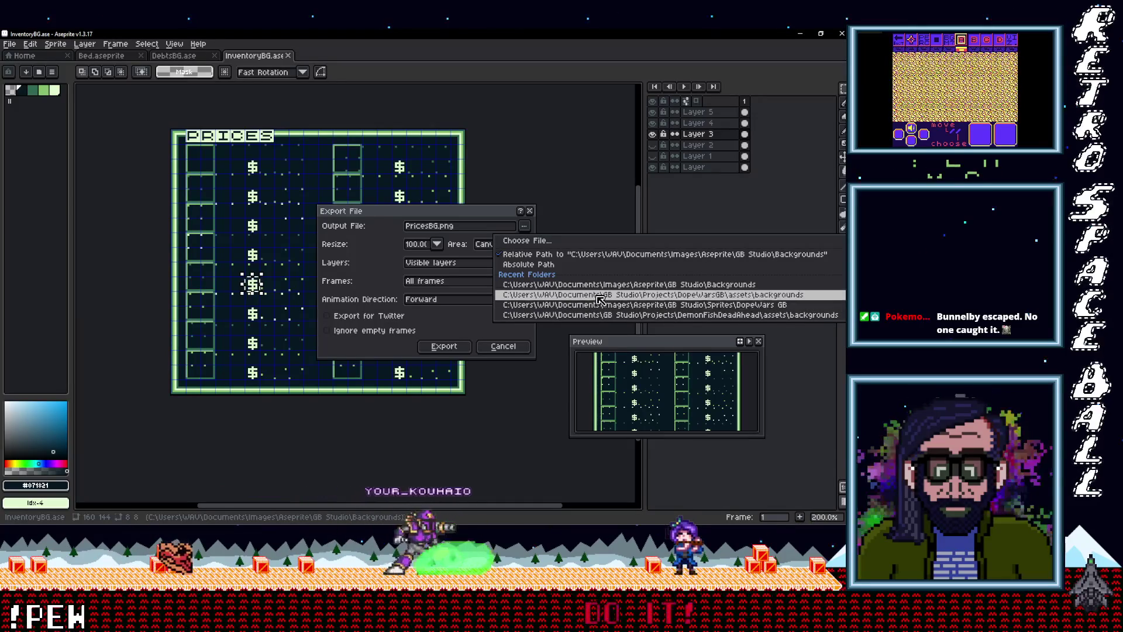
click(600, 296)
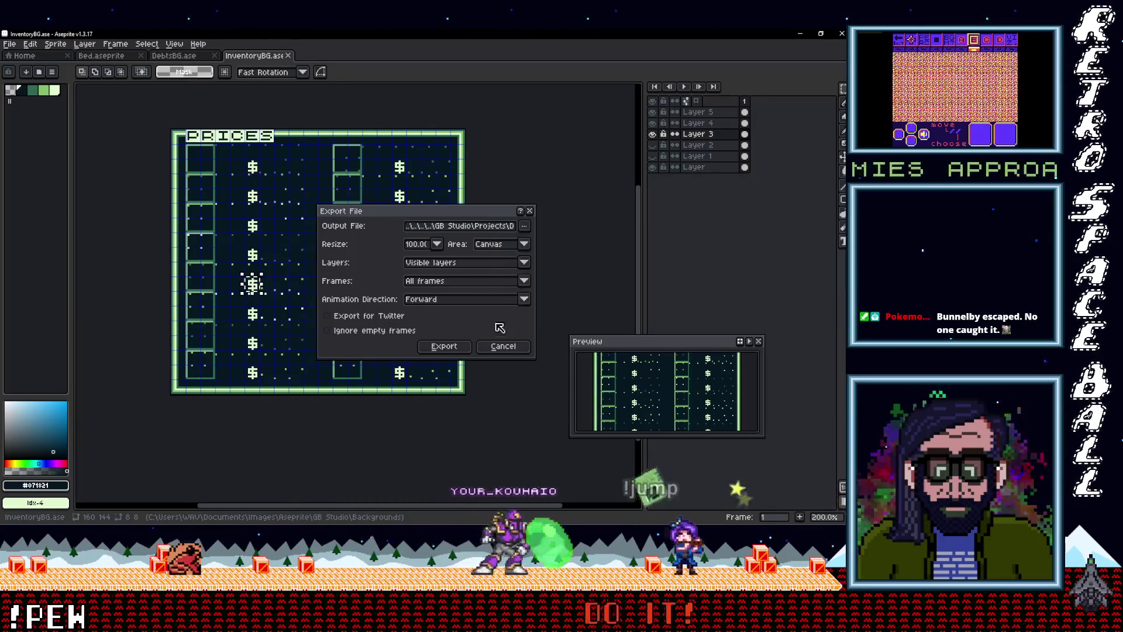
click(442, 346)
click(398, 336)
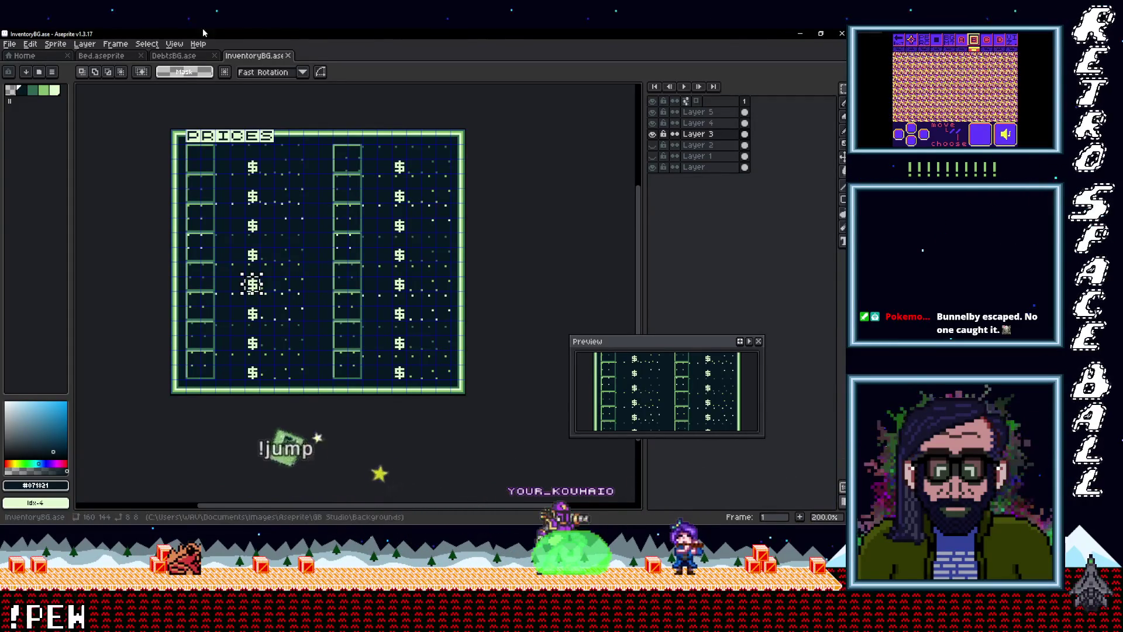
click(174, 56)
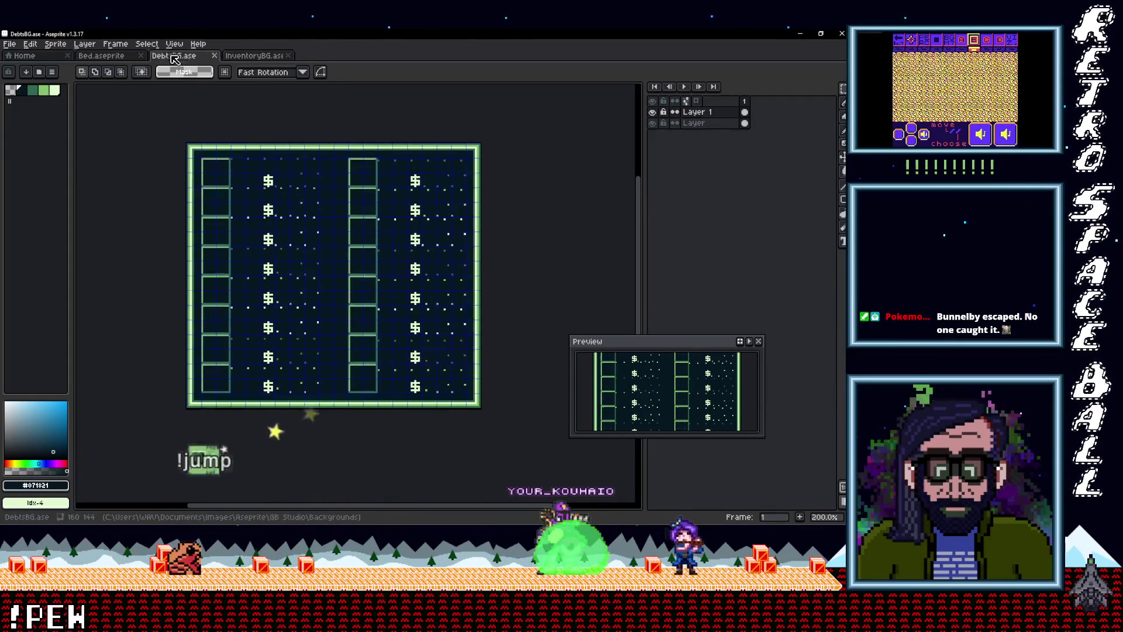
Step: Export DebtsBG.png to the Aseprite Backgrounds folder, overwriting the existing file
click(10, 44)
mouse_move(45, 136)
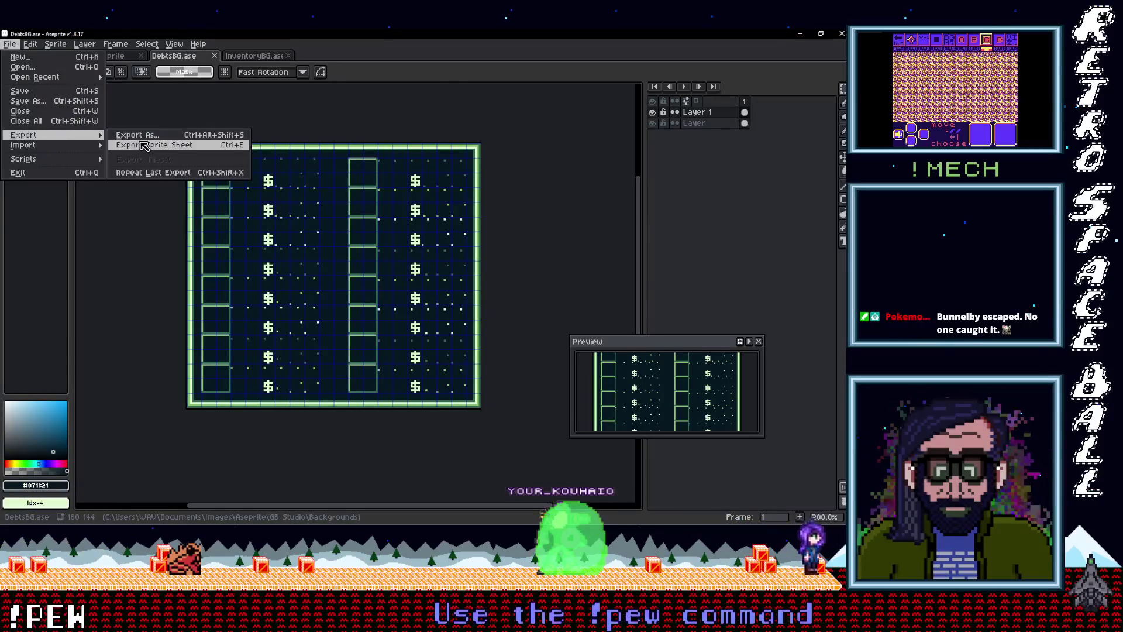
click(149, 136)
click(525, 227)
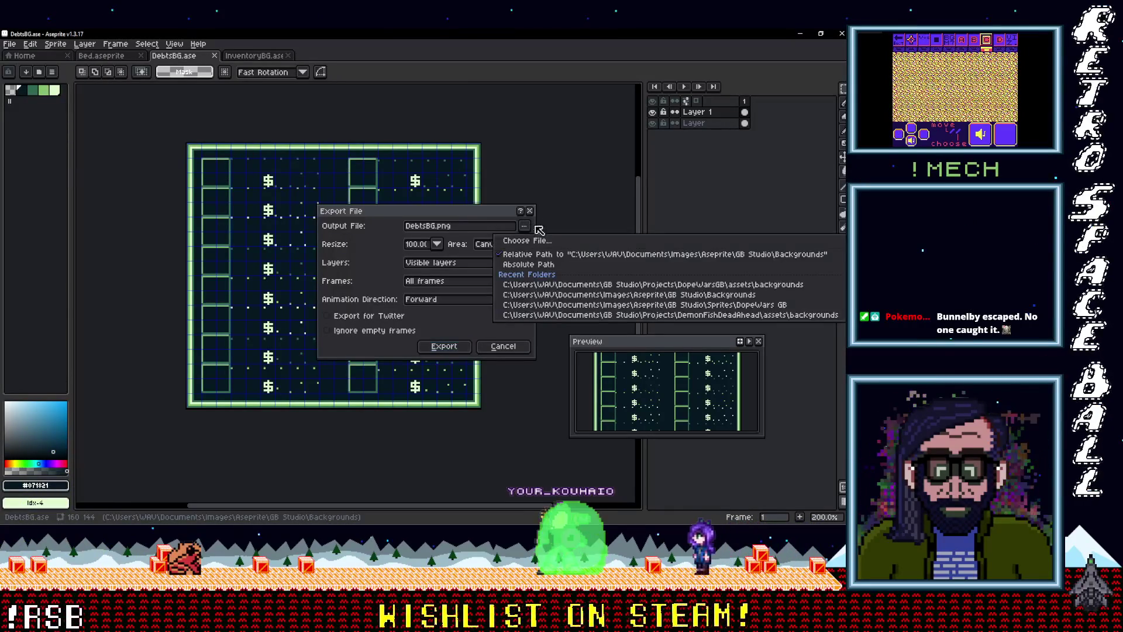
click(457, 347)
click(445, 347)
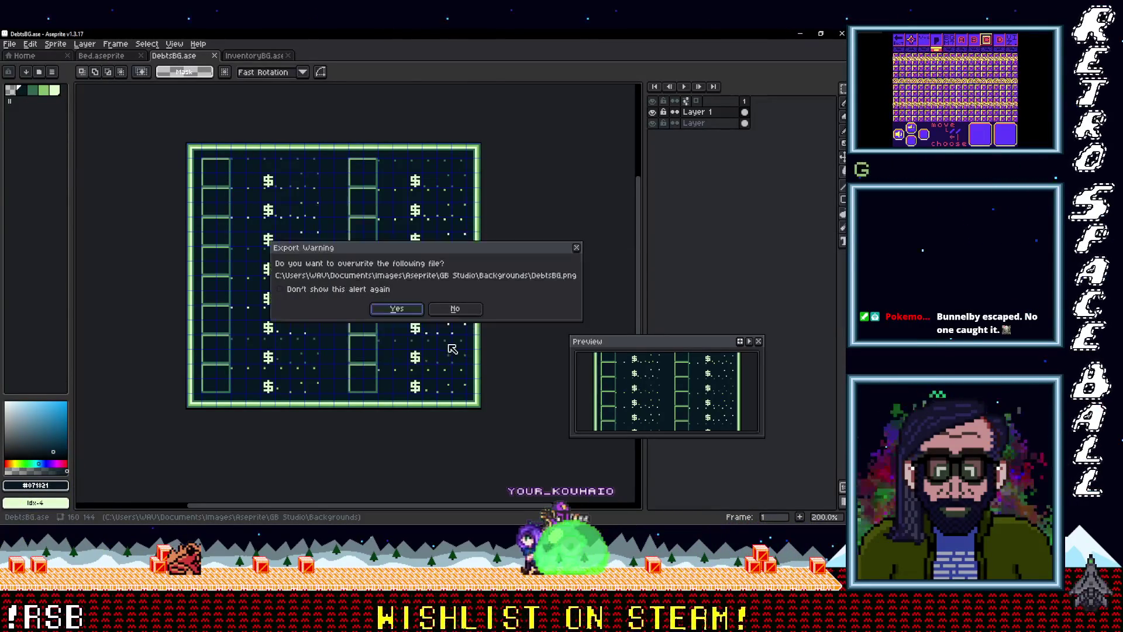
click(401, 312)
click(393, 332)
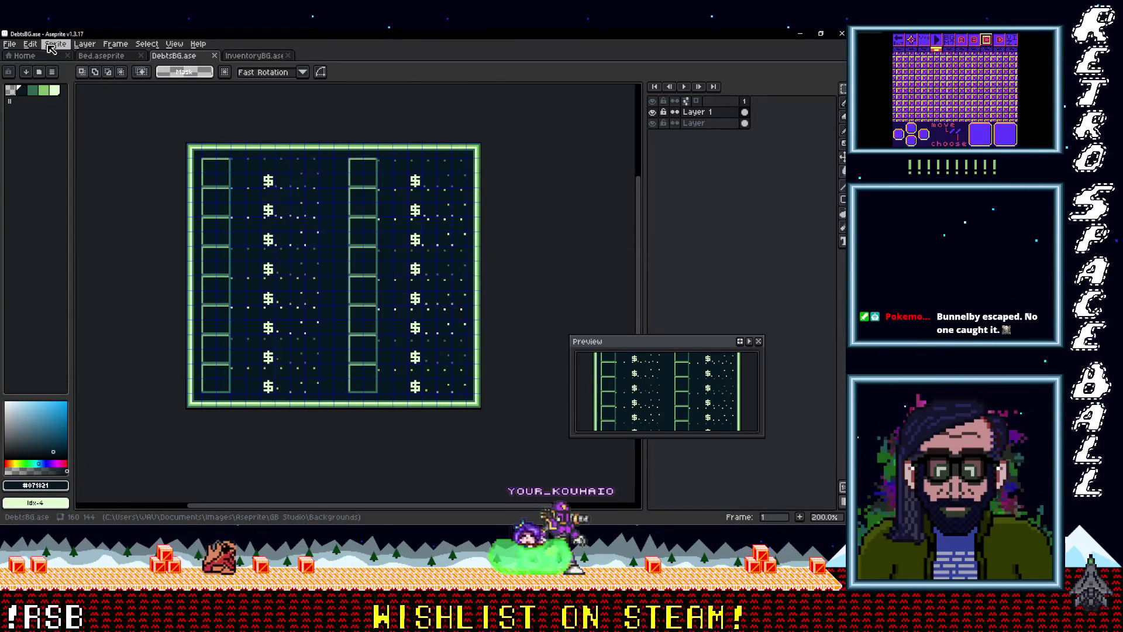
Step: Export DebtsBG.png into DopeWarsGB's backgrounds folder, overwriting it, then save and minimise Aseprite
click(11, 44)
mouse_move(37, 135)
click(194, 146)
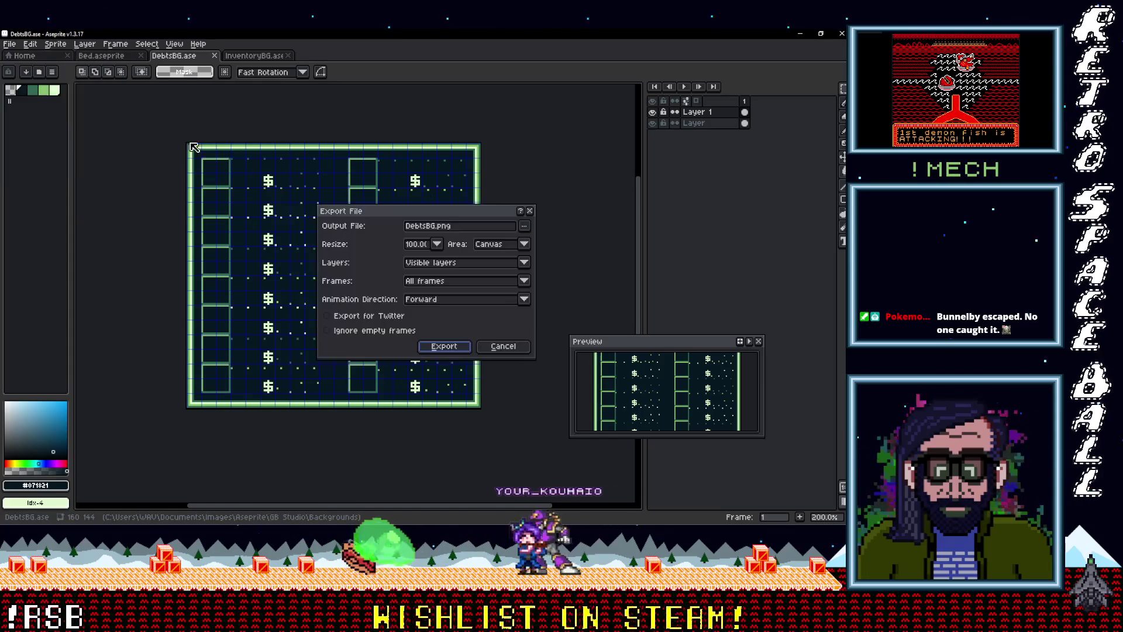
click(525, 226)
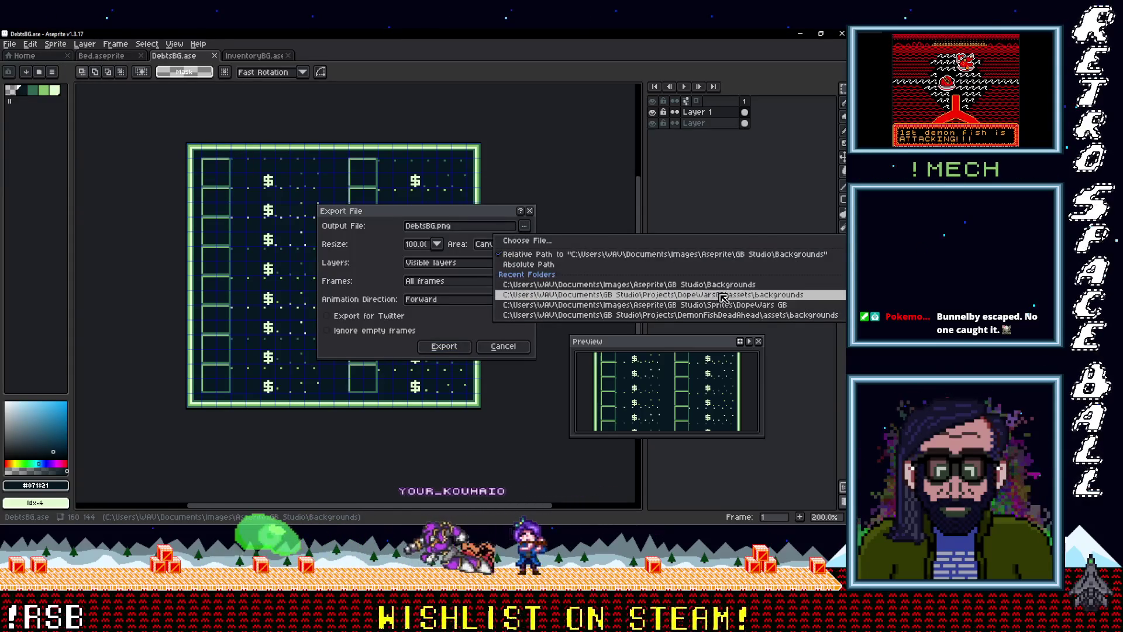
click(690, 295)
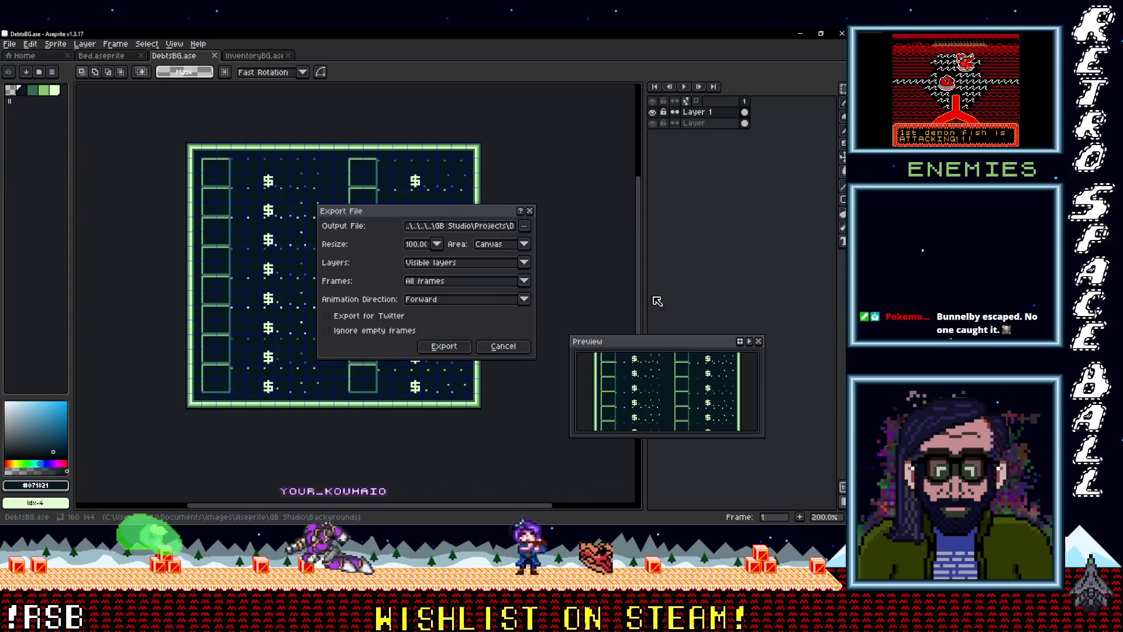
click(435, 345)
key(Return)
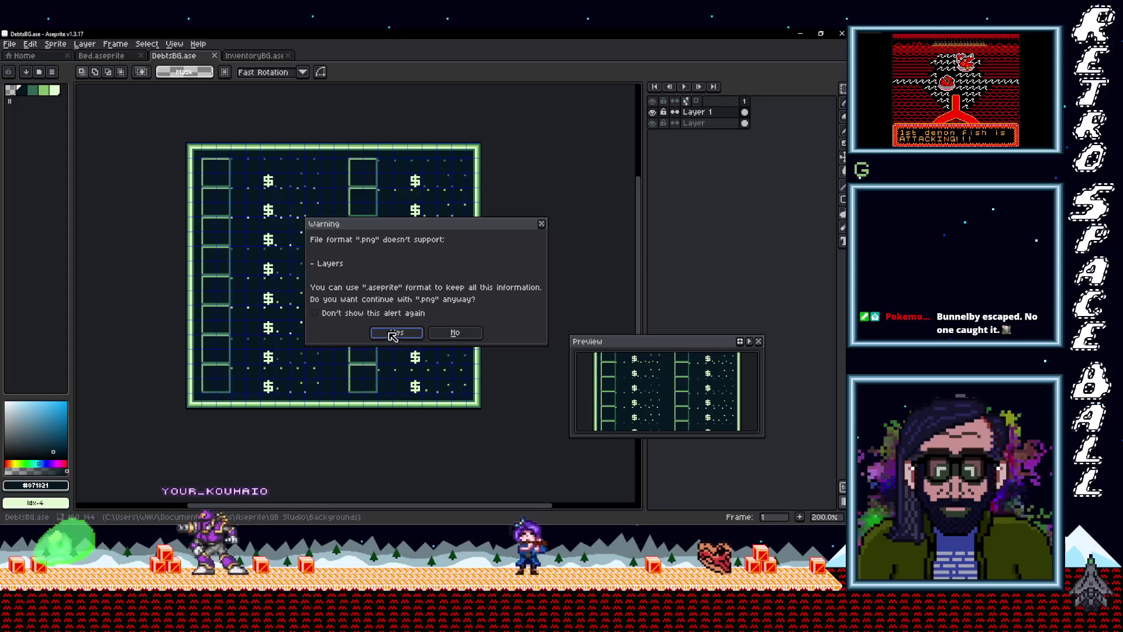
click(391, 329)
click(9, 44)
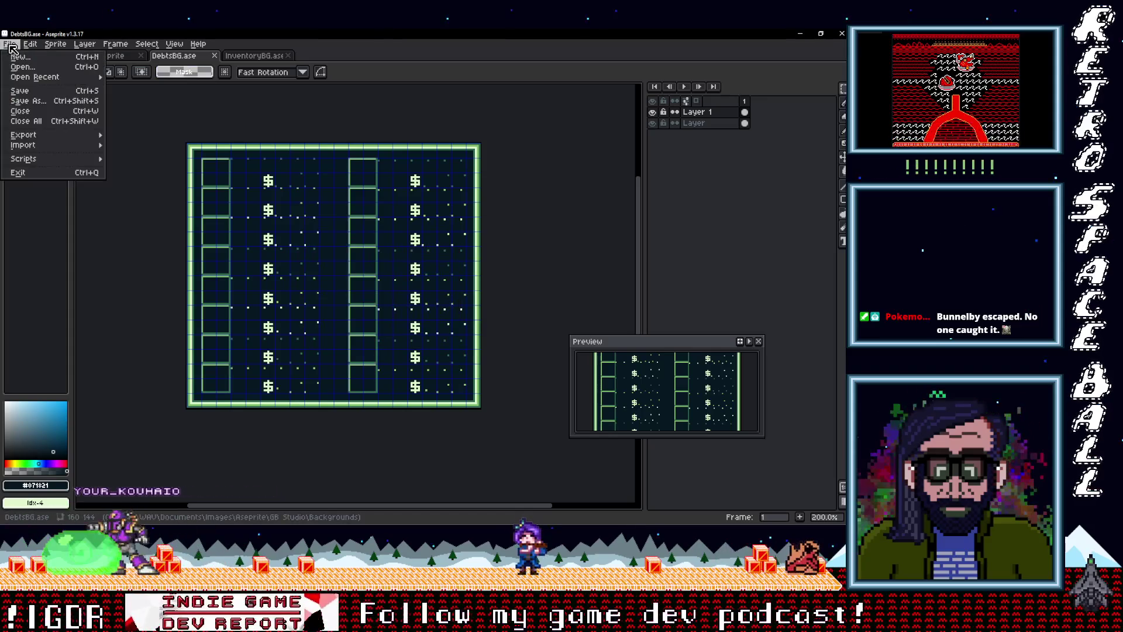
click(20, 91)
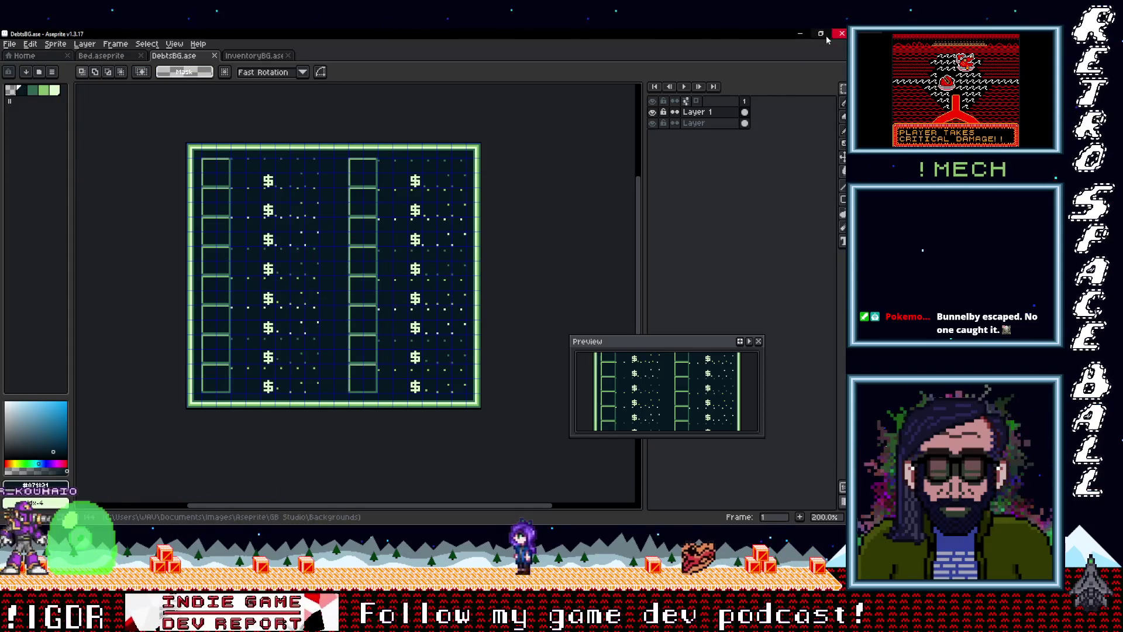
click(800, 33)
Step: Switch to the File Explorer window showing DopeWarsGB's assets\backgrounds folder
click(462, 300)
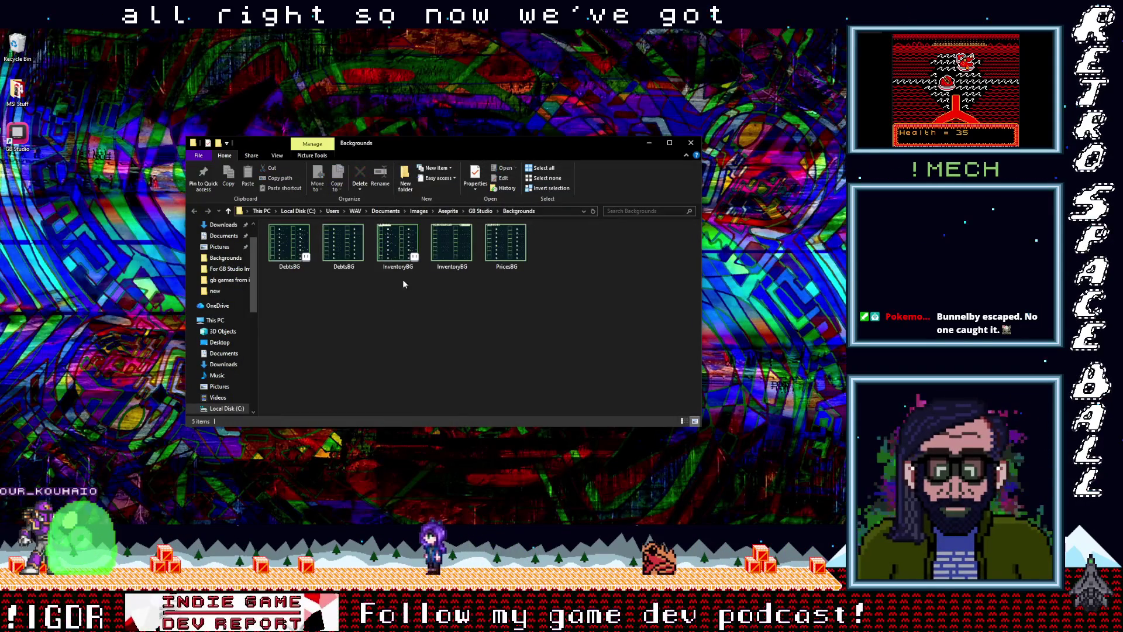
click(845, 275)
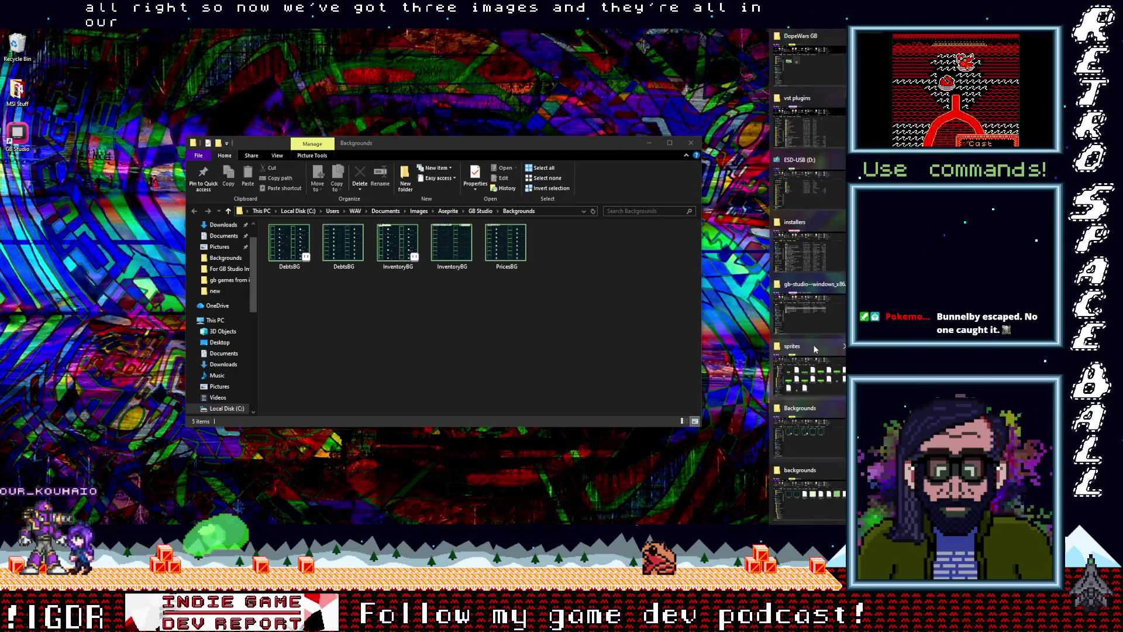
mouse_move(814, 348)
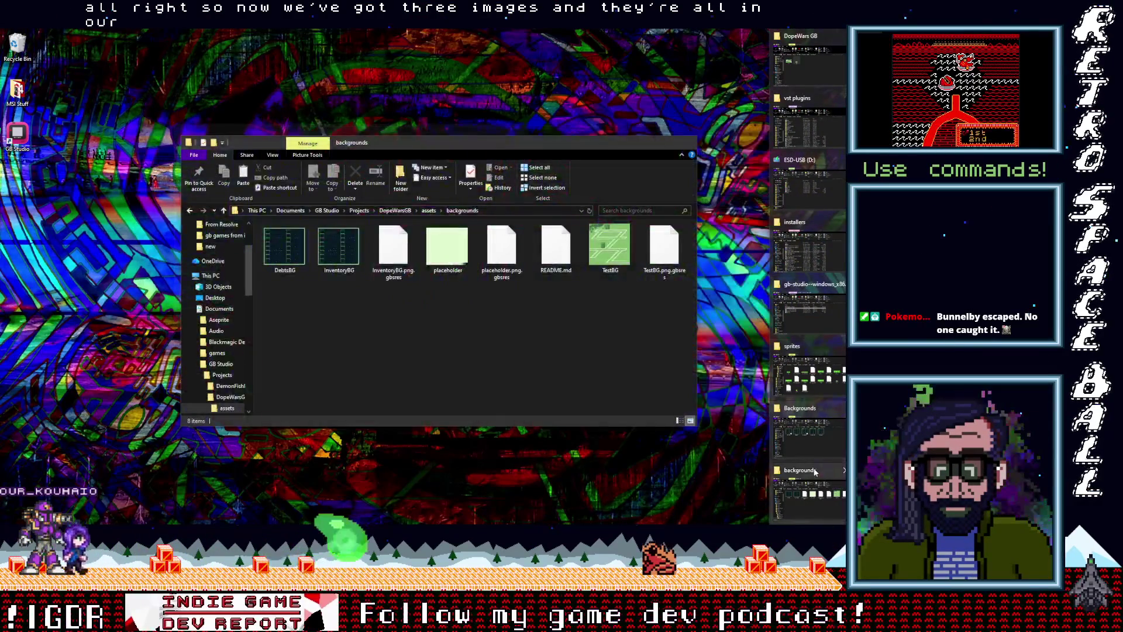
click(810, 485)
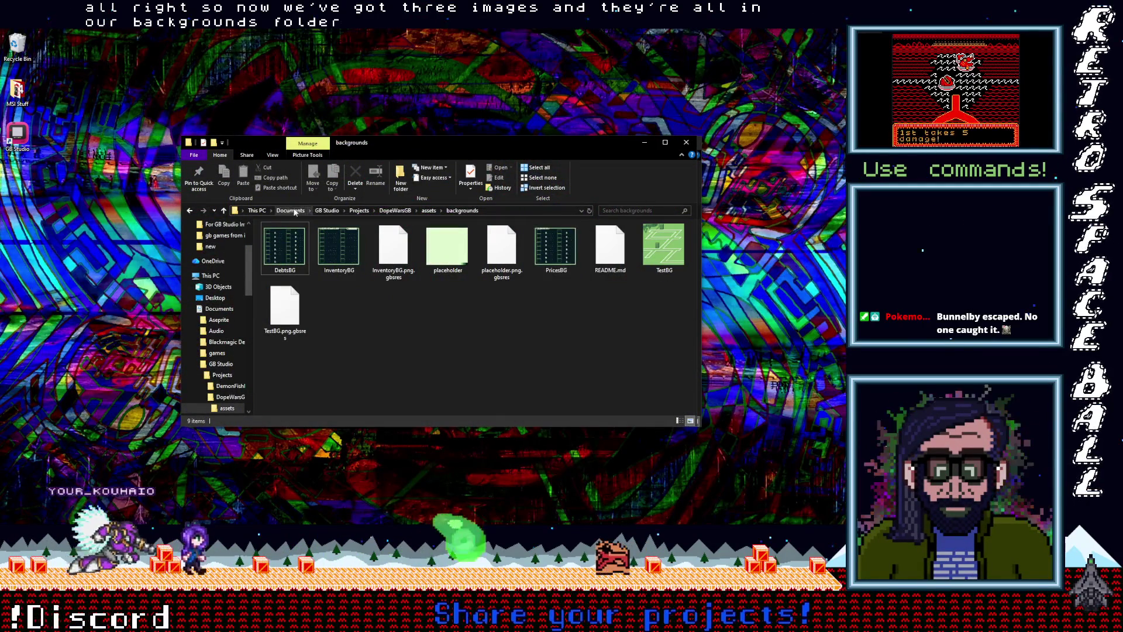
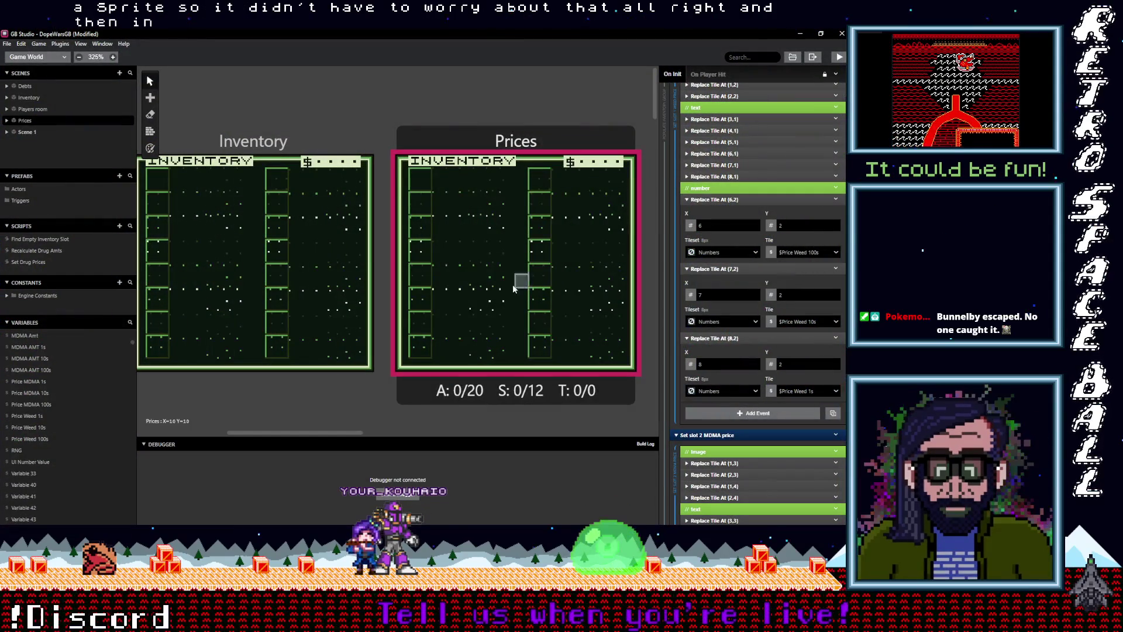
Step: Check that the Debts scene's background is DebtsBG, leaving it unchanged
scroll(280, 117, right, 6)
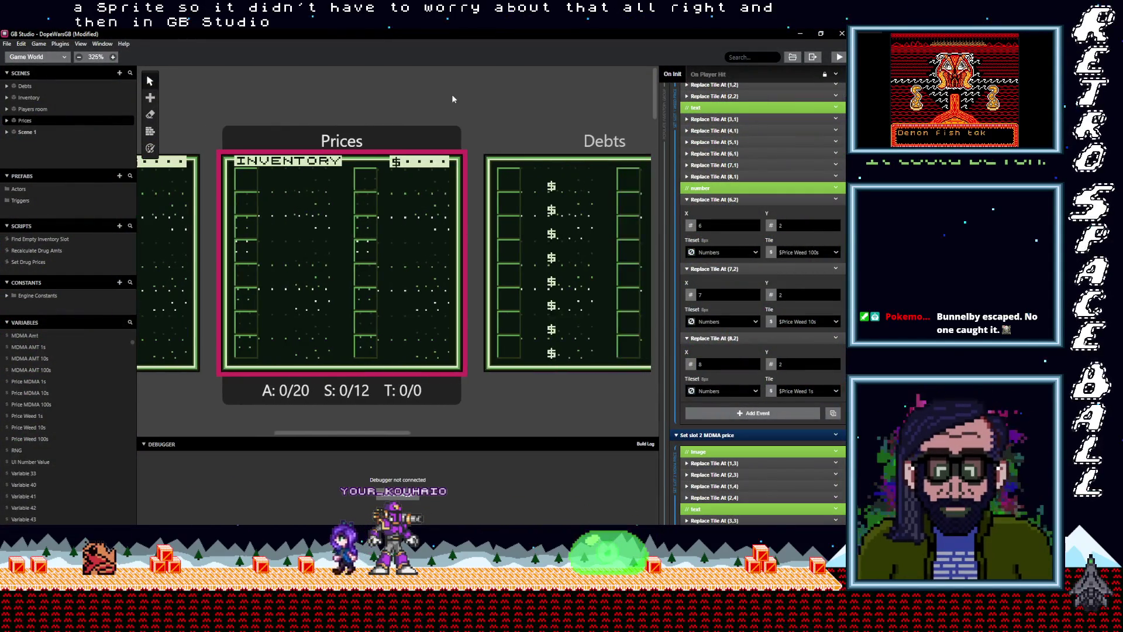
click(351, 138)
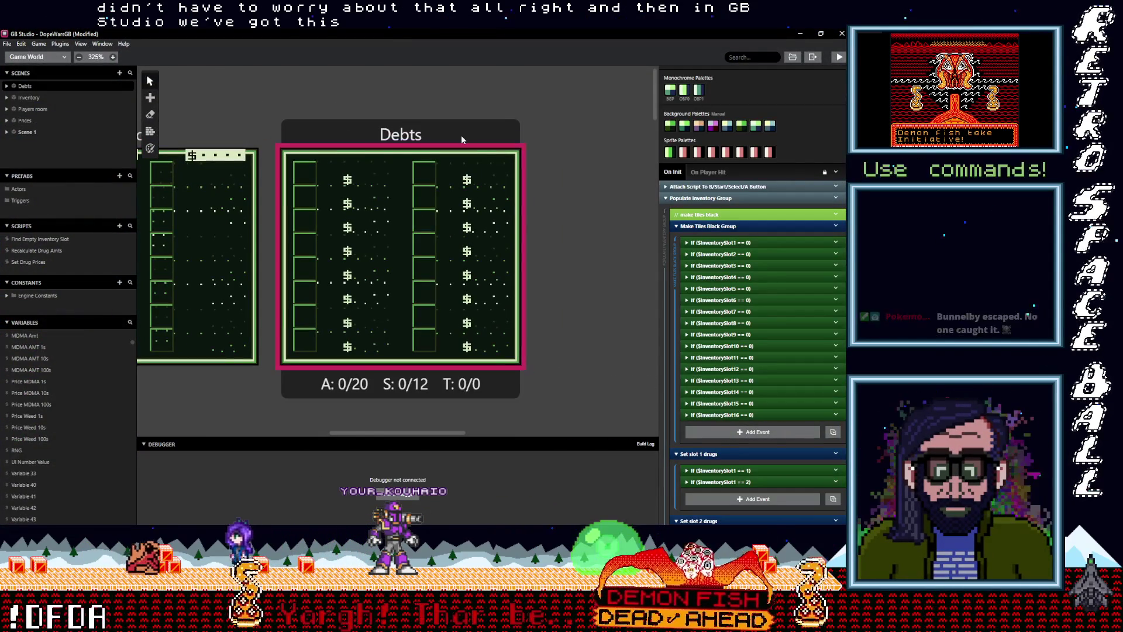
click(692, 198)
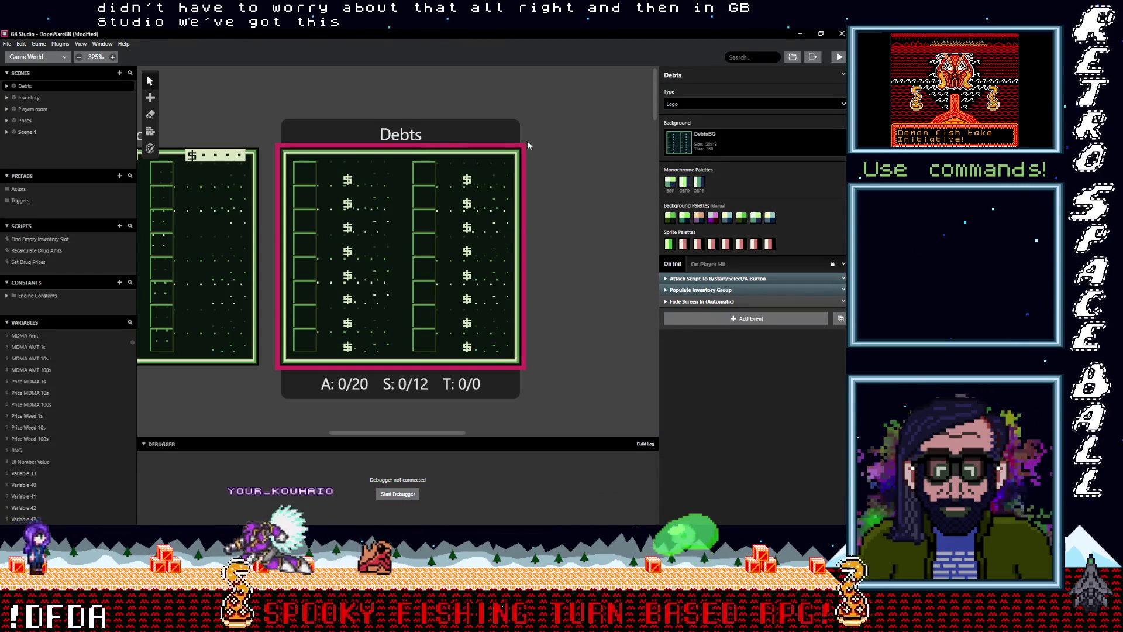
click(724, 144)
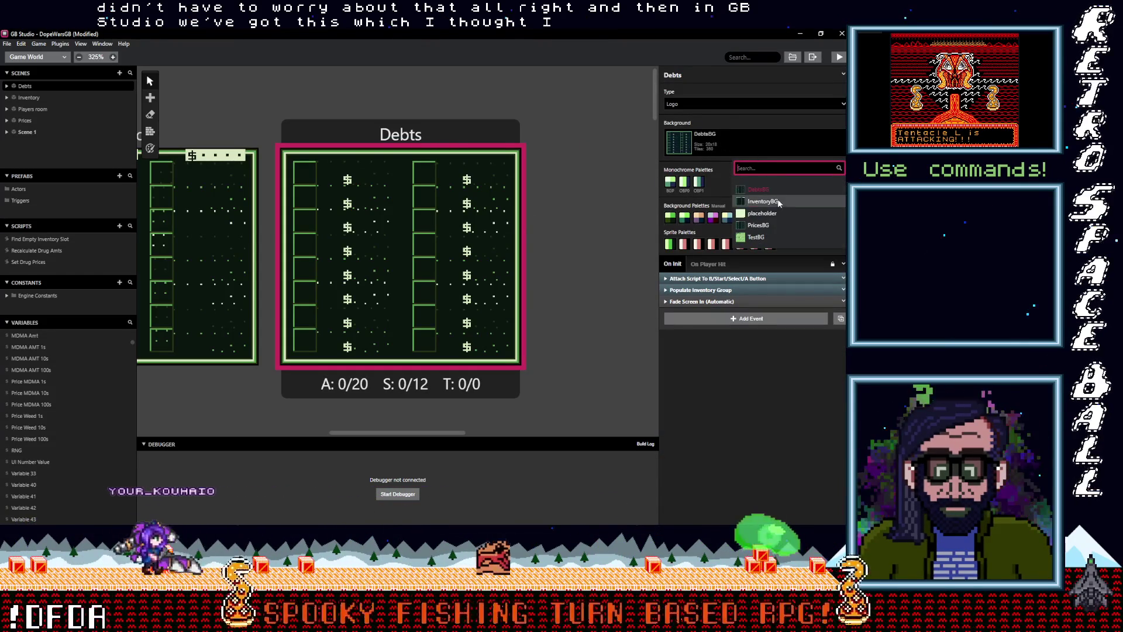
click(764, 189)
Step: Select the Prices scene and bring up its list of background images
mouse_move(391, 146)
mouse_down()
mouse_move(780, 180)
mouse_move(459, 172)
mouse_up()
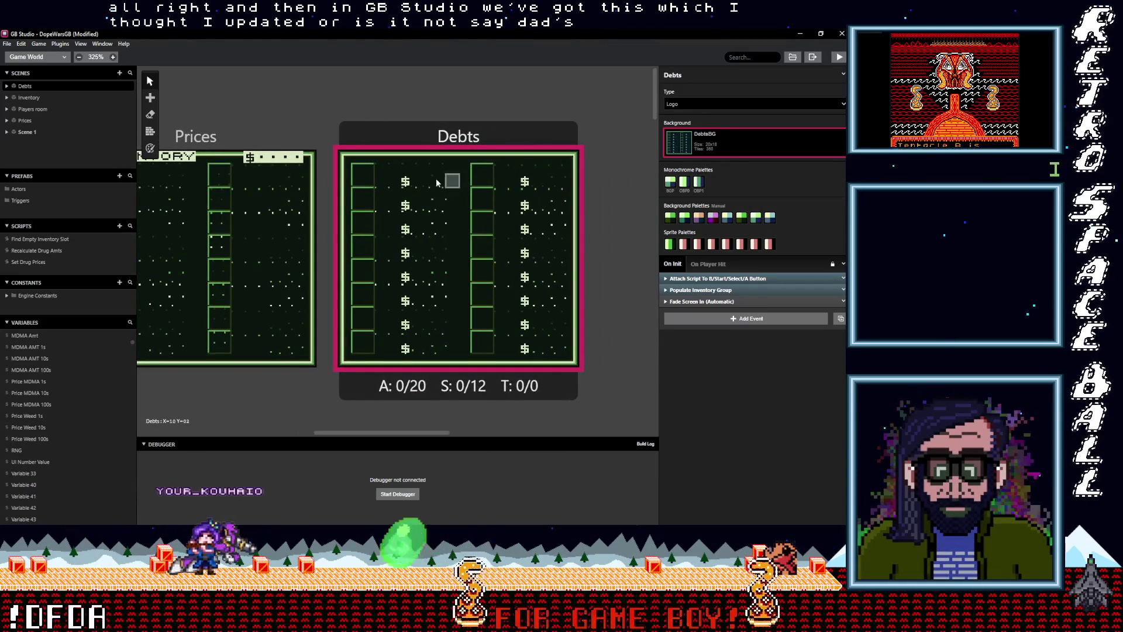
scroll(436, 183, left, 5)
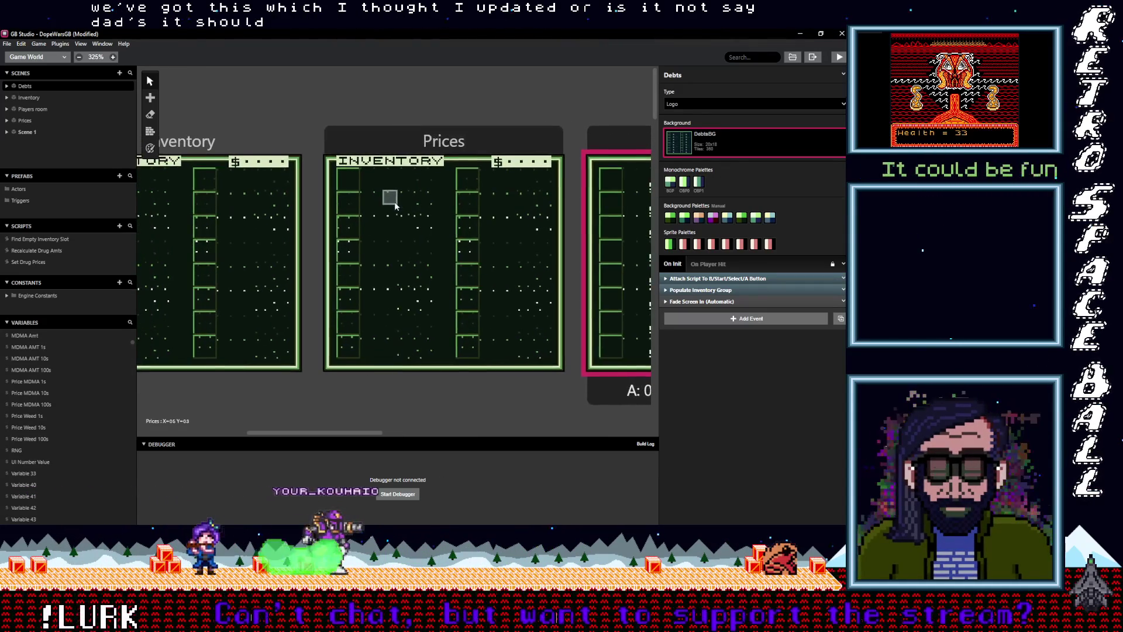
scroll(395, 205, right, 2)
scroll(329, 187, left, 3)
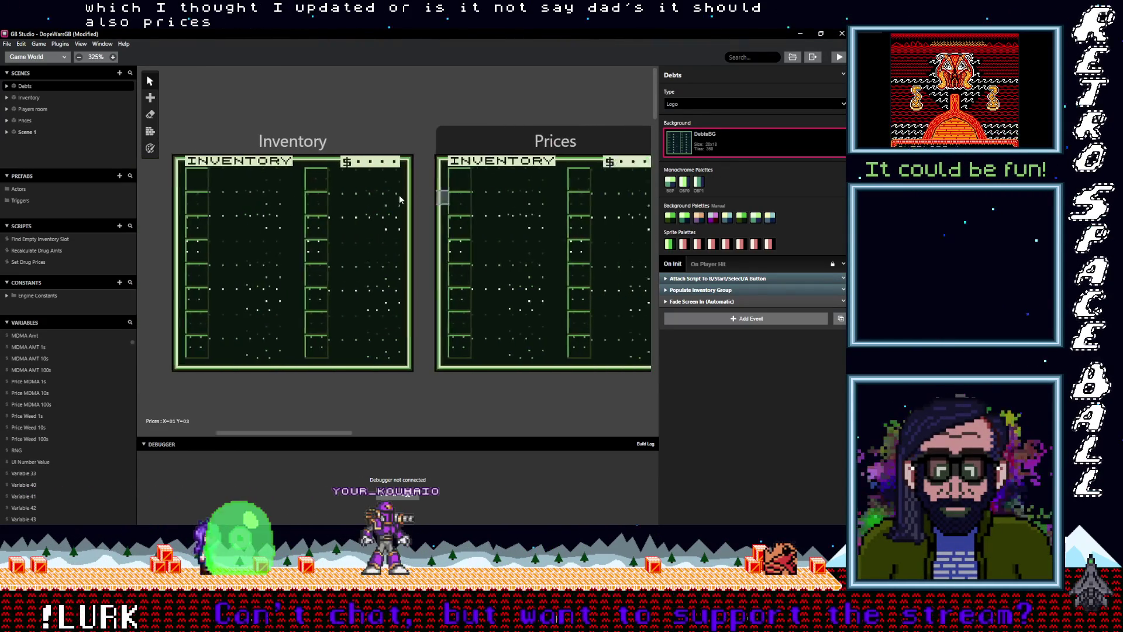
scroll(402, 195, right, 3)
click(482, 157)
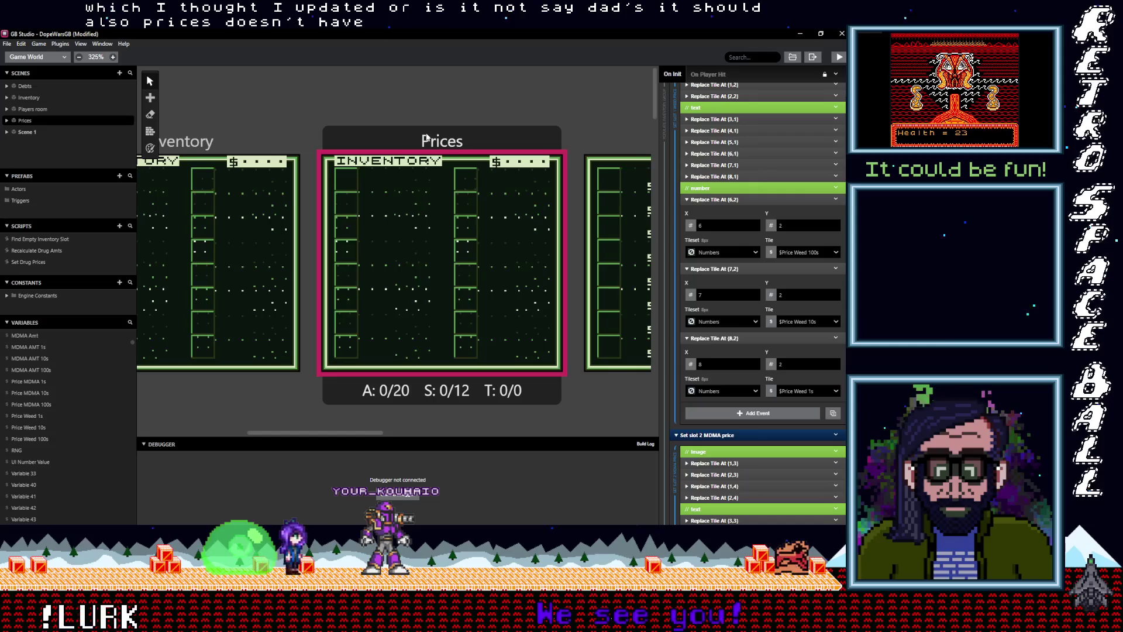
click(399, 181)
click(718, 148)
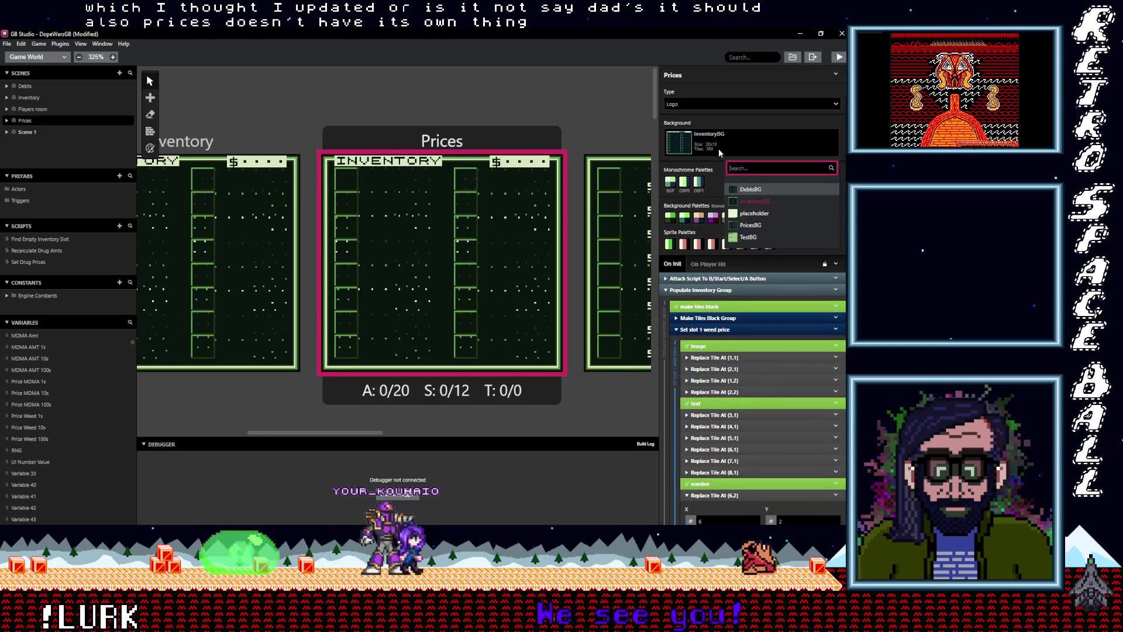
Step: Set the Prices scene's background to PricesBG
click(755, 225)
scroll(357, 213, right, 5)
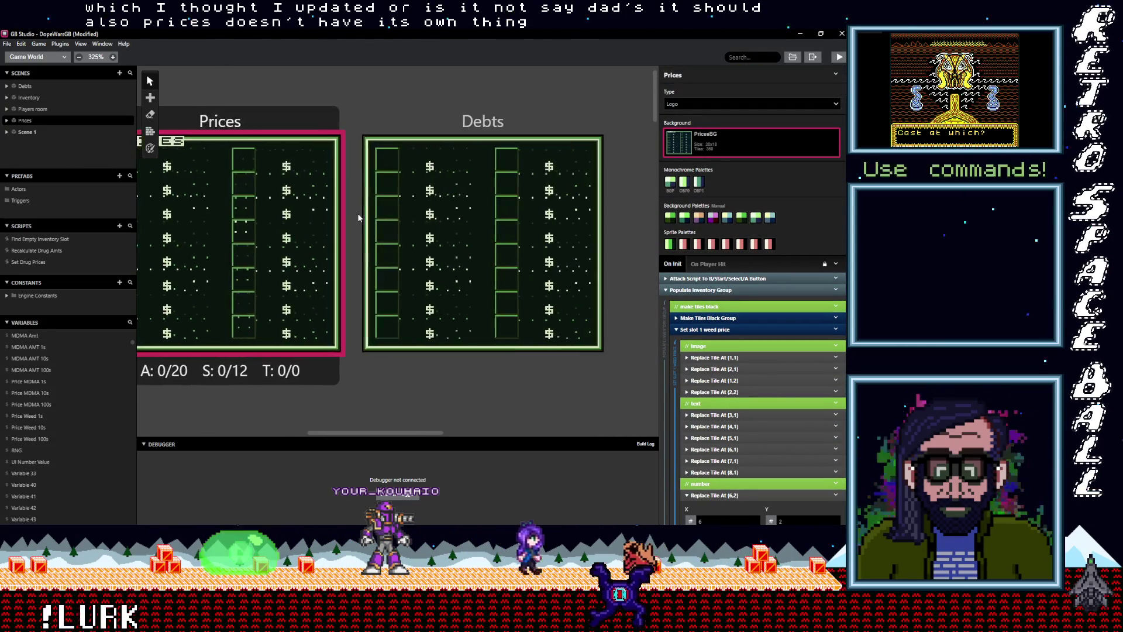
scroll(349, 227, left, 10)
scroll(486, 230, right, 5)
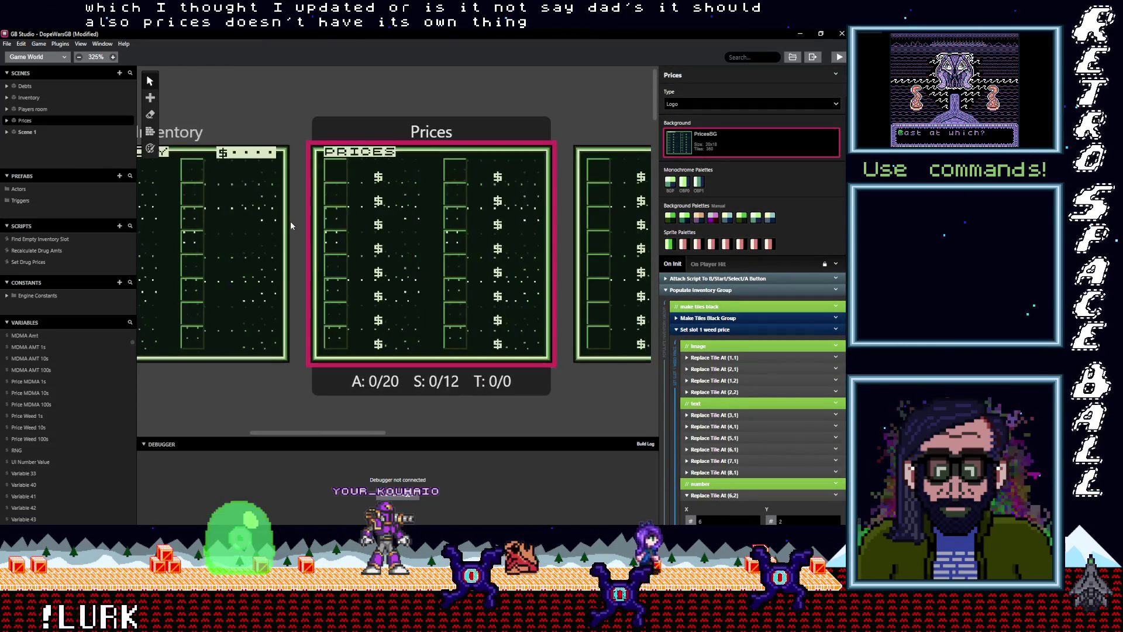
scroll(394, 213, right, 5)
scroll(459, 220, left, 2)
scroll(437, 229, right, 1)
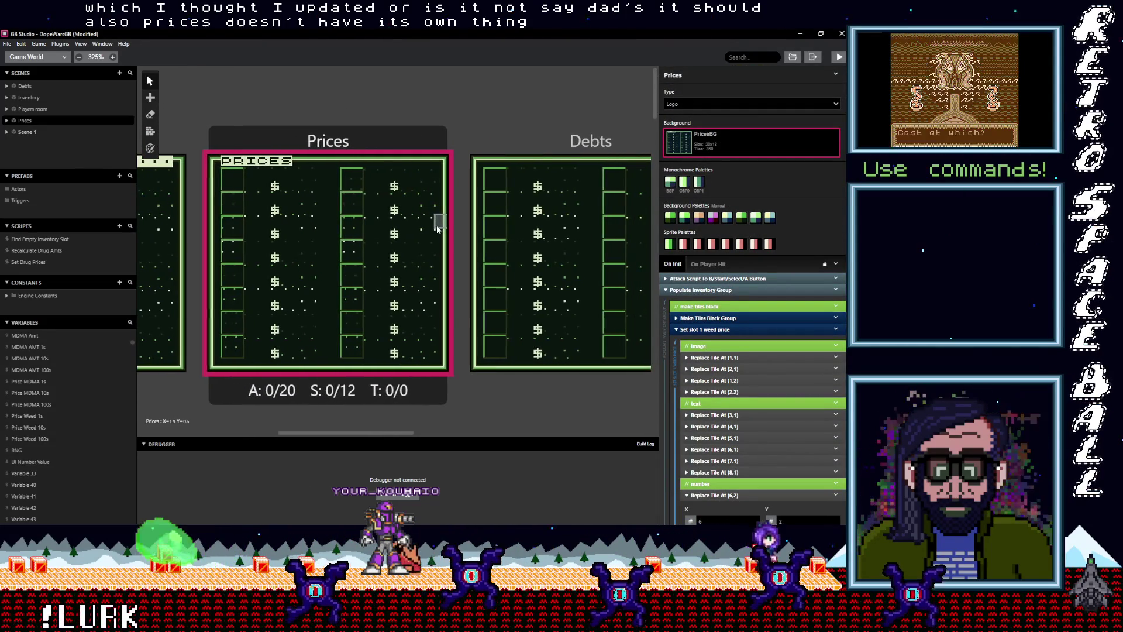
scroll(438, 228, right, 1)
scroll(445, 229, left, 2)
Step: Pan the world view to compare the Inventory, Debts and Prices scenes, then switch to Aseprite
mouse_move(455, 228)
mouse_down()
mouse_move(605, 229)
mouse_move(572, 231)
mouse_up()
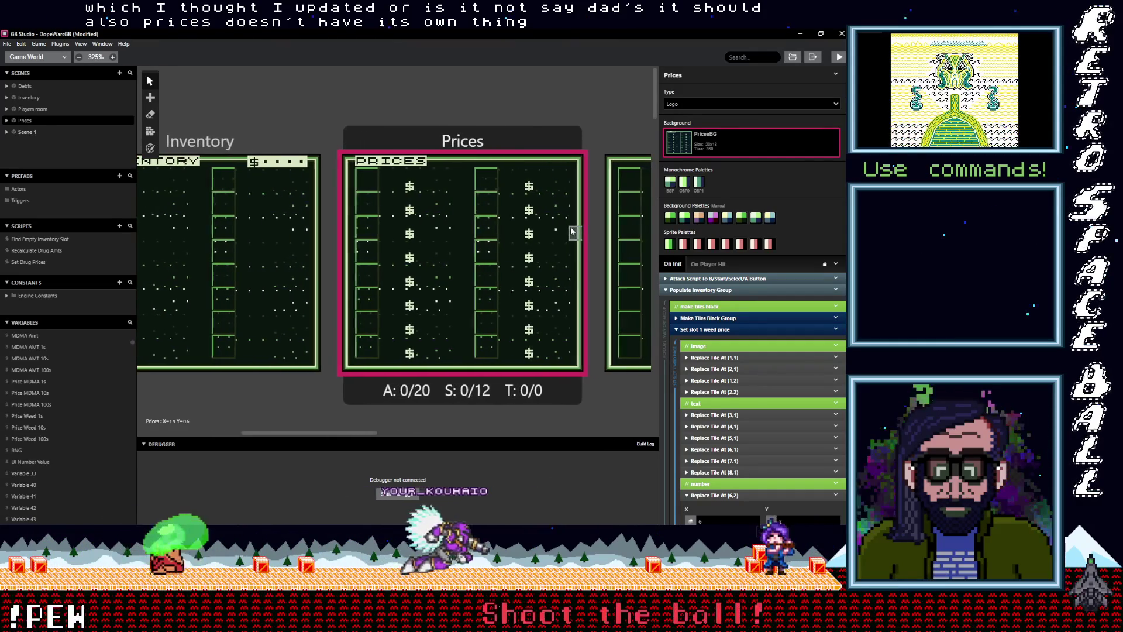
scroll(293, 163, right, 1)
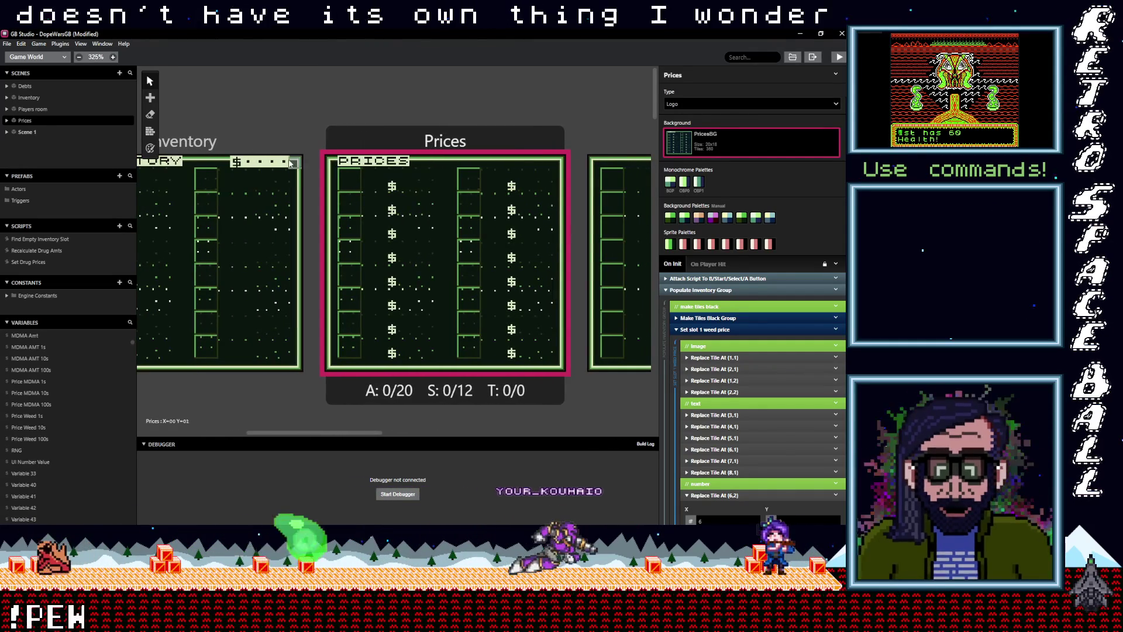
drag(608, 223, 425, 220)
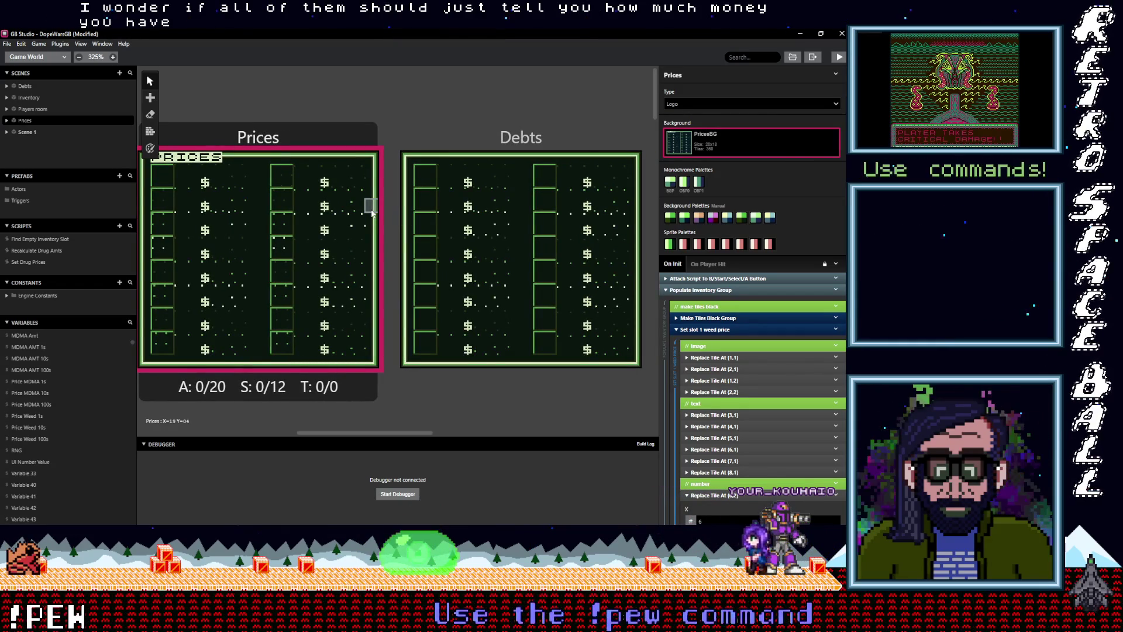
drag(326, 218, 479, 218)
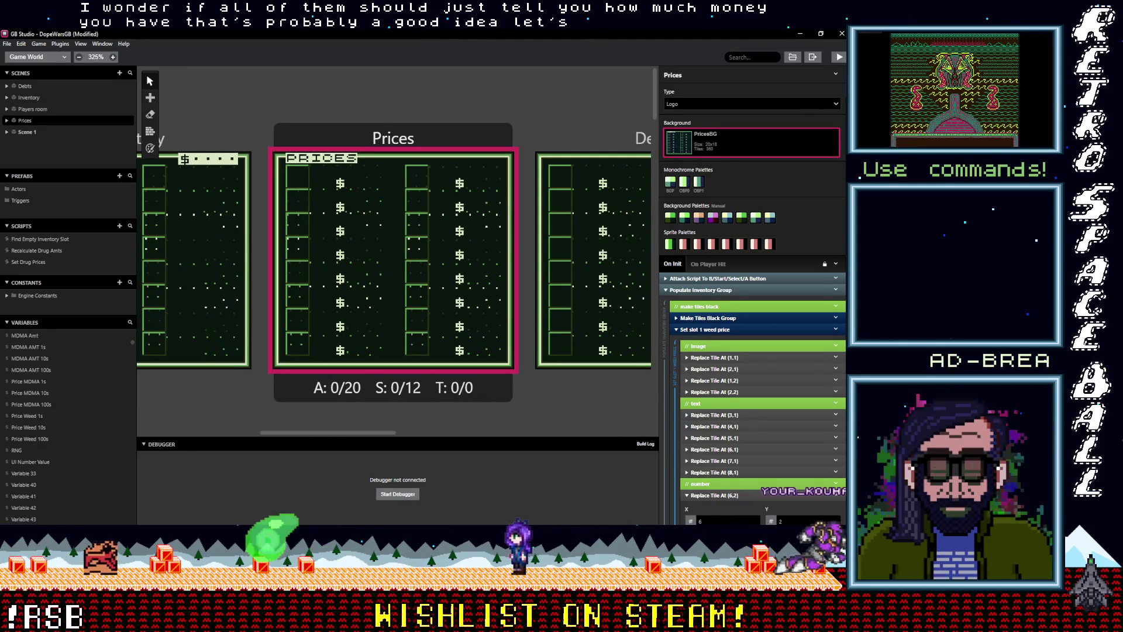
key(alt+Tab)
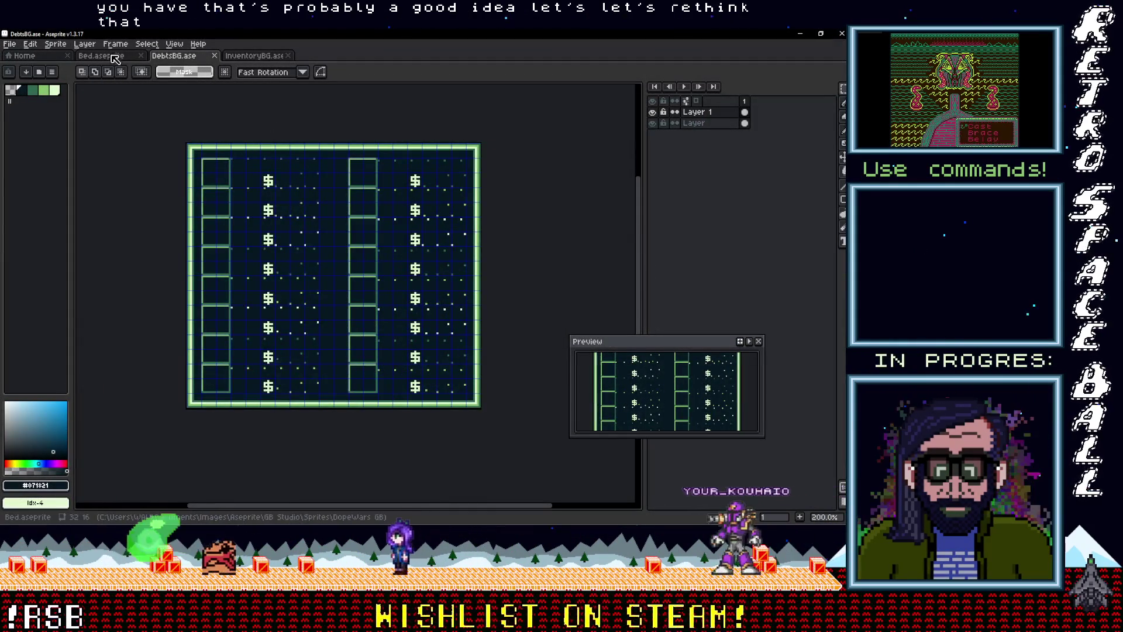
Step: Add a new layer to DebtsBG and paste the $ money counter strip at top-right
click(115, 55)
click(174, 56)
key(ctrl+shift+n)
key(ctrl+v)
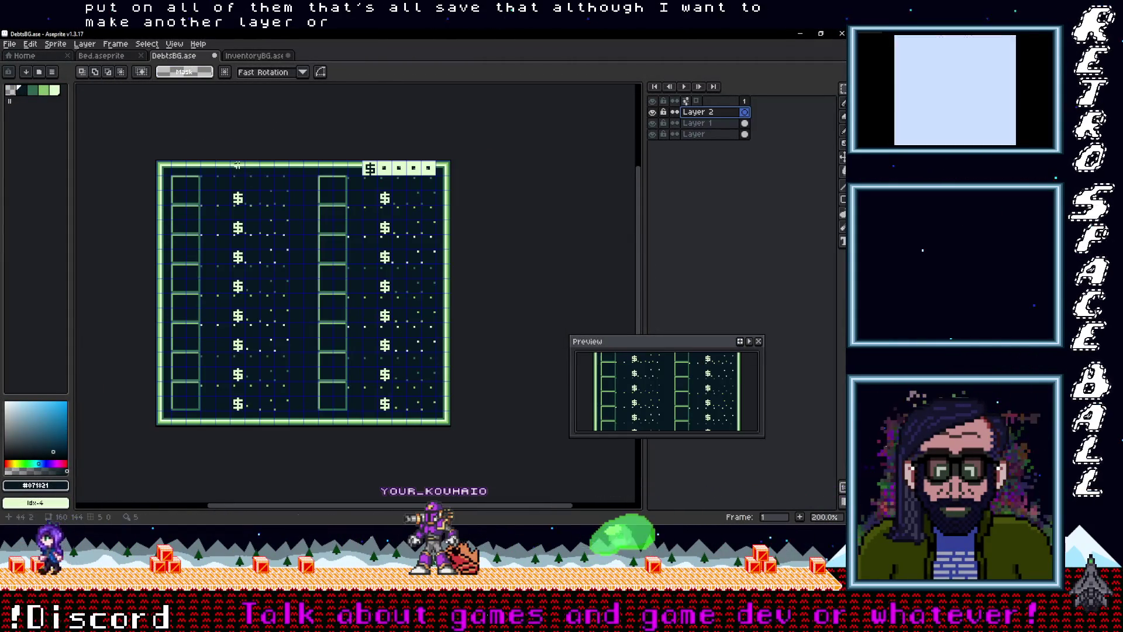
scroll(237, 165, up, 1)
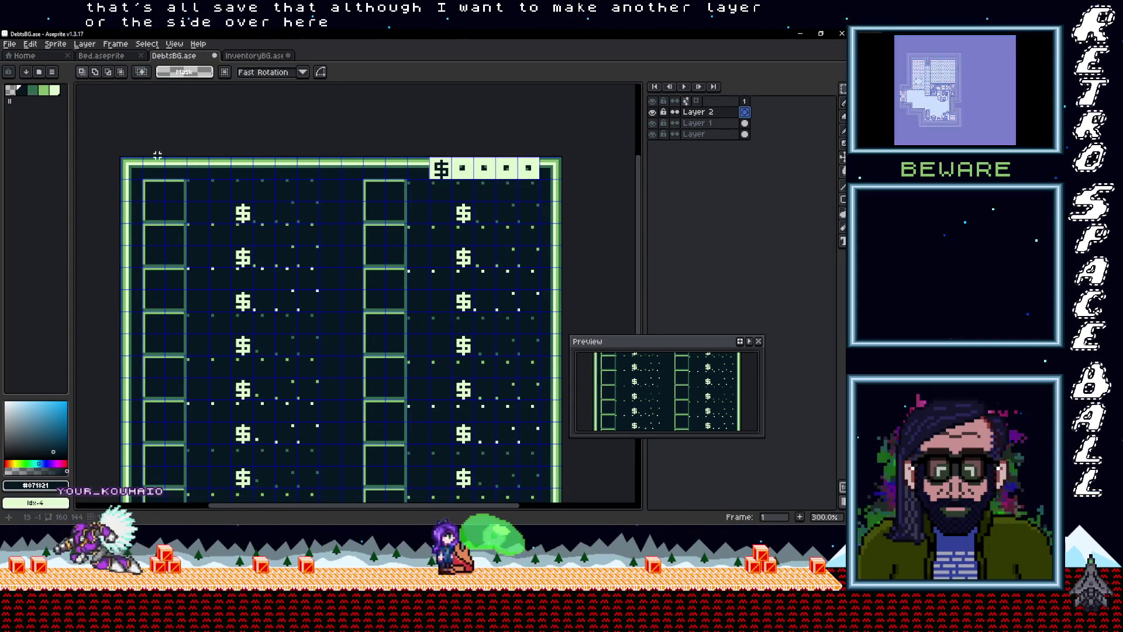
Step: Fill a selected top-left label box with the light-green colour
drag(154, 166, 255, 173)
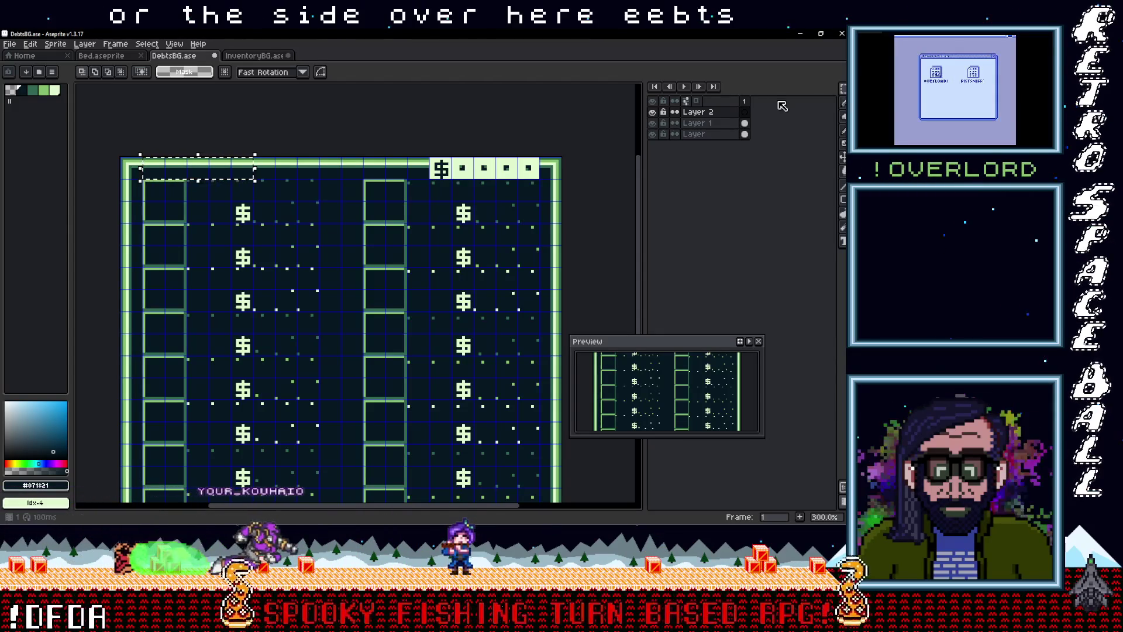
key(g)
click(53, 87)
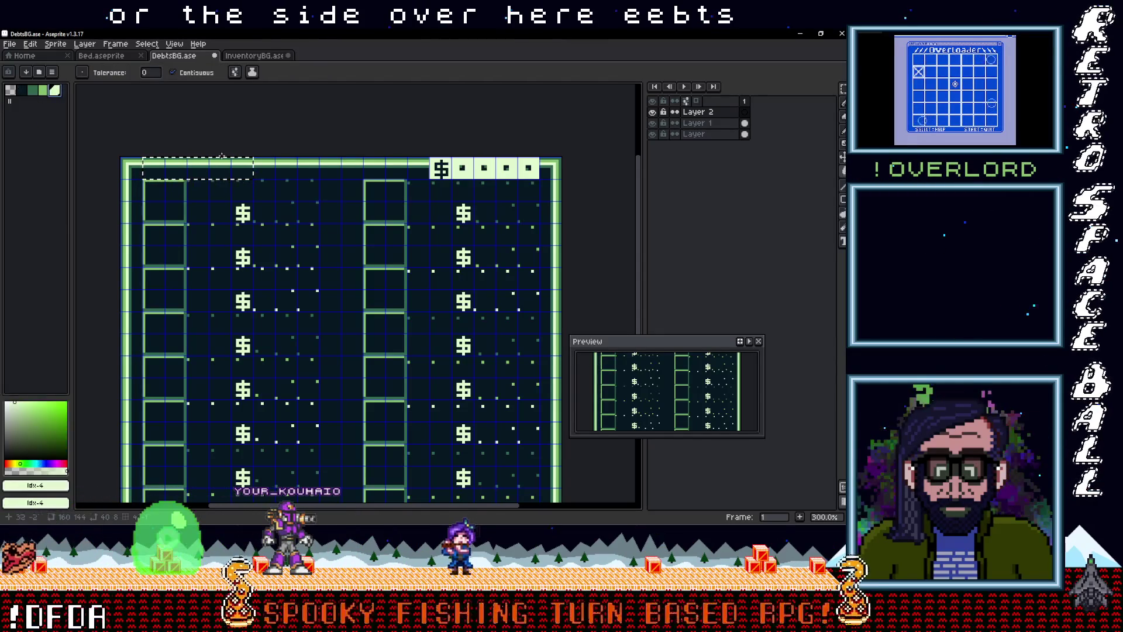
scroll(208, 176, up, 2)
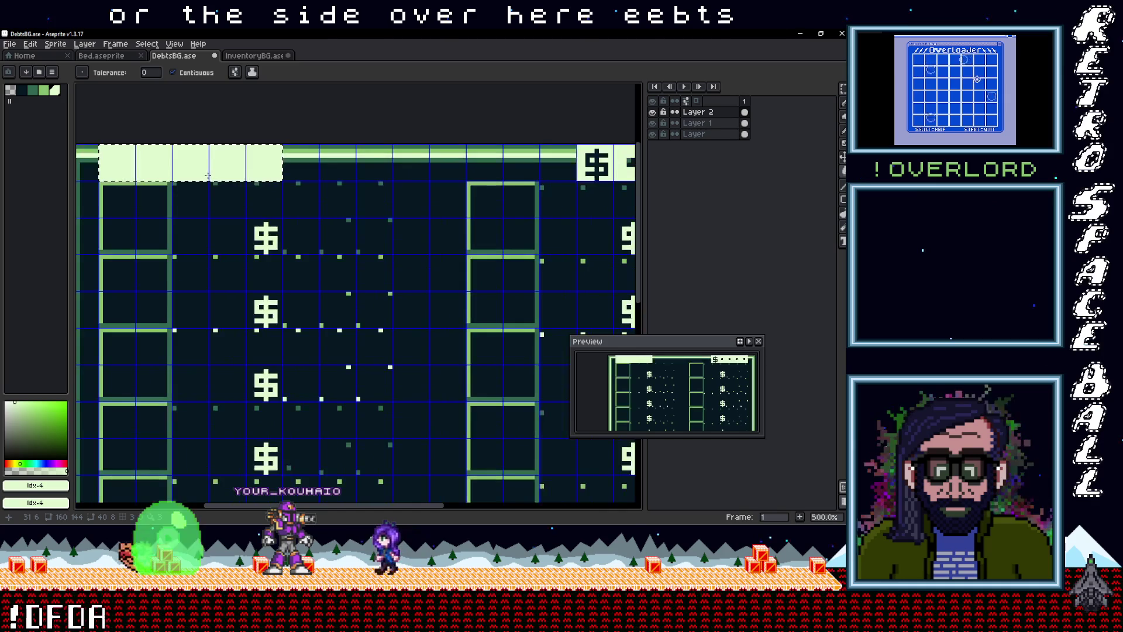
drag(208, 176, 195, 173)
scroll(265, 157, down, 1)
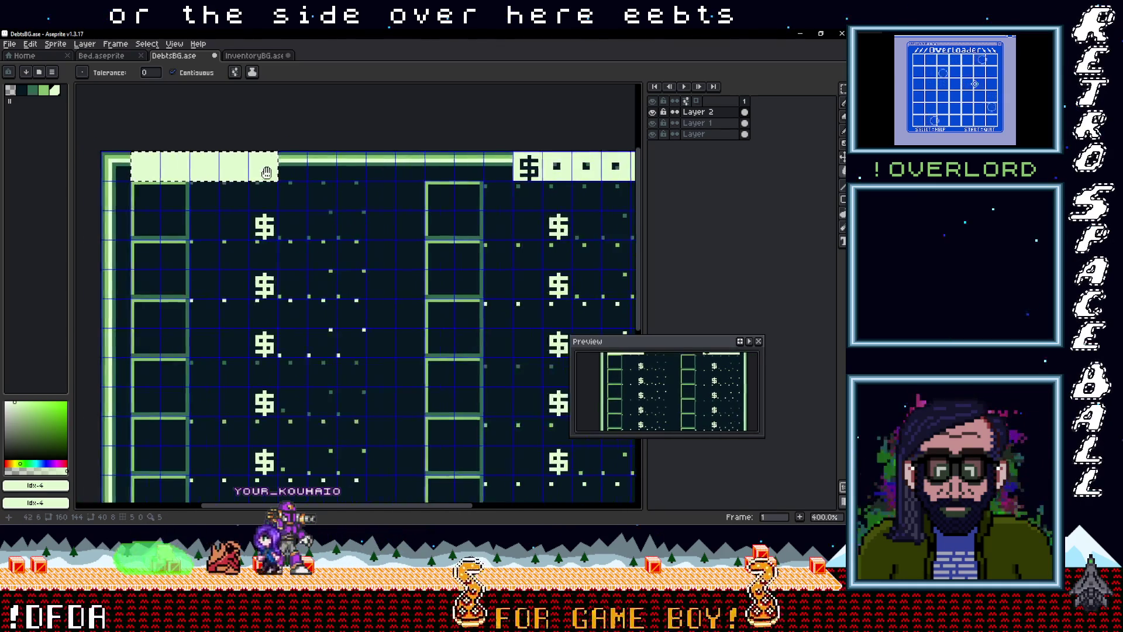
right_click(706, 117)
Step: Add Layer 3 and write DEBTS in dark letters inside the top-left box
mouse_move(725, 130)
click(679, 132)
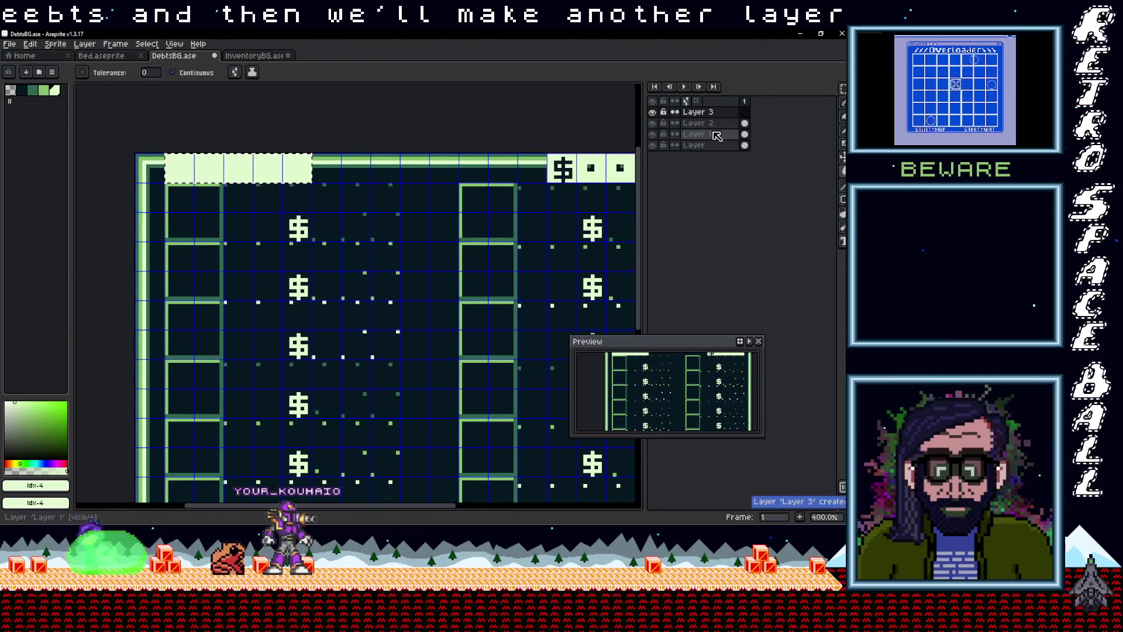
click(21, 90)
key(t)
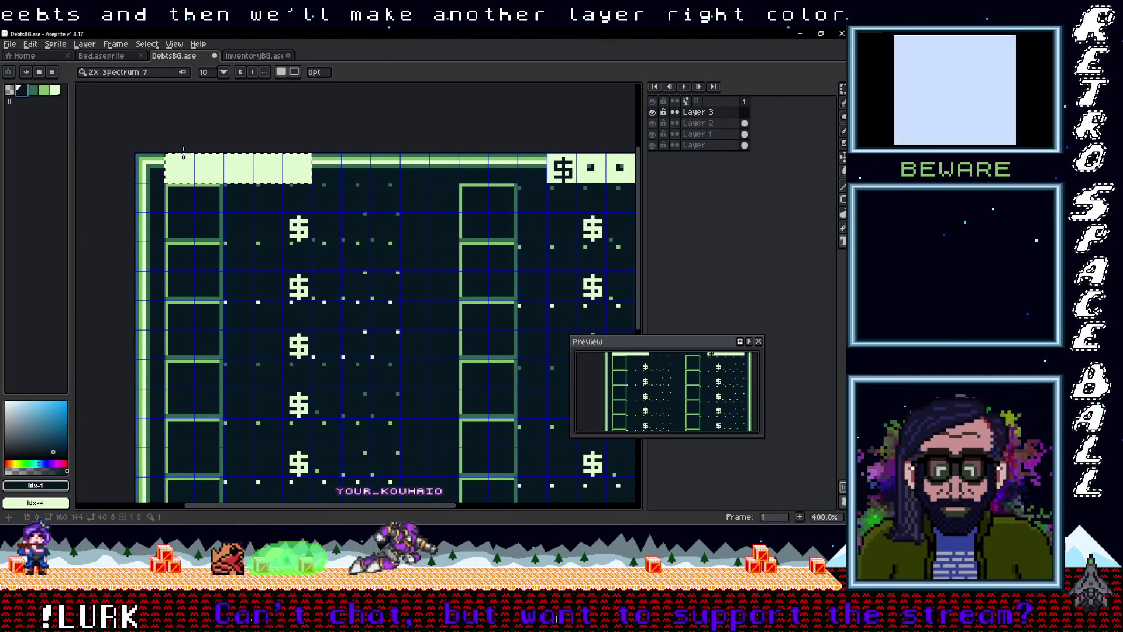
click(169, 156)
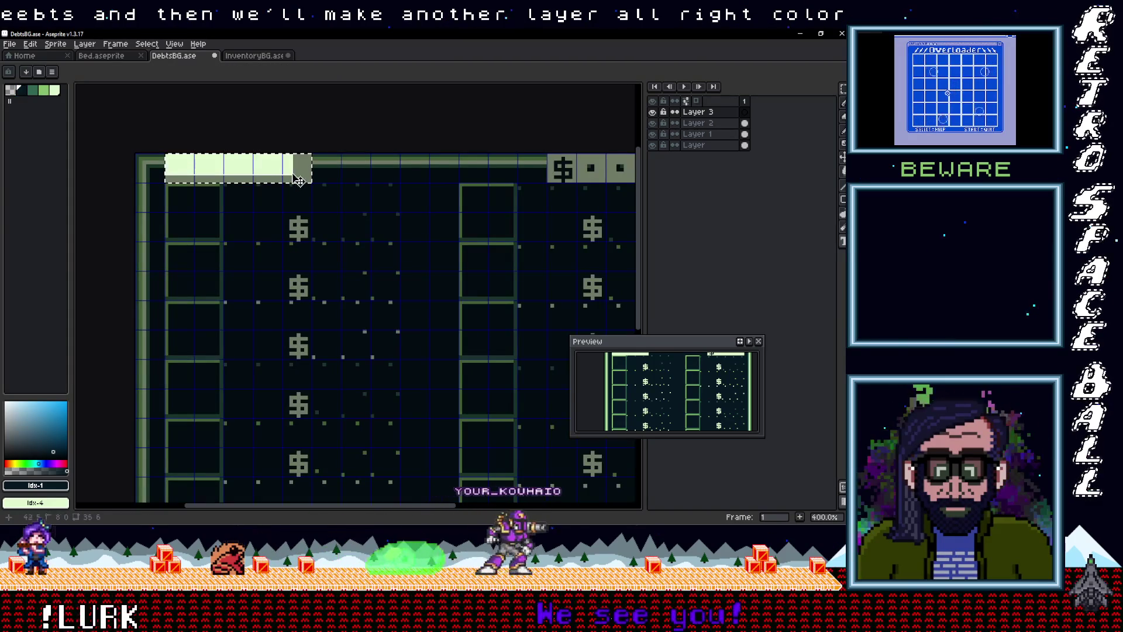
text(D)
key(Return)
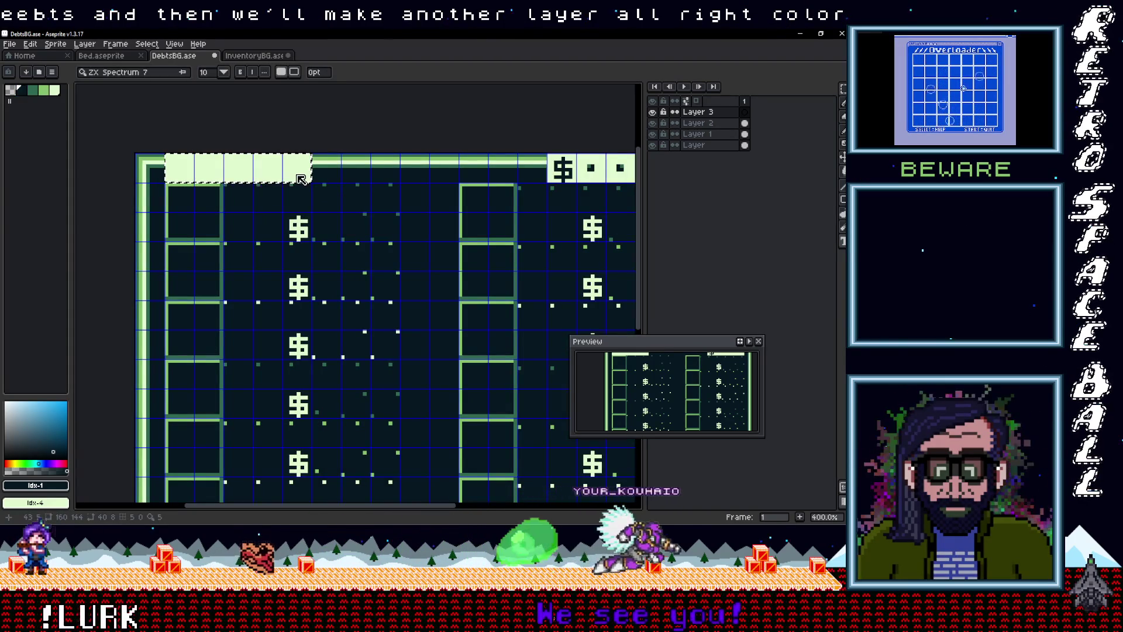
text(DEBTS)
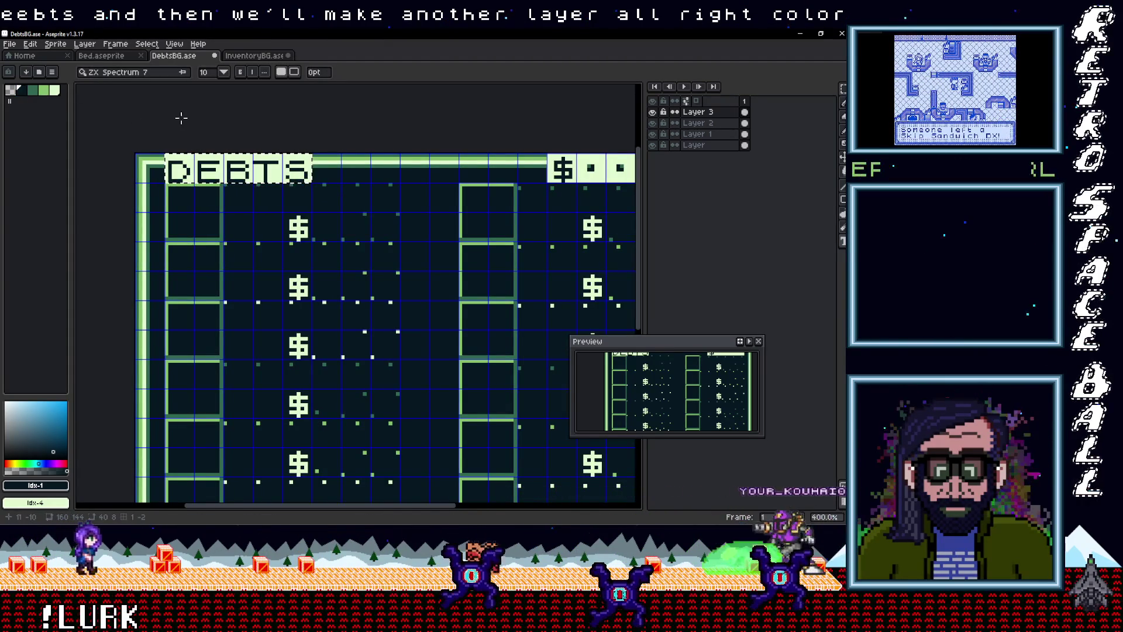
scroll(285, 190, up, 2)
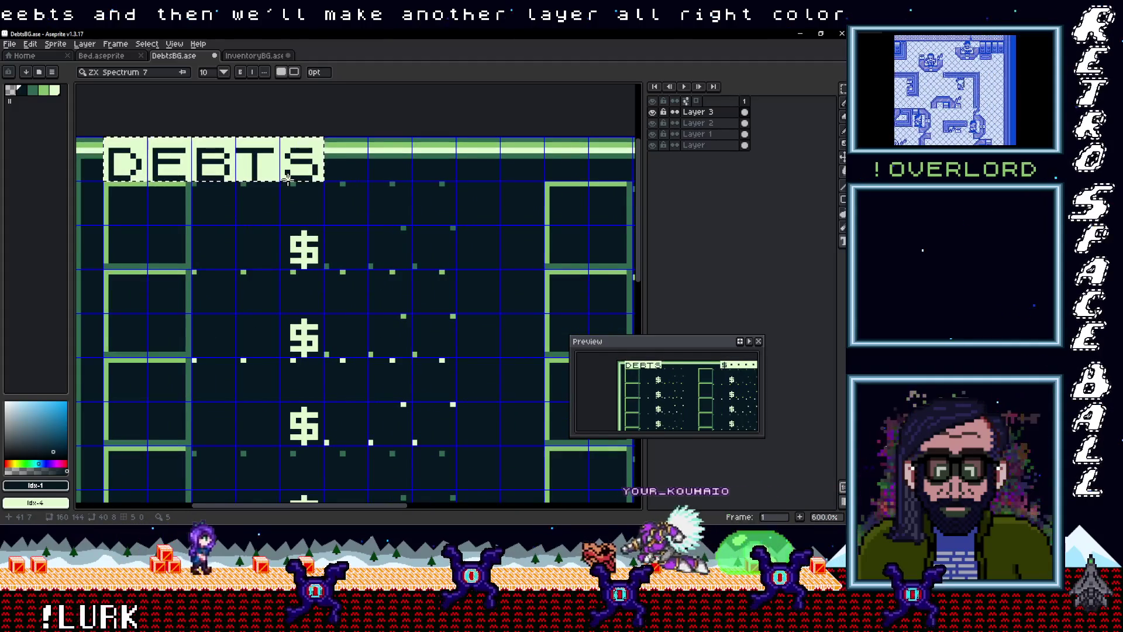
key(e)
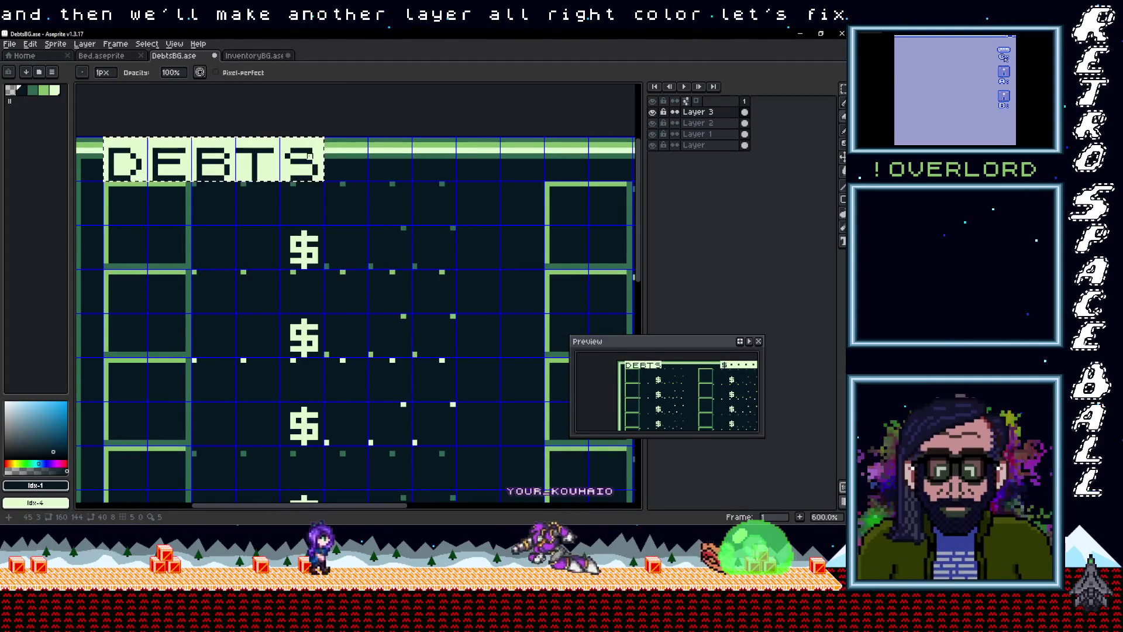
Step: Flip and reposition the misaligned DEBTS letters, then commit the transform
key(b)
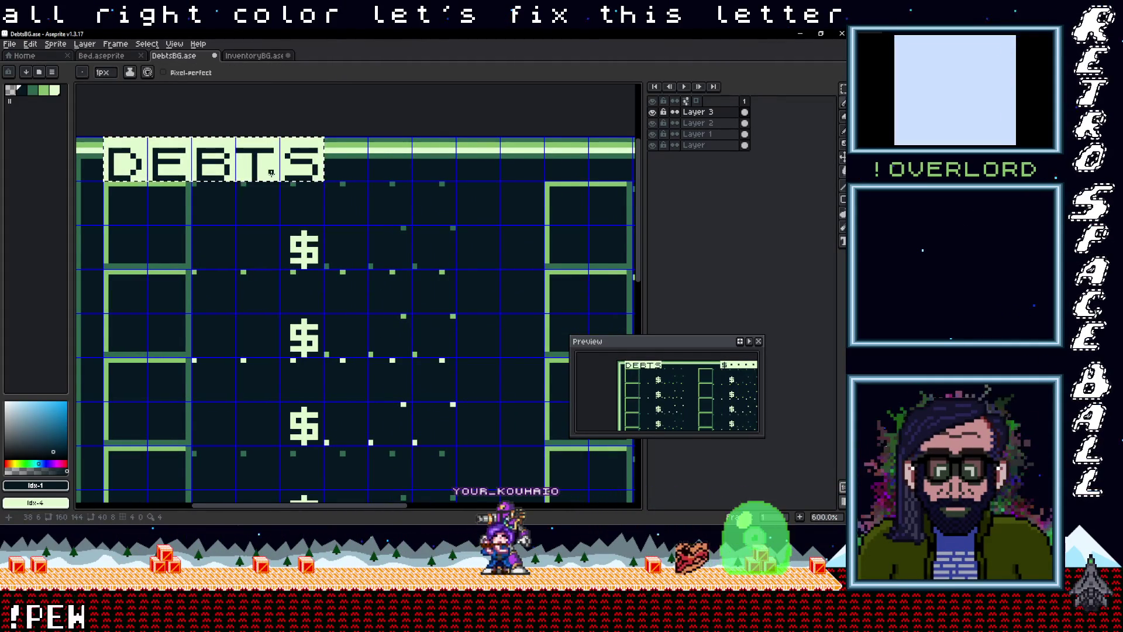
key(m)
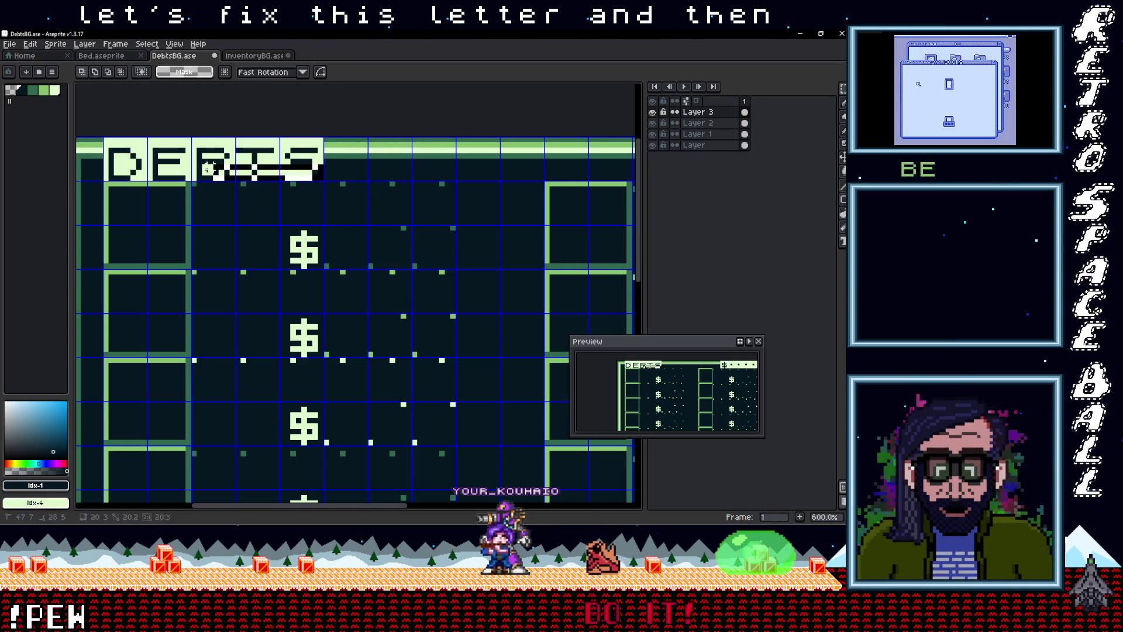
key(shift+v)
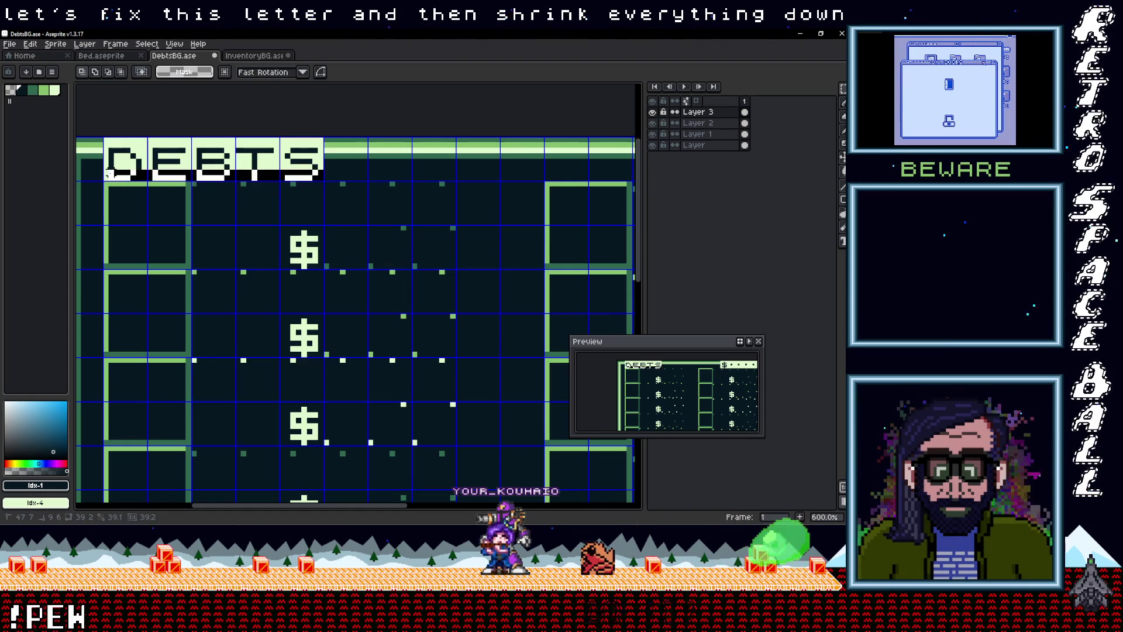
key(shift+v)
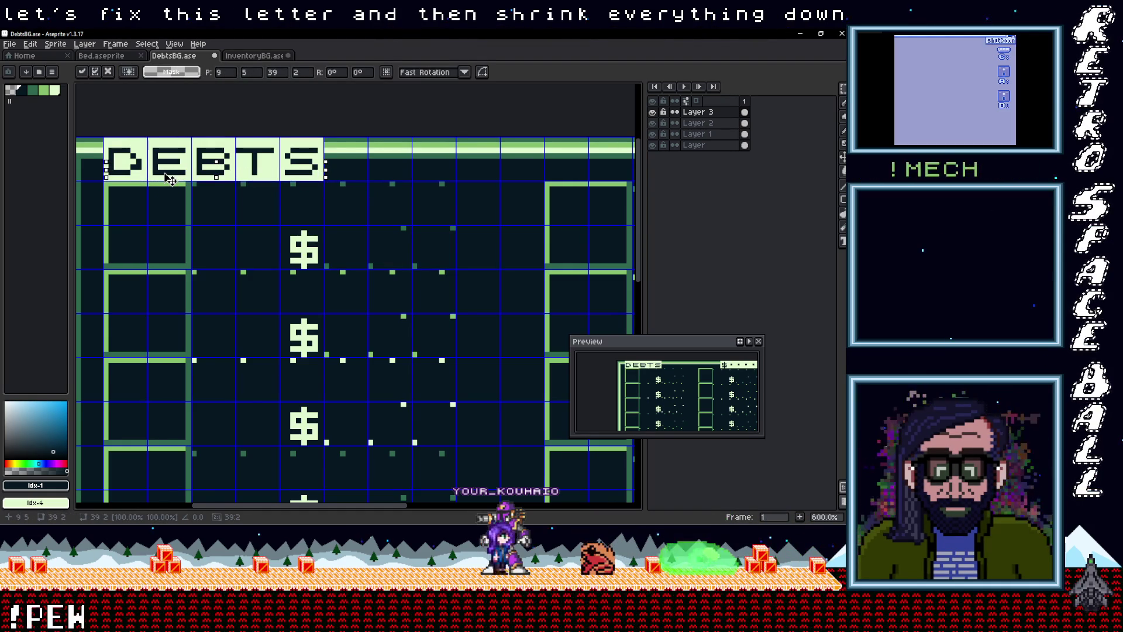
key(ctrl+d)
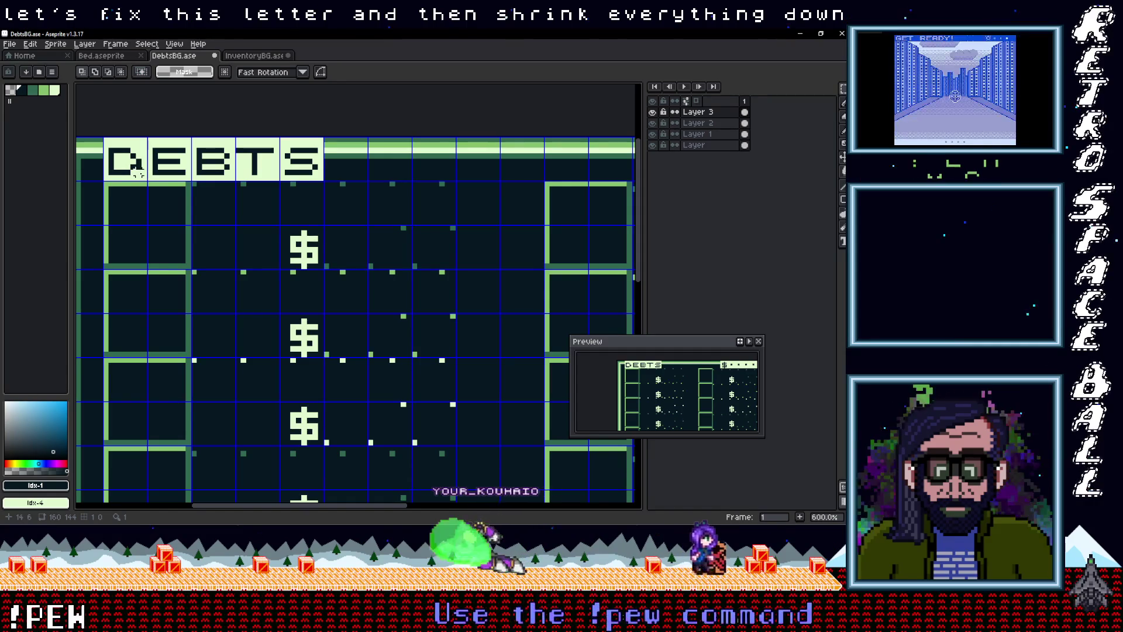
Step: Clear the selection around the DEBTS title and make Layer 2 the working layer
key(e)
scroll(208, 189, down, 2)
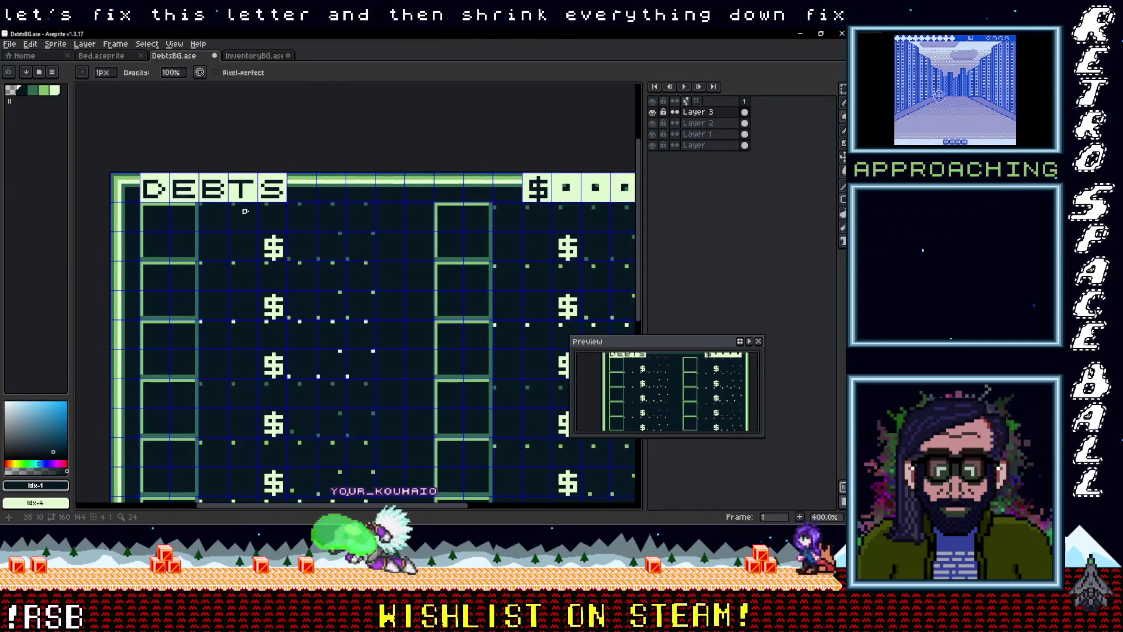
scroll(253, 211, up, 1)
key(m)
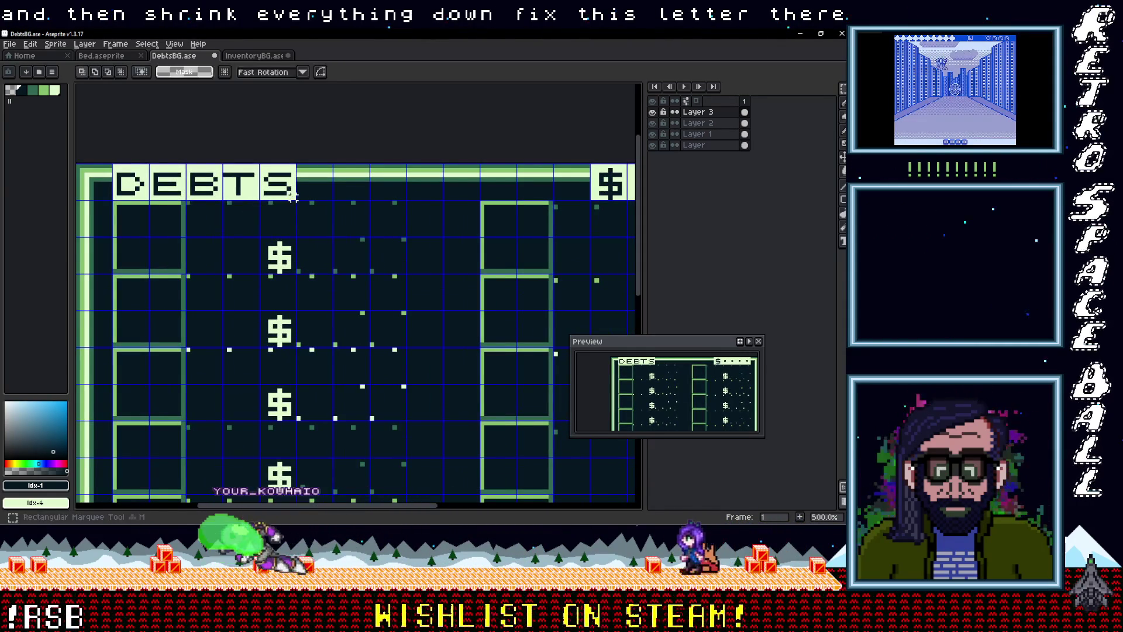
key(ctrl+d)
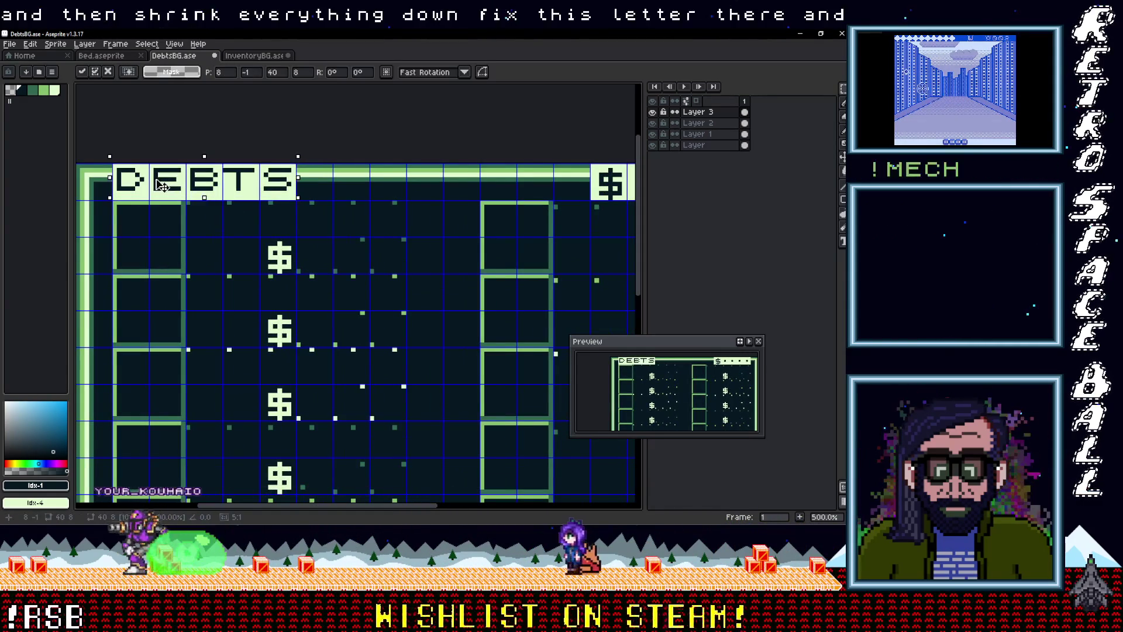
key(alt+Down)
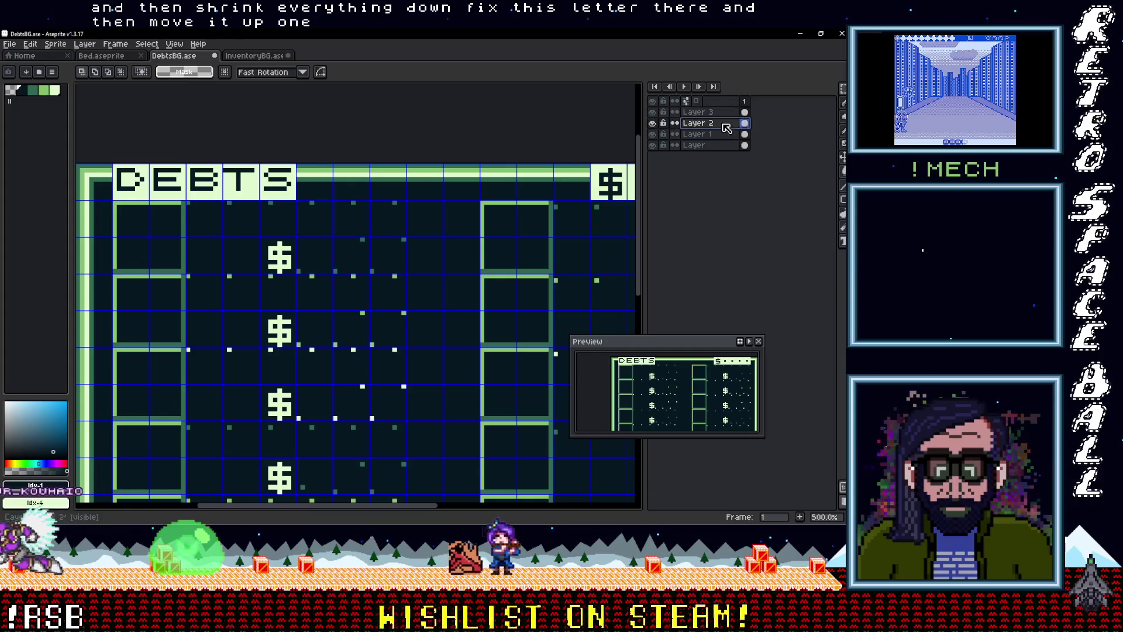
key(e)
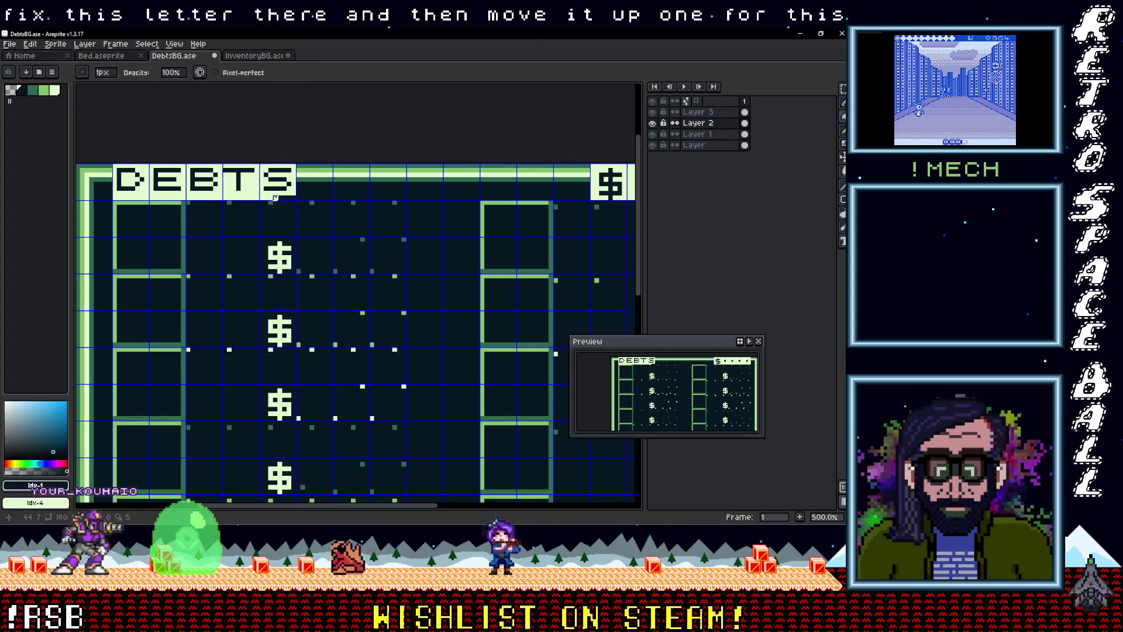
scroll(110, 202, down, 4)
scroll(328, 188, up, 2)
scroll(328, 189, down, 1)
drag(328, 188, 330, 182)
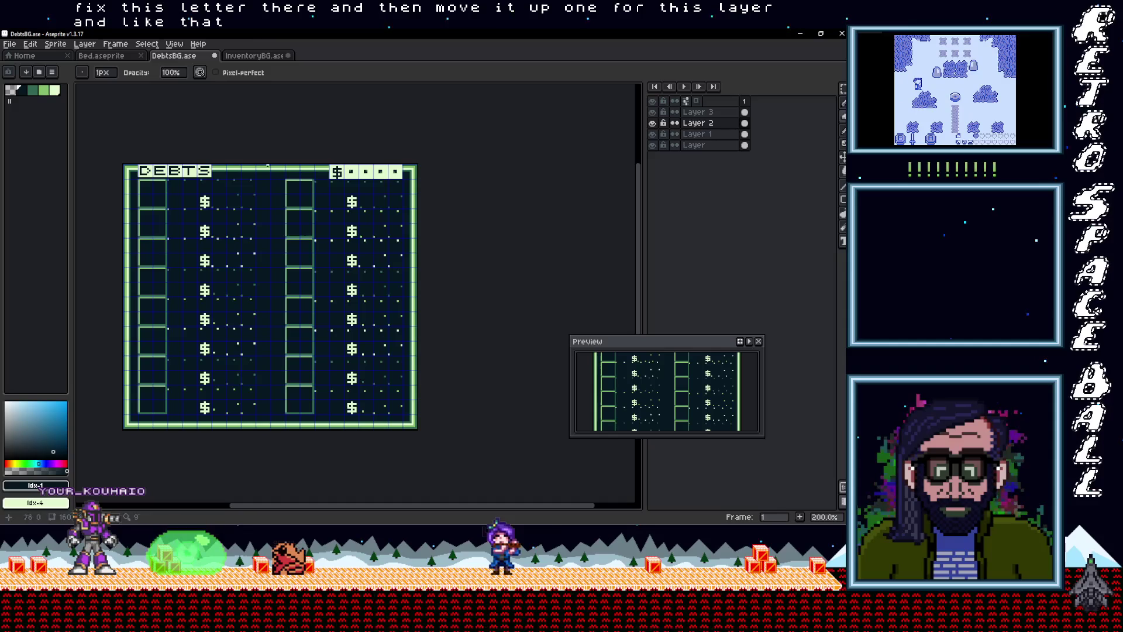
Step: Export DebtsBG as PNG, accepting the no-layers warning
drag(270, 187, 266, 191)
click(9, 47)
click(10, 45)
click(10, 45)
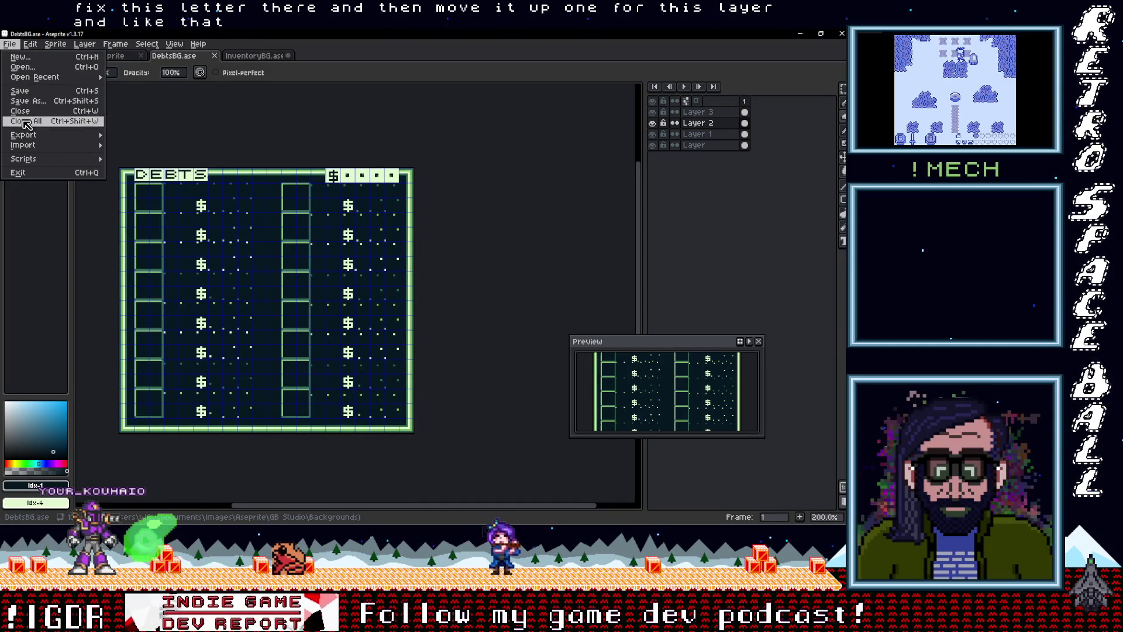
mouse_move(29, 136)
click(144, 135)
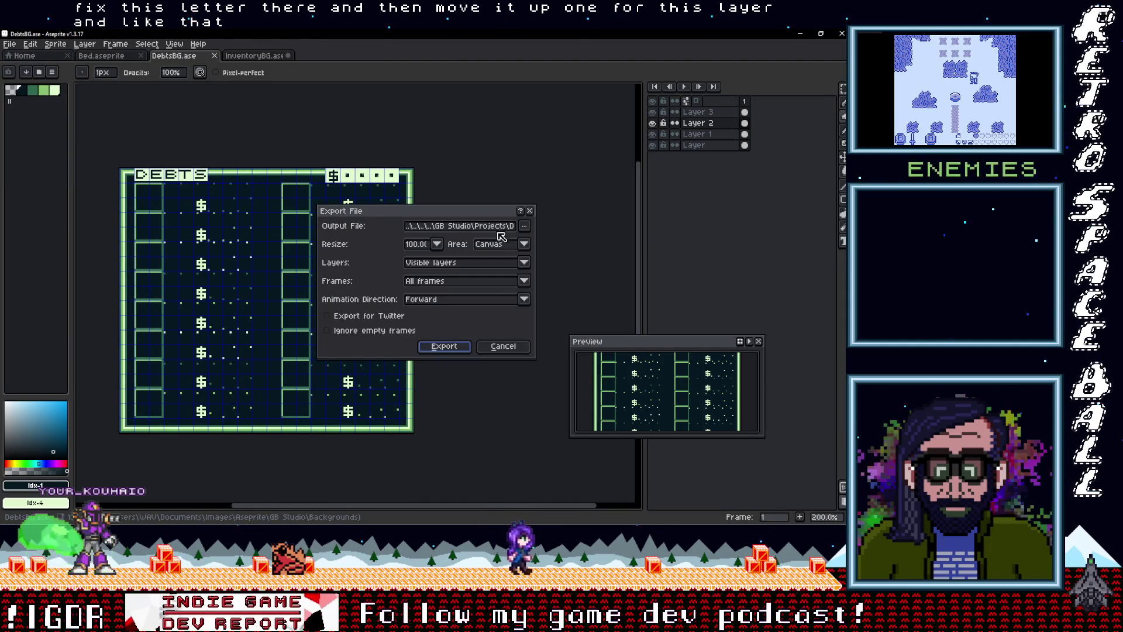
click(444, 346)
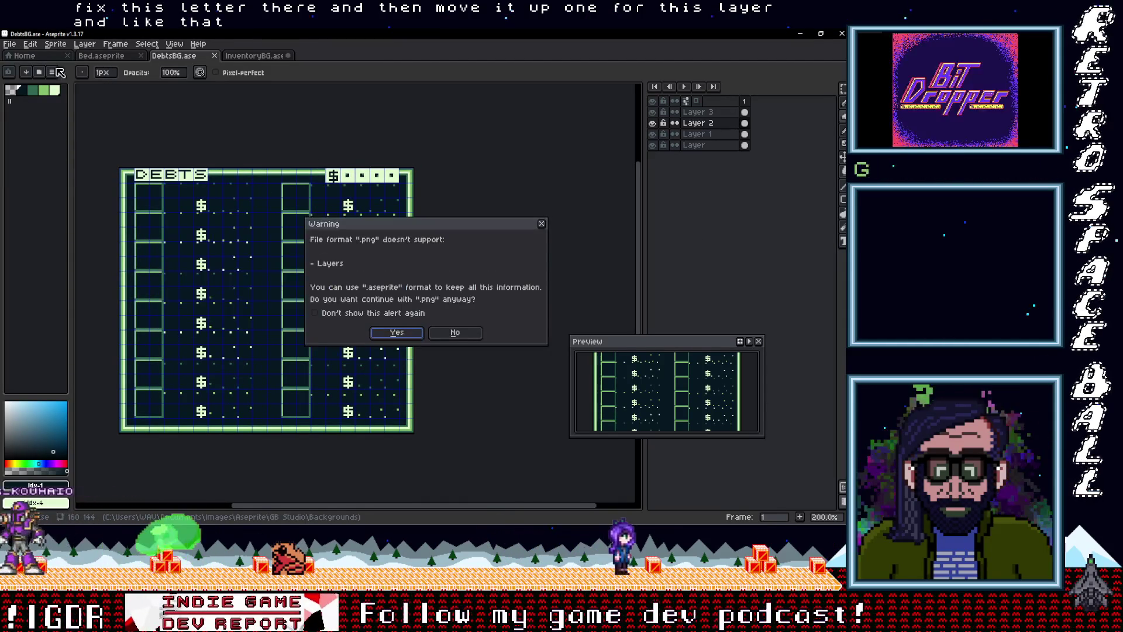
key(Return)
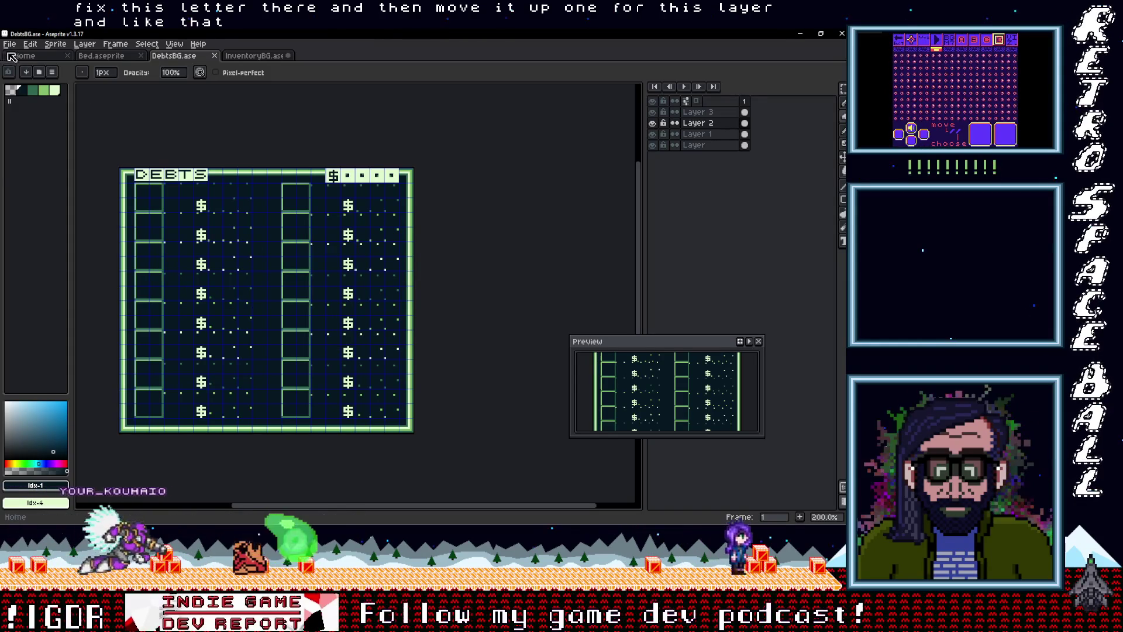
Step: Re-export with a relative output path, overwriting DebtsBG.png in the project's backgrounds folder
click(9, 44)
mouse_move(70, 135)
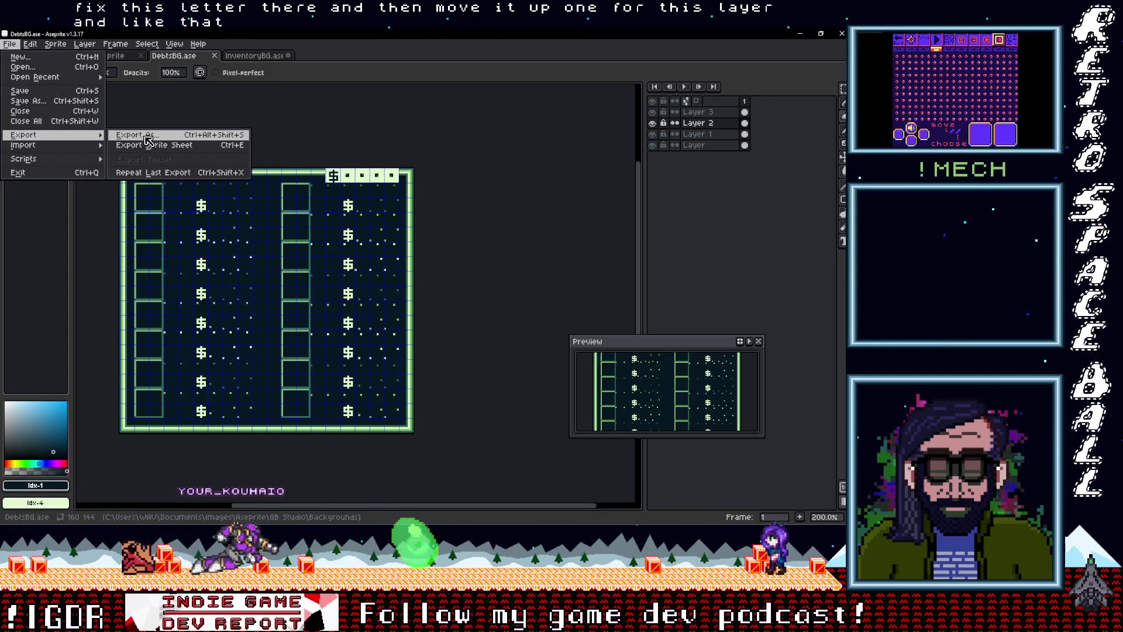
click(148, 140)
click(524, 226)
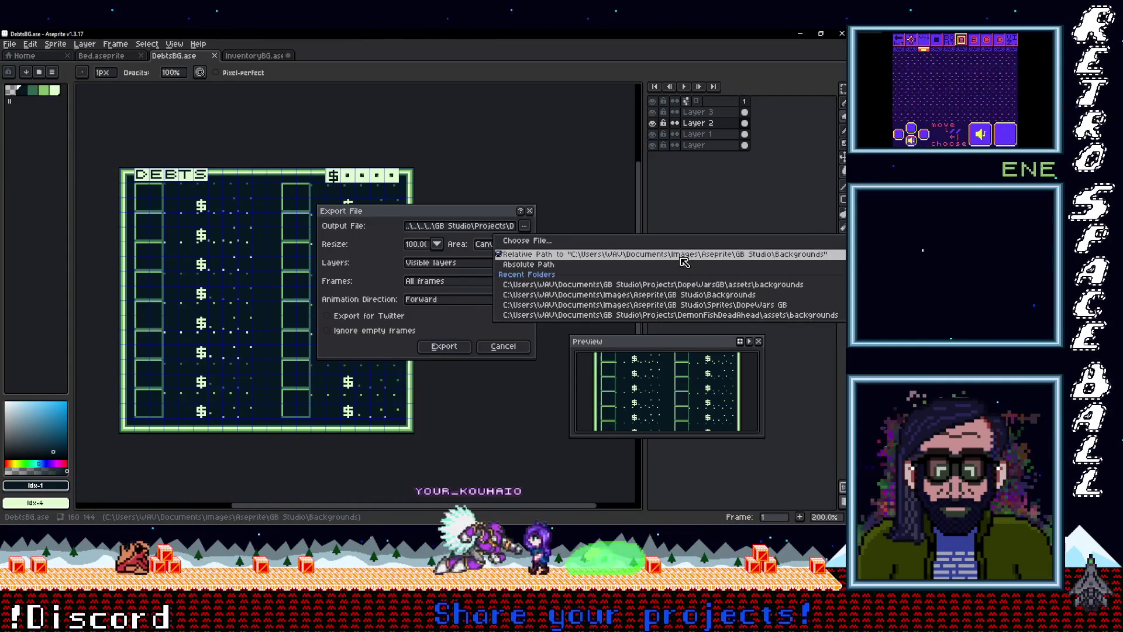
click(684, 254)
click(444, 346)
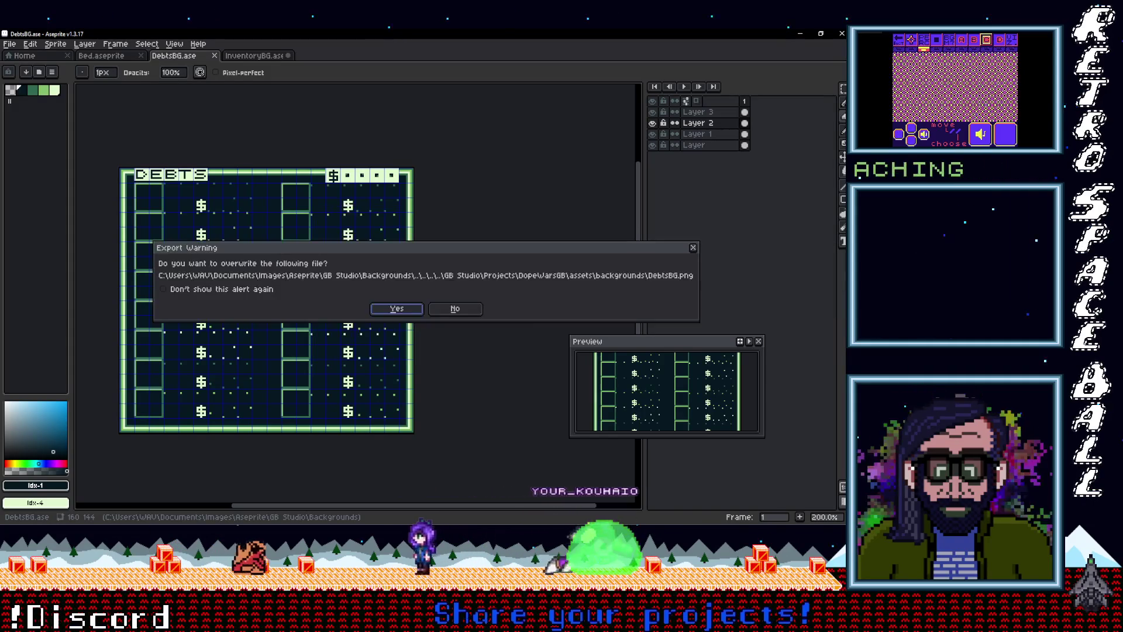
click(408, 310)
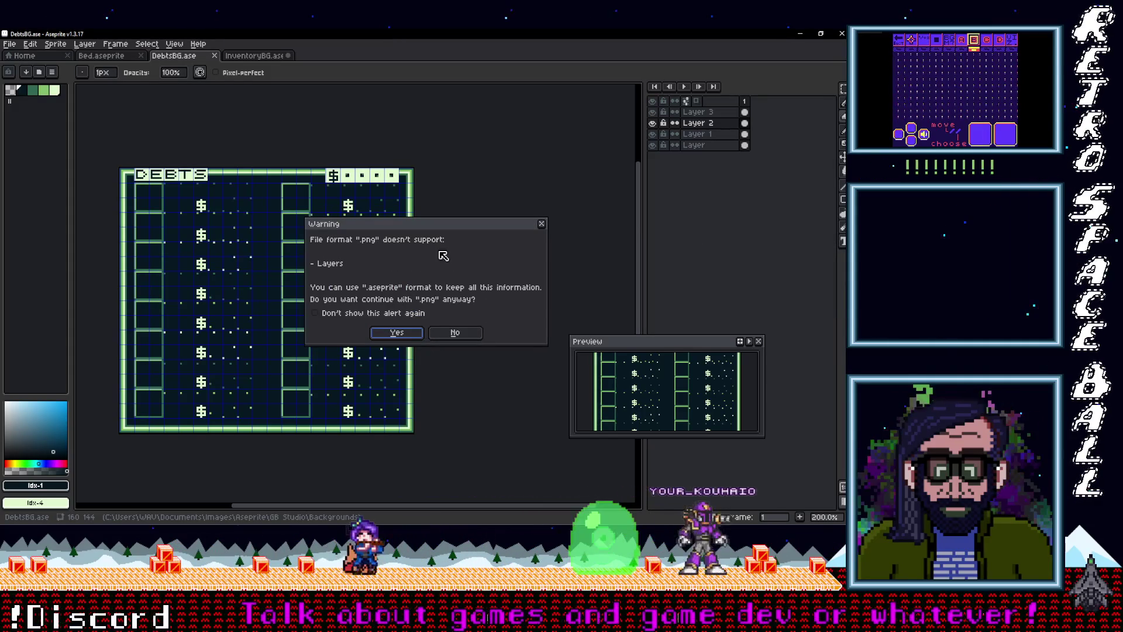
click(401, 334)
click(249, 55)
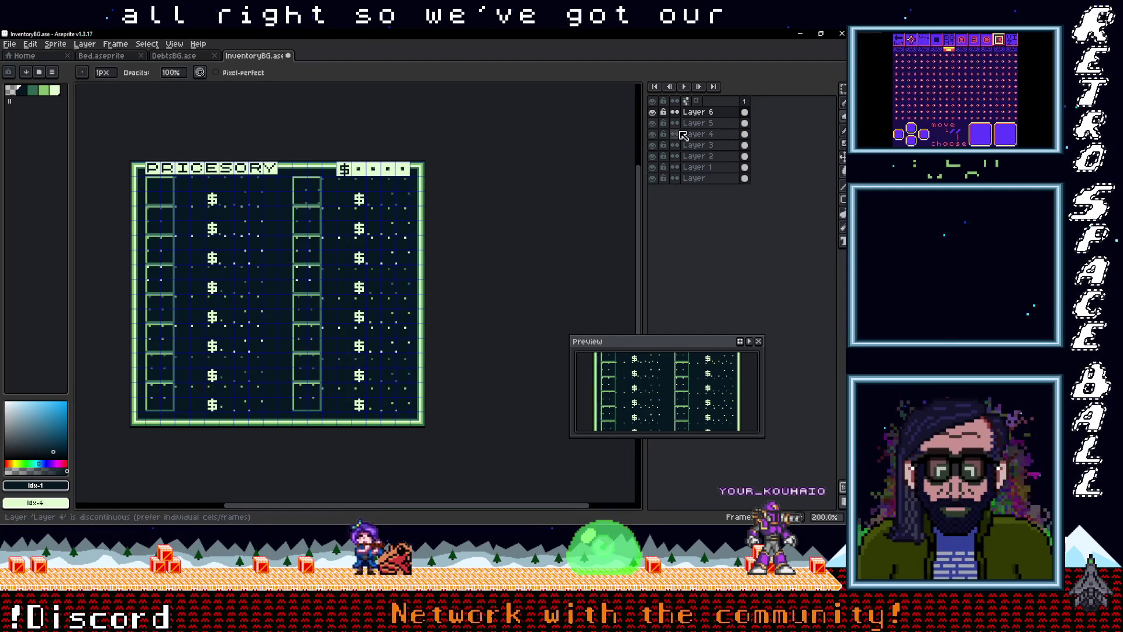
Step: Toggle Layer 5 and Layer 2 visibility to check the header dots, then select Layer 2
click(655, 124)
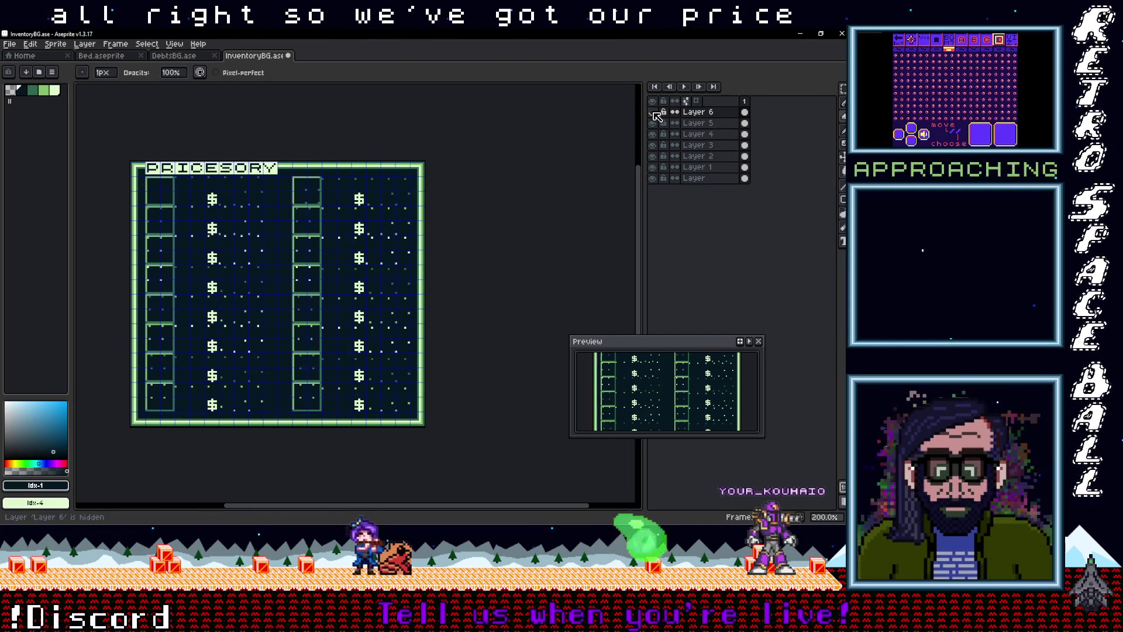
click(656, 125)
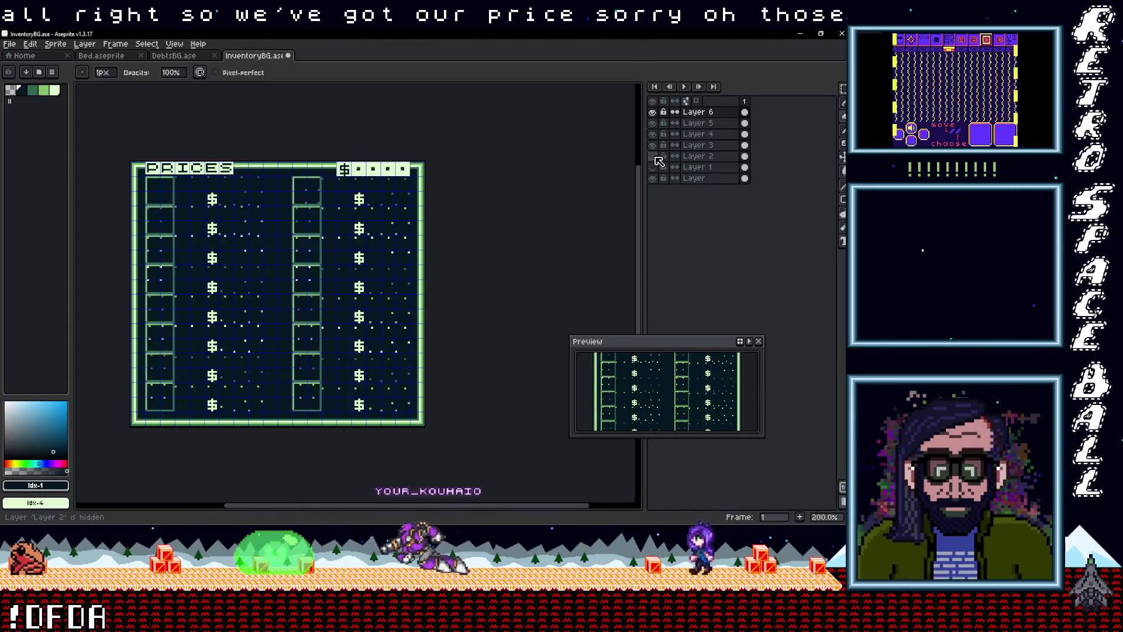
click(654, 156)
click(654, 156)
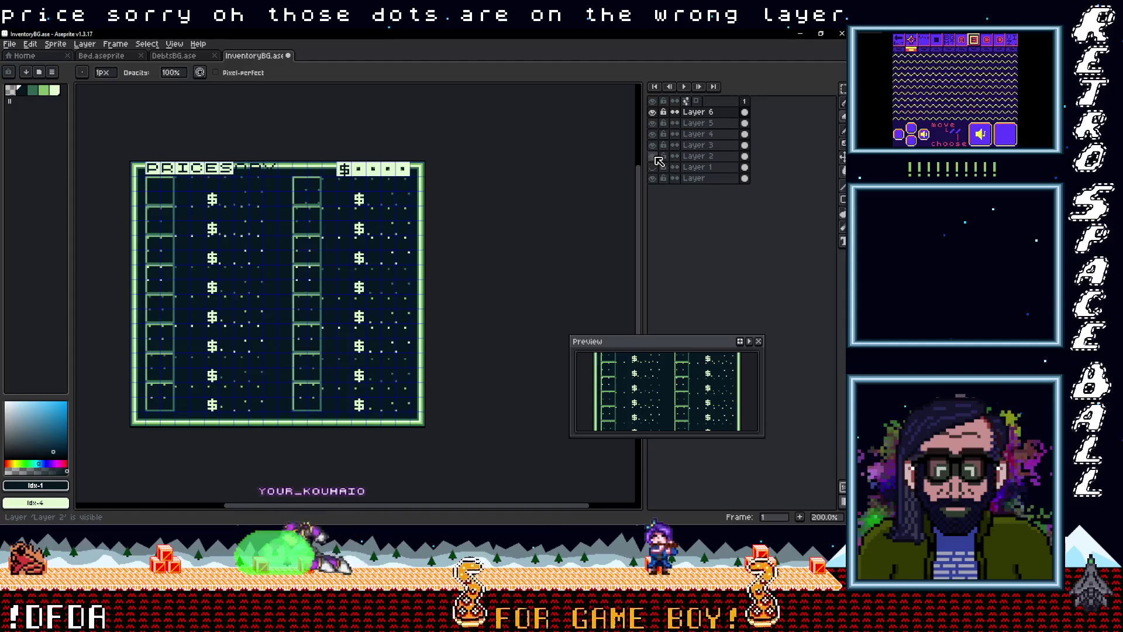
click(696, 156)
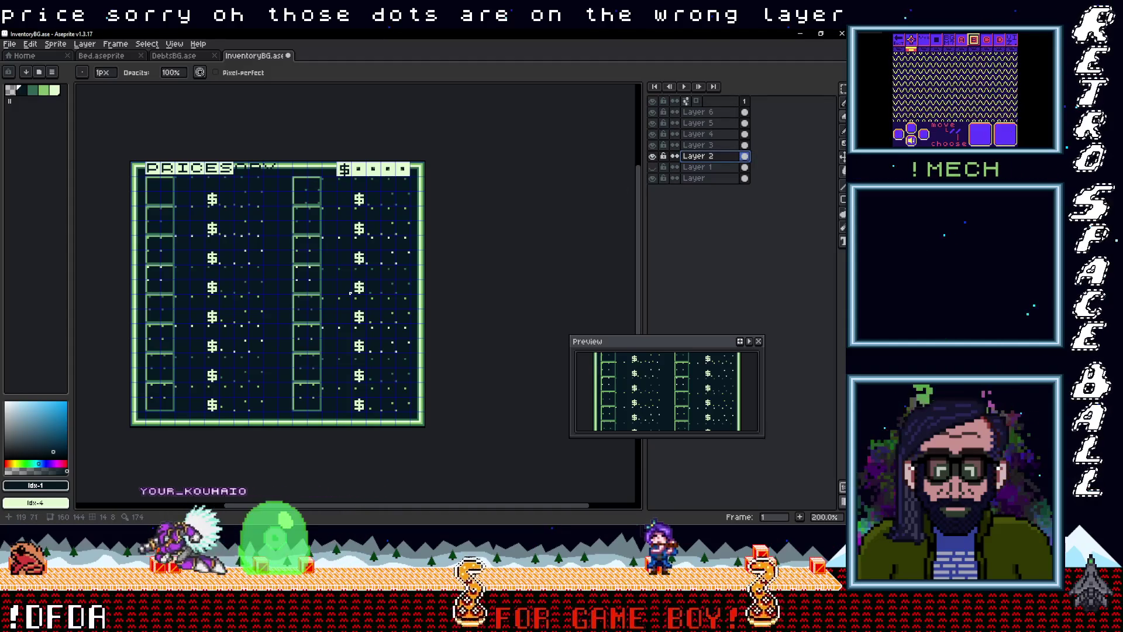
Step: Select the third row of dots, switch to the bottom layer, and clear the selection
key(m)
drag(178, 242, 417, 279)
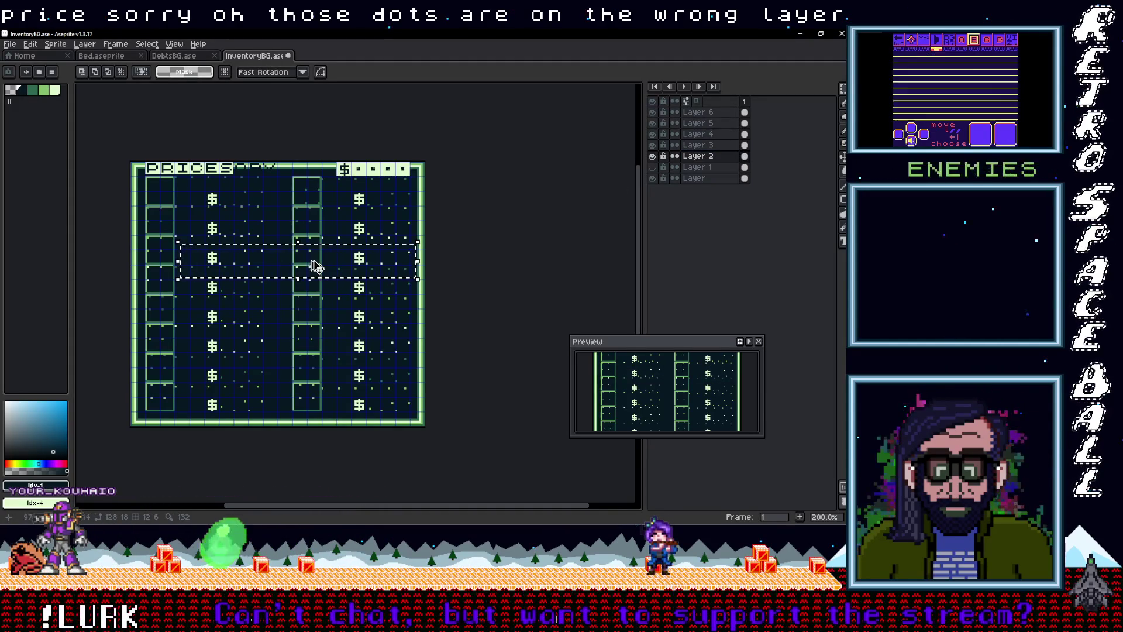
click(694, 178)
key(ctrl+d)
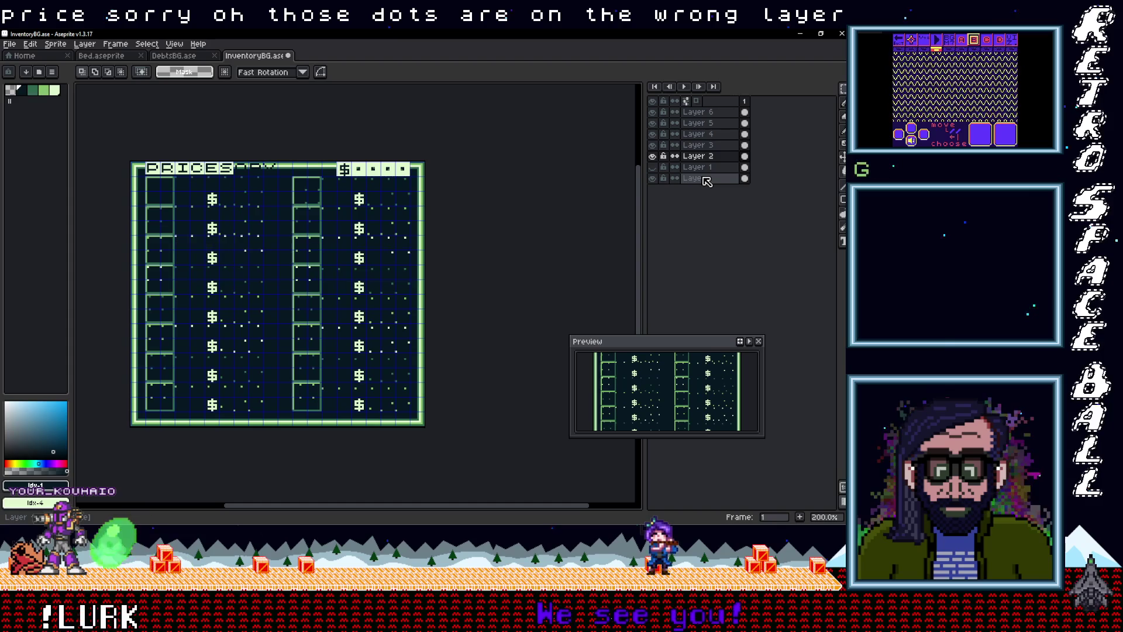
key(ctrl+z)
key(ctrl+d)
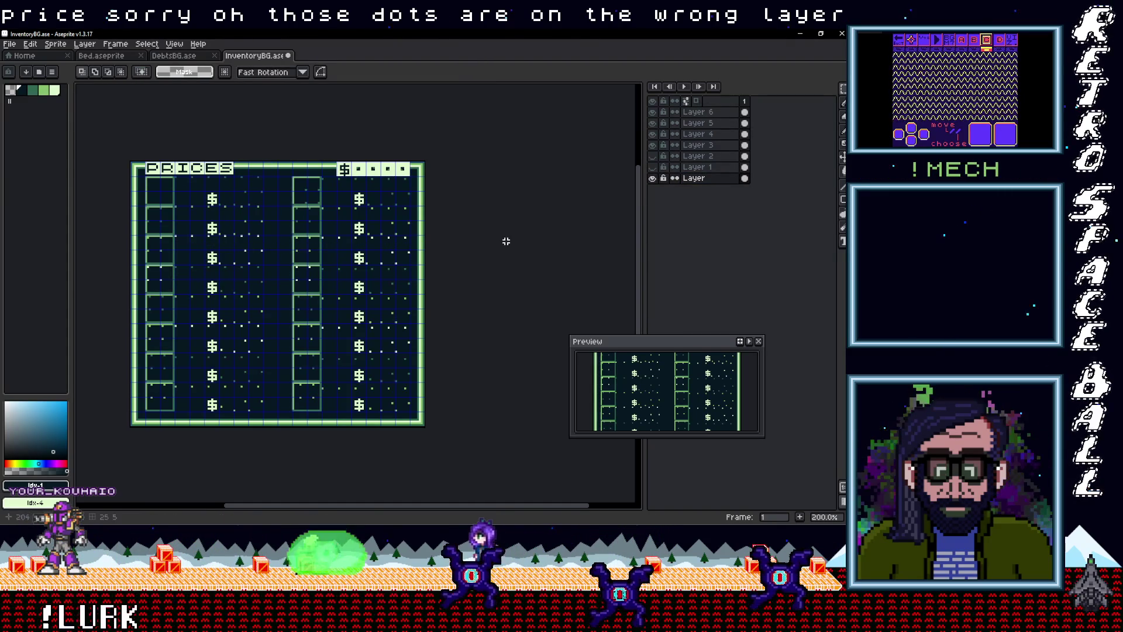
click(9, 44)
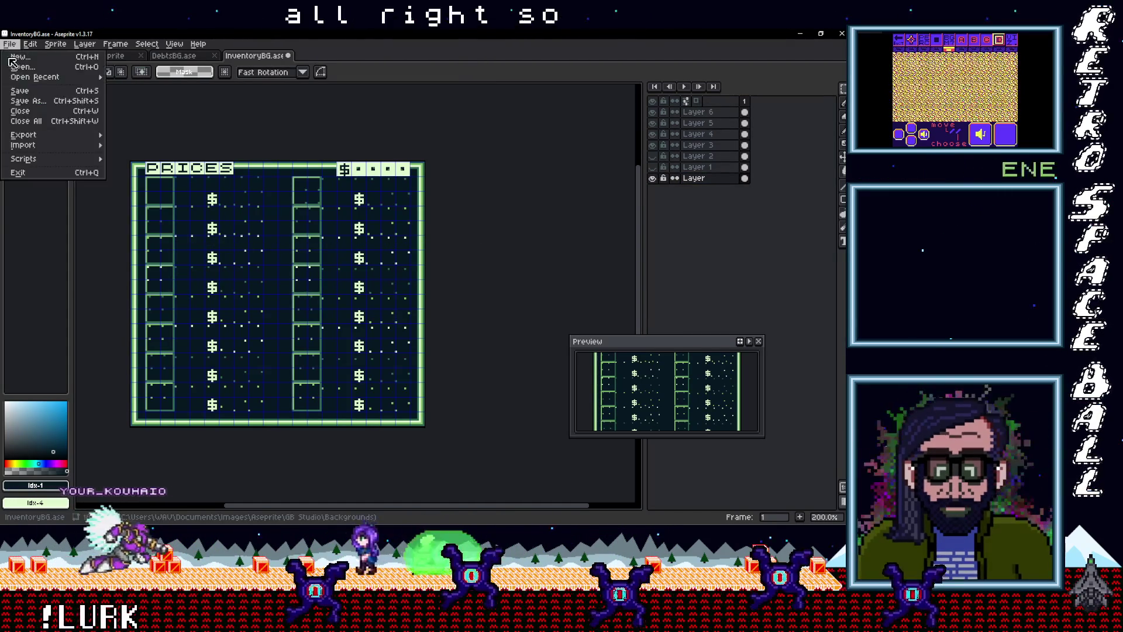
Step: Save InventoryBG and export it as PricesBG.png to a recent backgrounds folder, overwriting the file
click(29, 93)
click(9, 44)
mouse_move(39, 136)
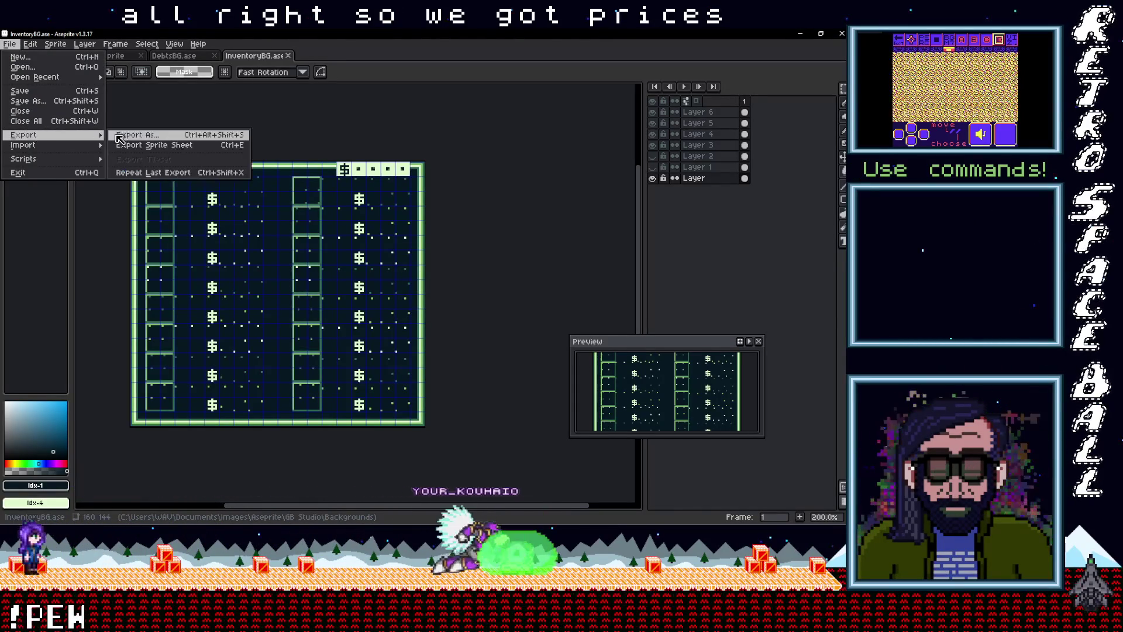
click(140, 135)
click(525, 226)
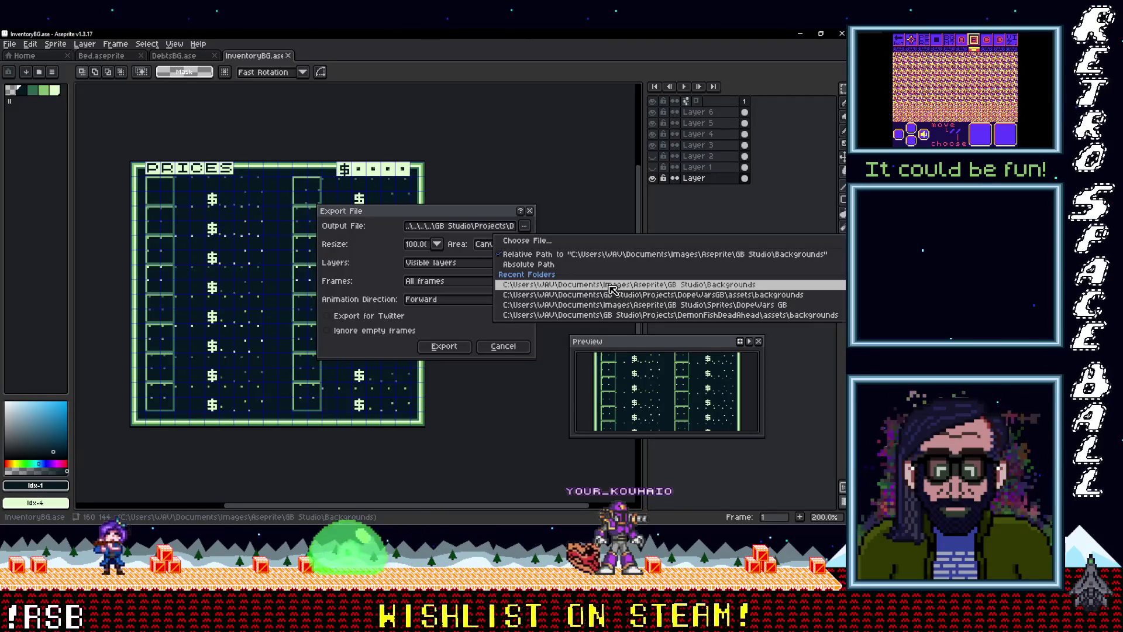
click(612, 289)
click(526, 228)
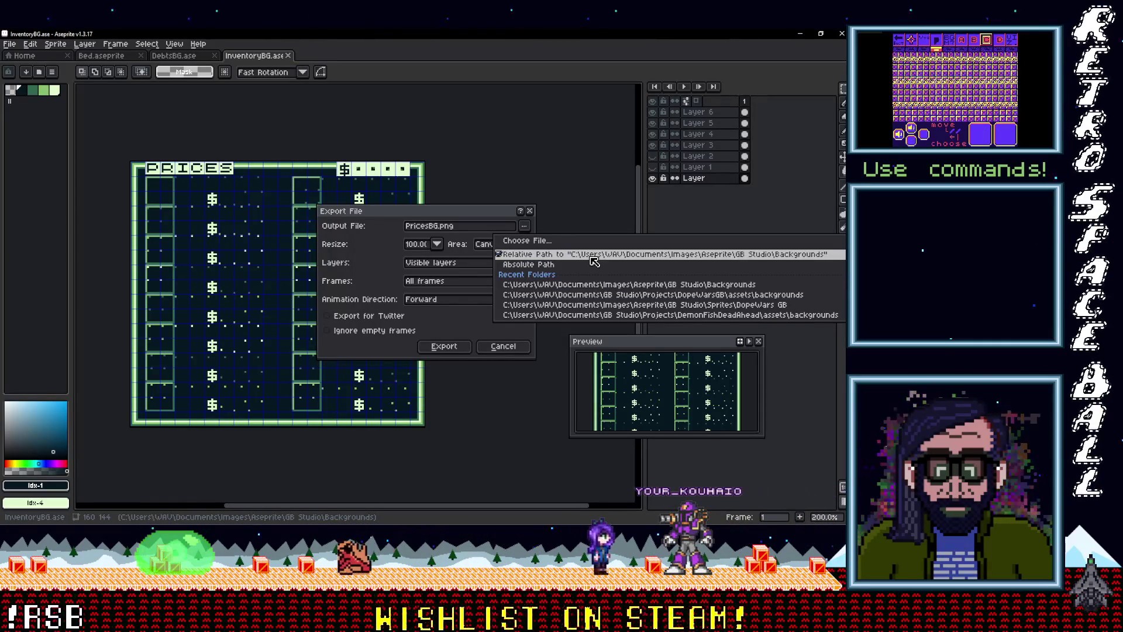
click(594, 258)
click(459, 349)
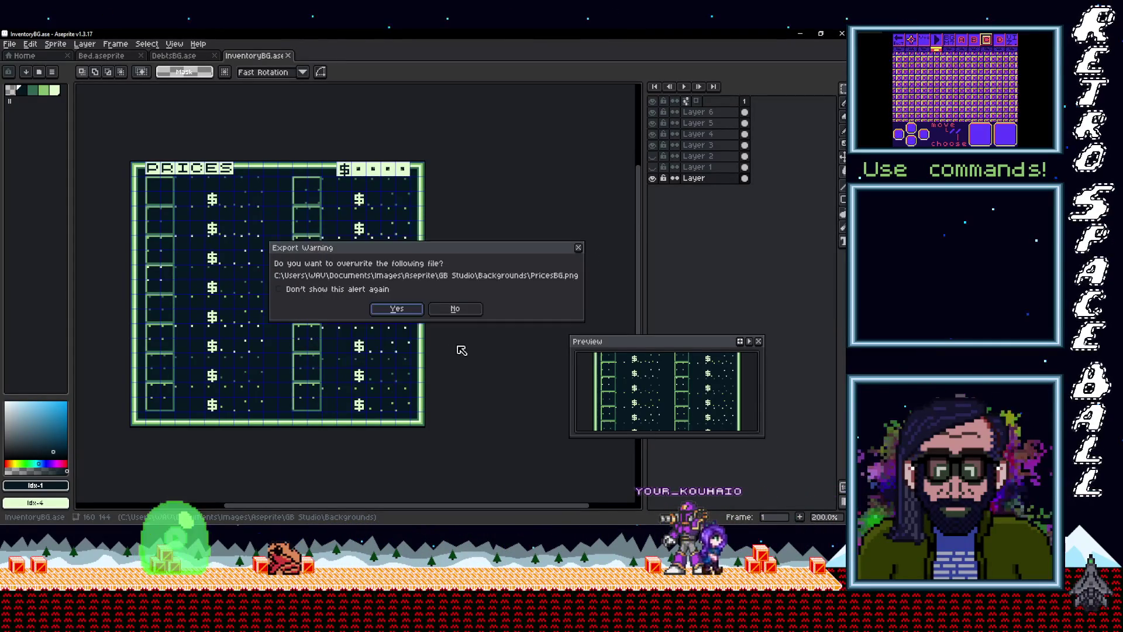
click(404, 303)
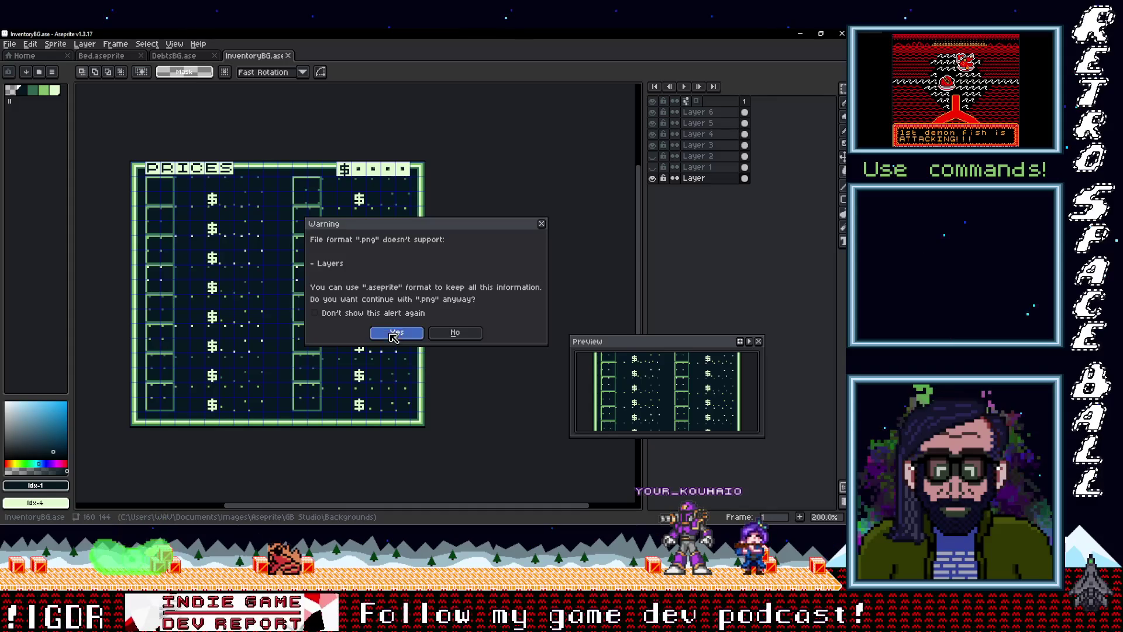
click(395, 335)
Step: Re-export PricesBG.png into DopeWarsGB's assets\backgrounds folder, confirming overwrite and the PNG warning
click(10, 44)
mouse_move(38, 138)
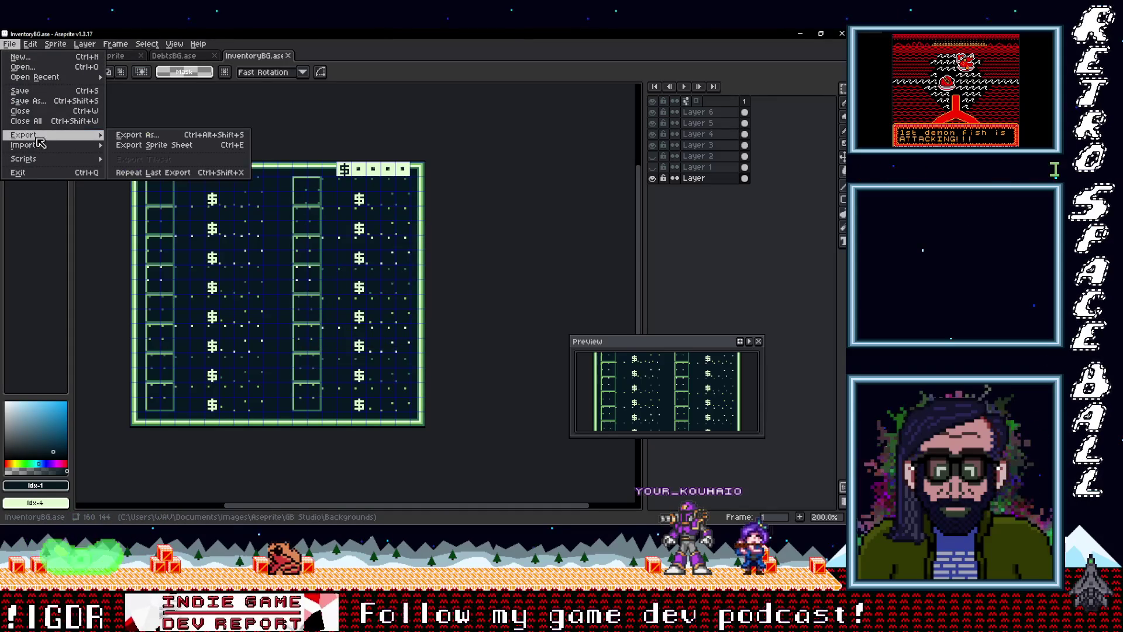
click(136, 136)
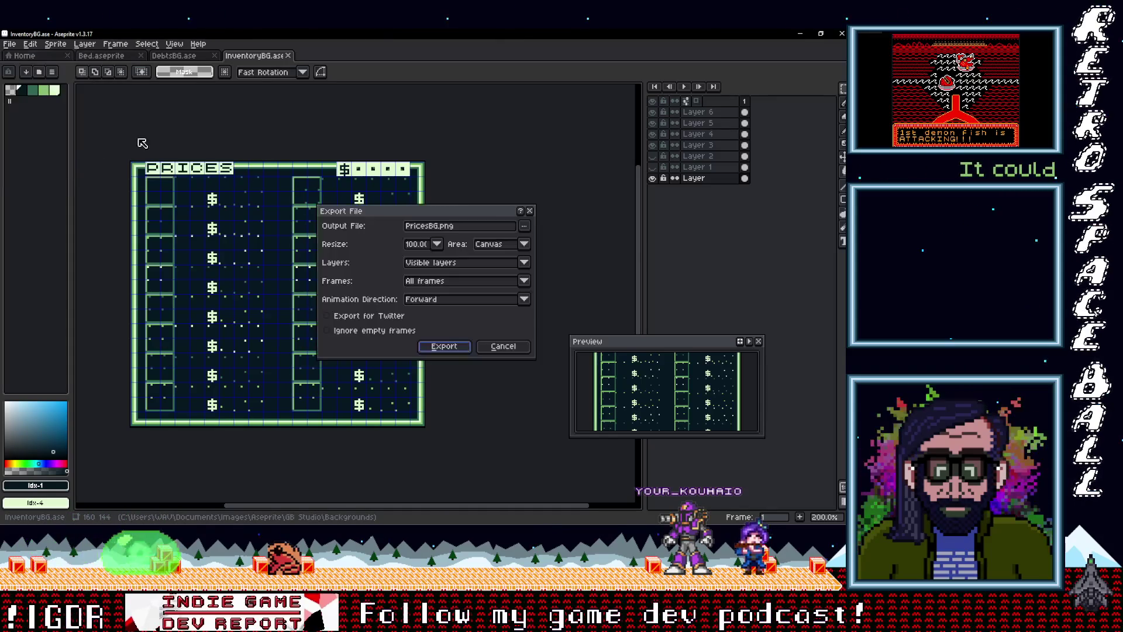
click(525, 228)
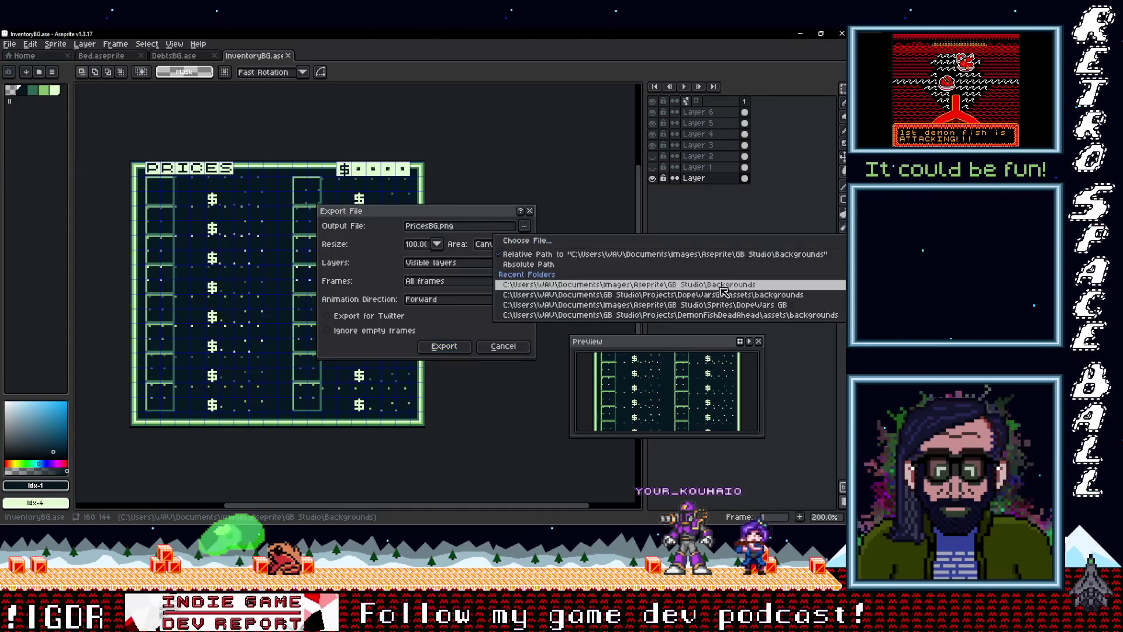
click(685, 295)
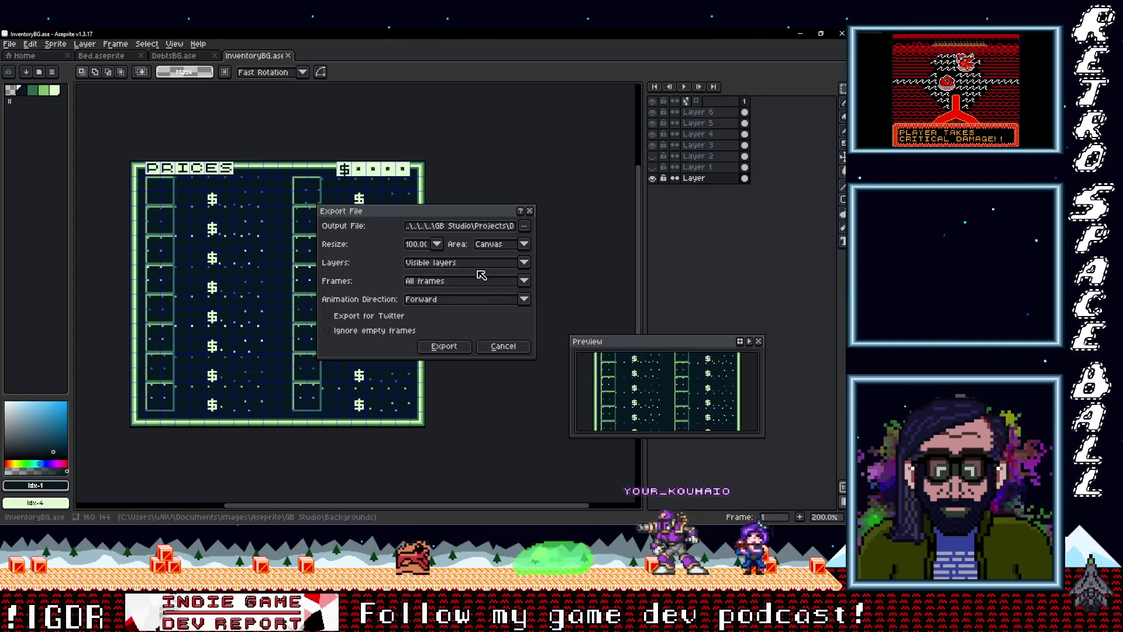
click(494, 227)
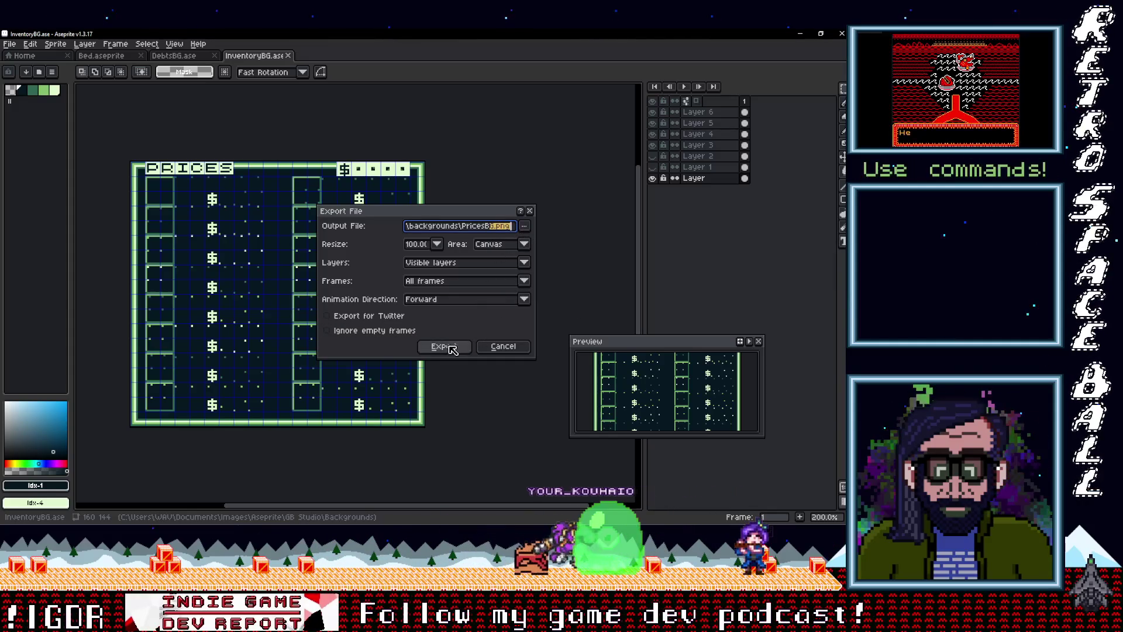
click(444, 346)
click(394, 310)
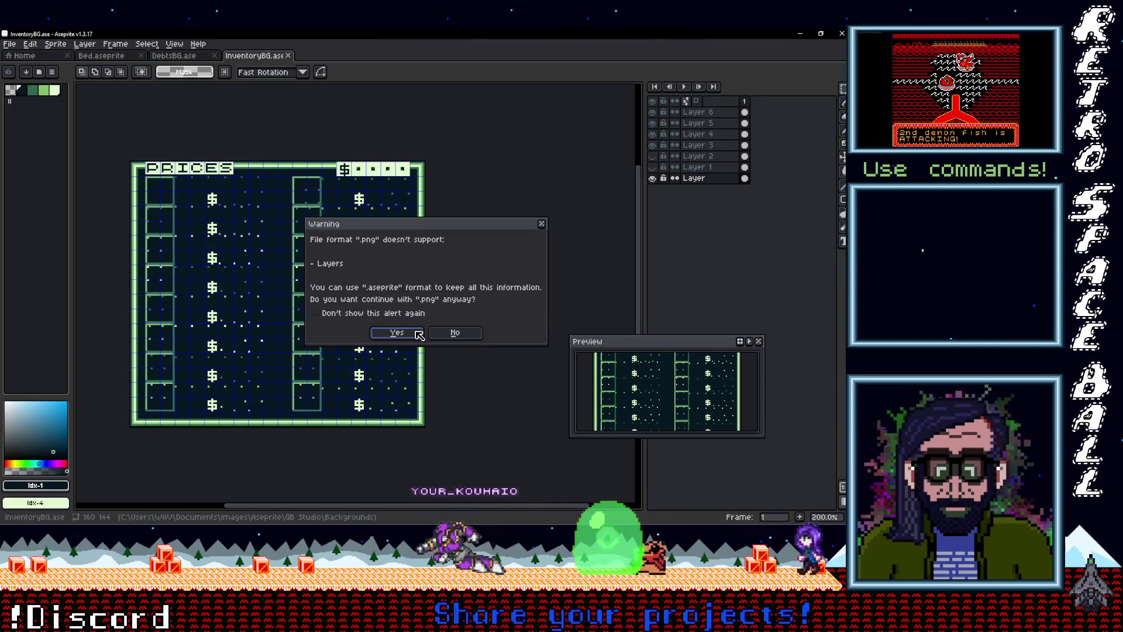
click(417, 332)
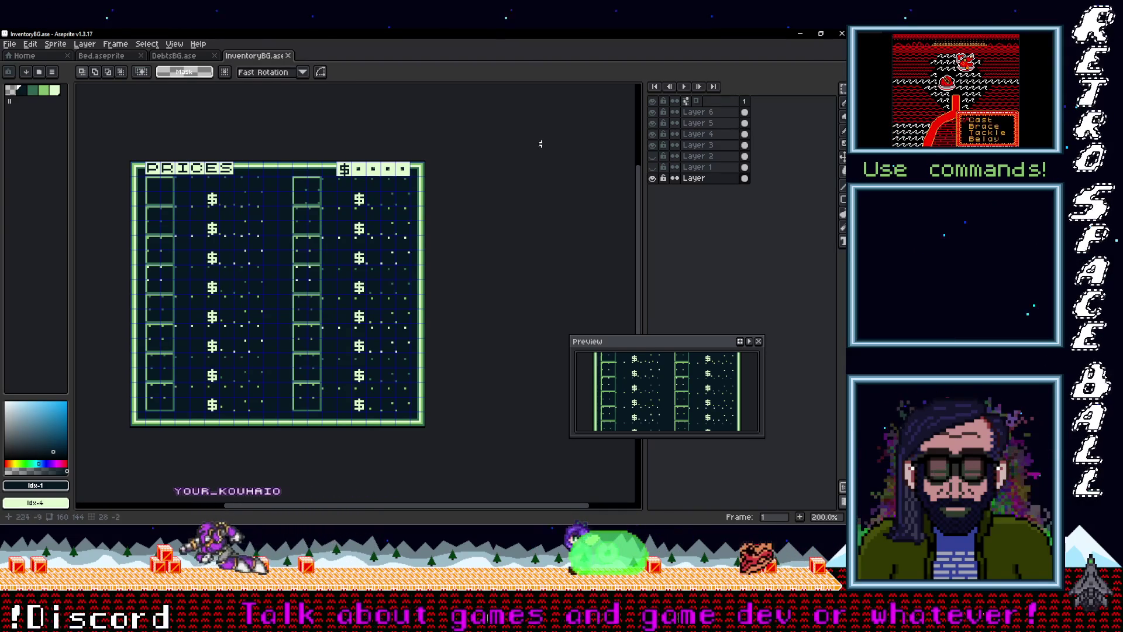
Step: Return to GB Studio and pan across the Inventory, Prices and Debts scenes
click(801, 33)
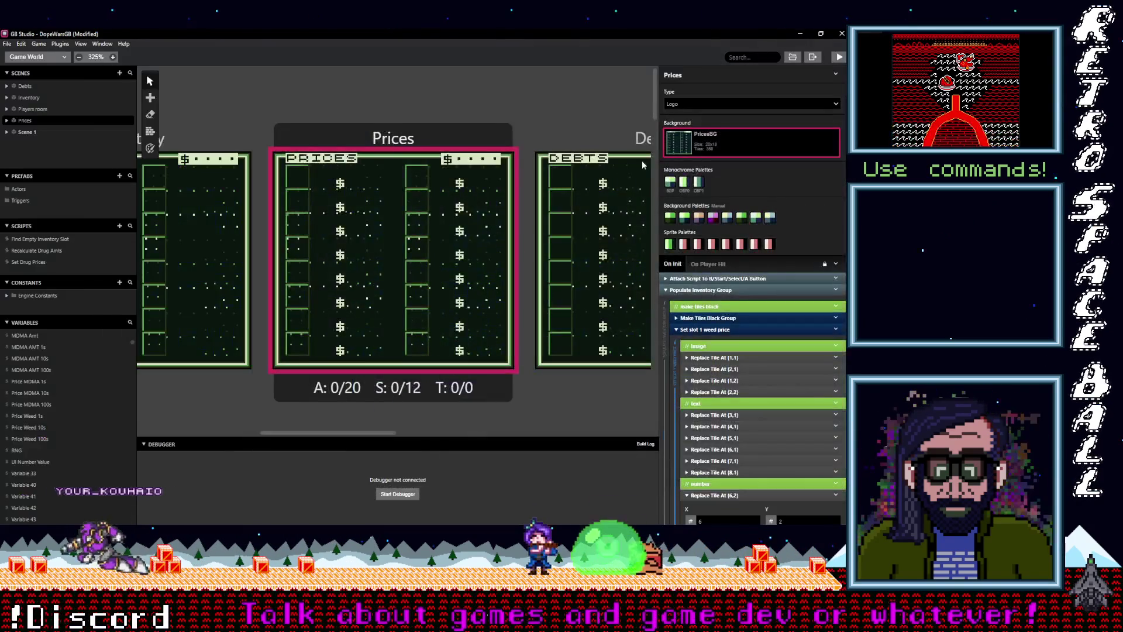
mouse_move(339, 182)
mouse_down()
mouse_move(493, 182)
mouse_move(108, 184)
mouse_move(470, 186)
mouse_up()
scroll(471, 186, right, 5)
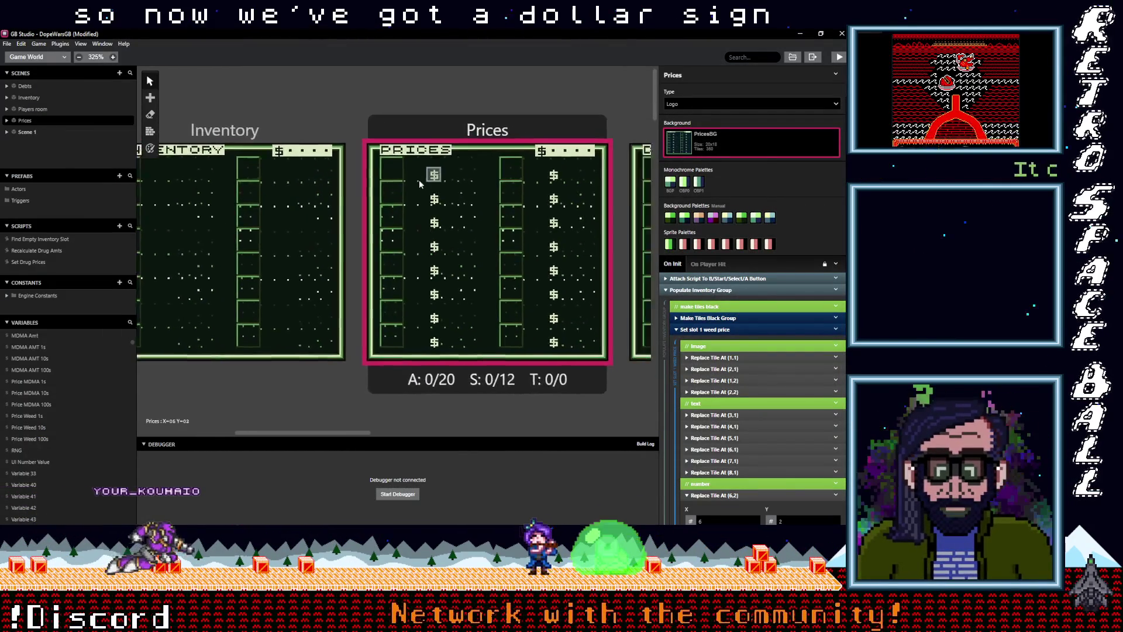
scroll(438, 221, right, 3)
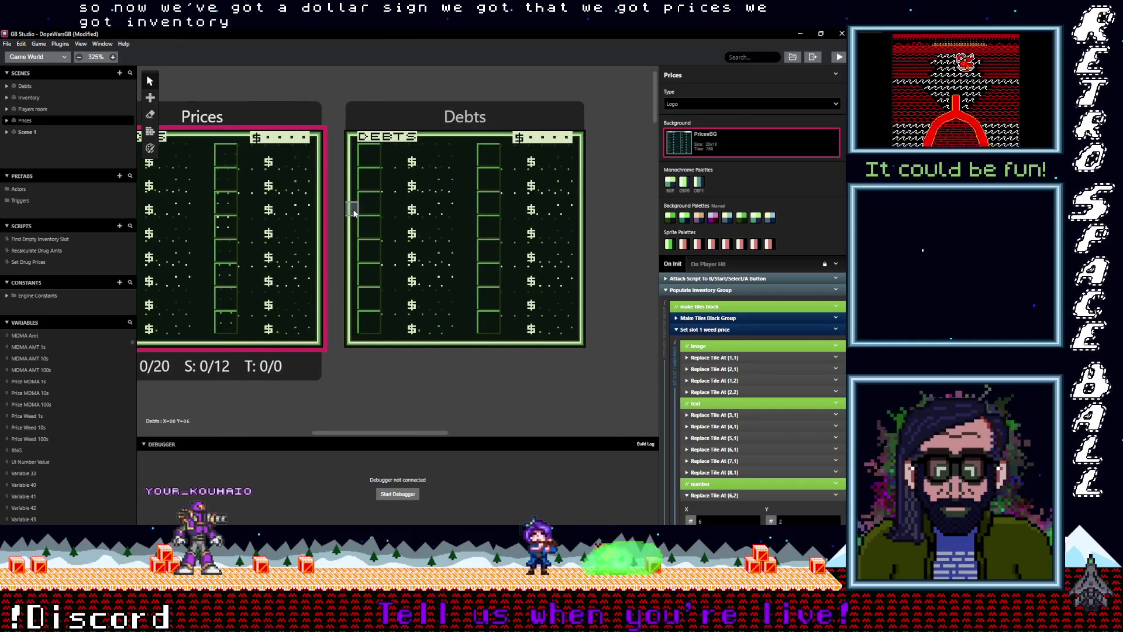
scroll(353, 212, left, 9)
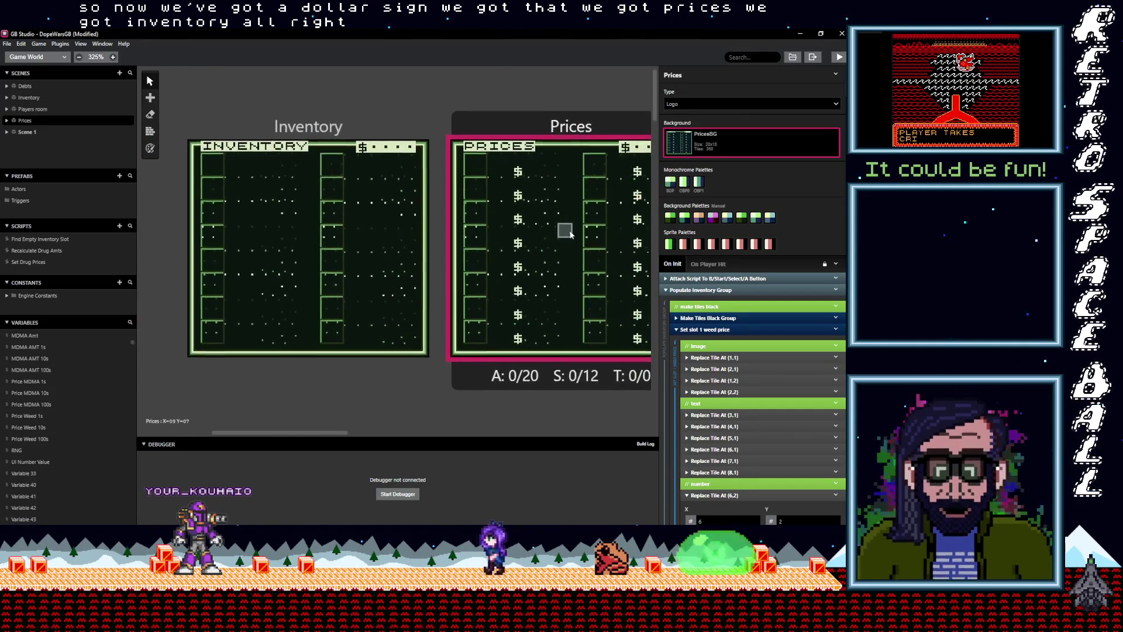
scroll(571, 234, right, 3)
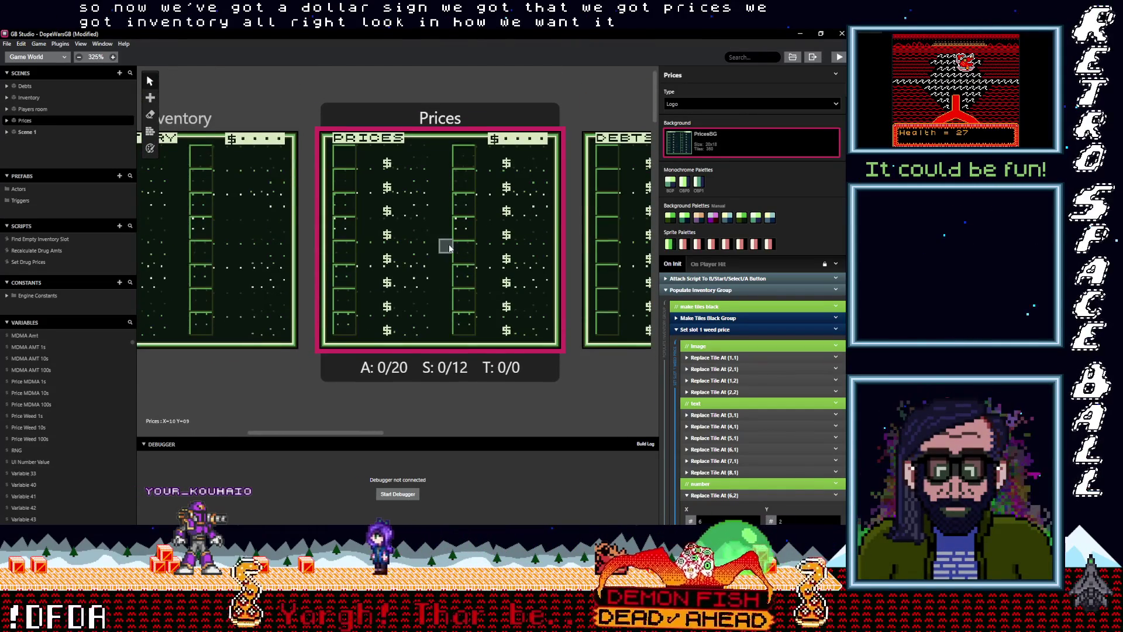
scroll(448, 247, down, 2)
scroll(480, 250, right, 1)
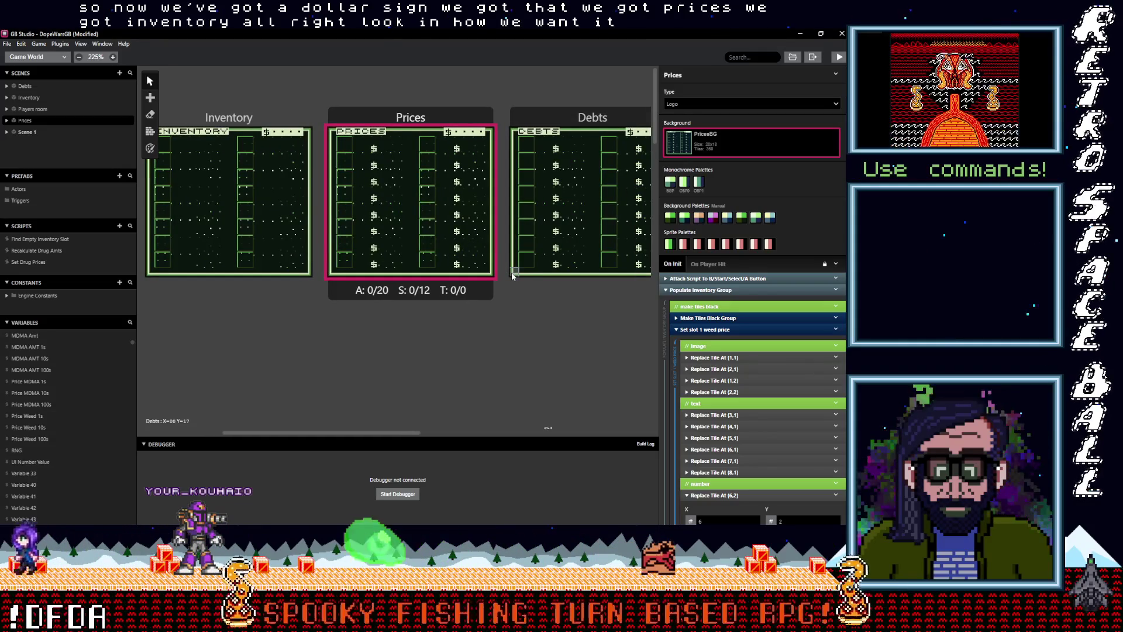
Step: Scroll through the Variables list to review it
scroll(66, 440, down, 3)
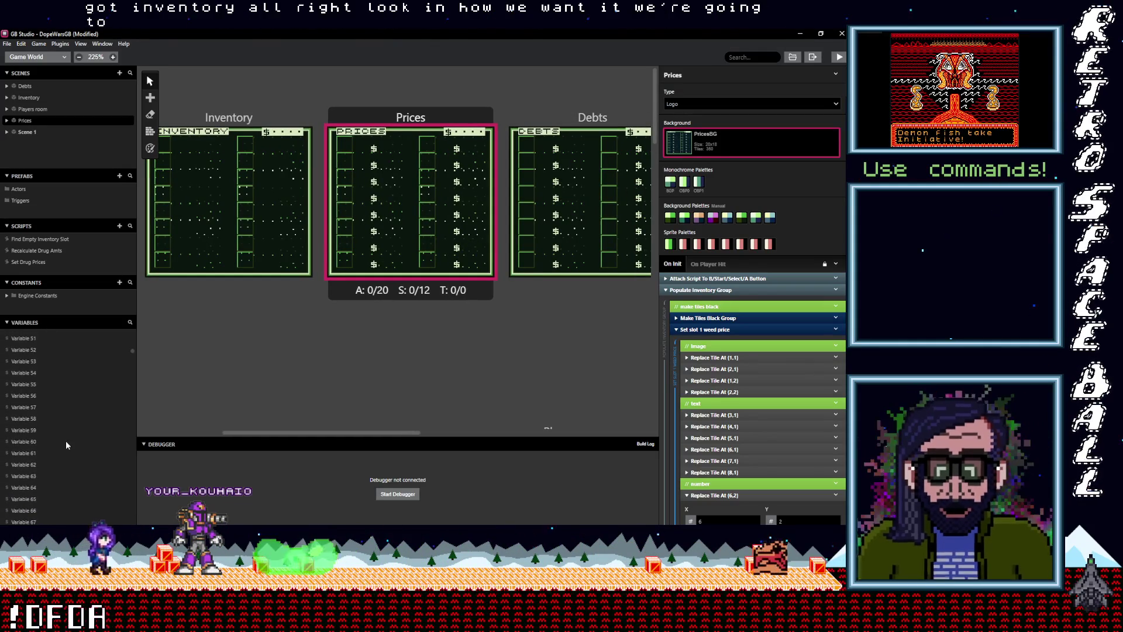
scroll(43, 434, up, 6)
scroll(45, 433, down, 3)
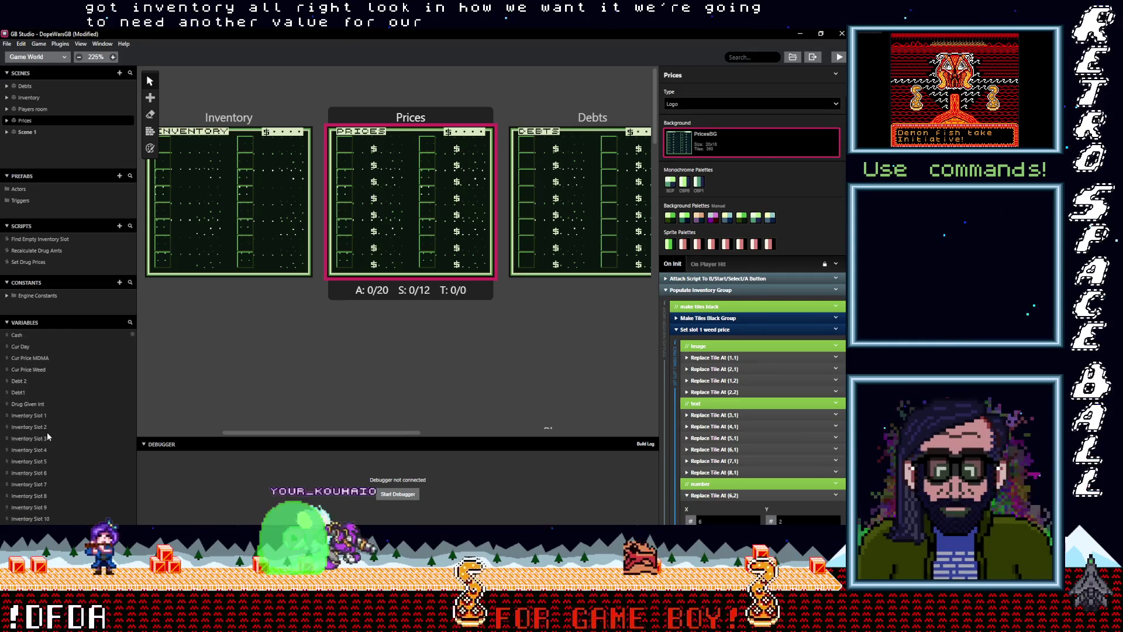
scroll(47, 432, down, 20)
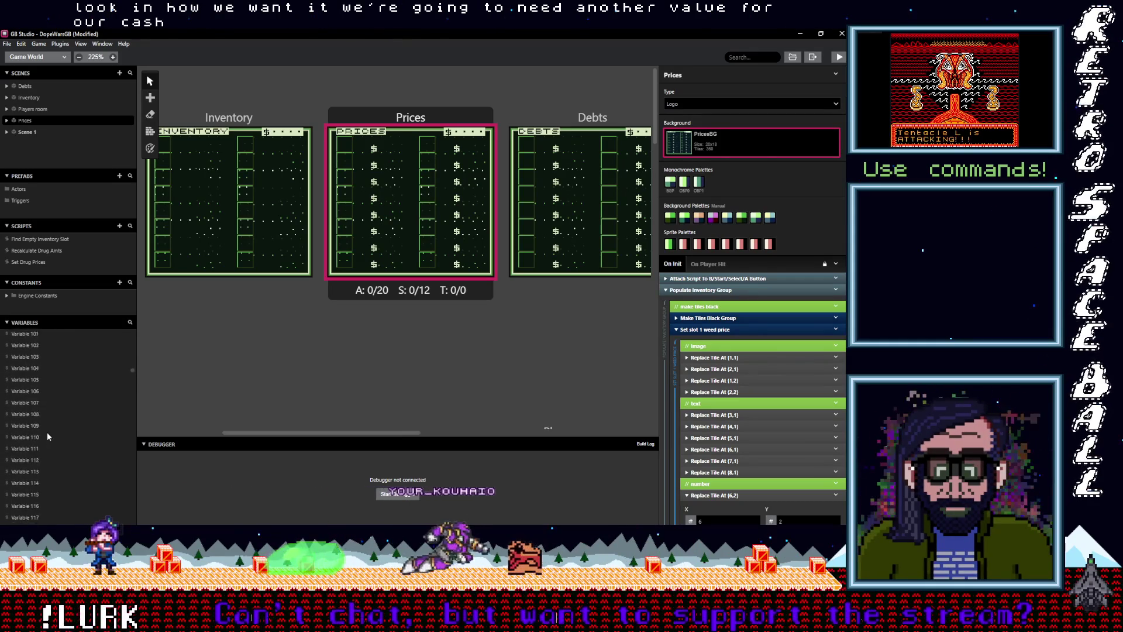
scroll(49, 437, down, 20)
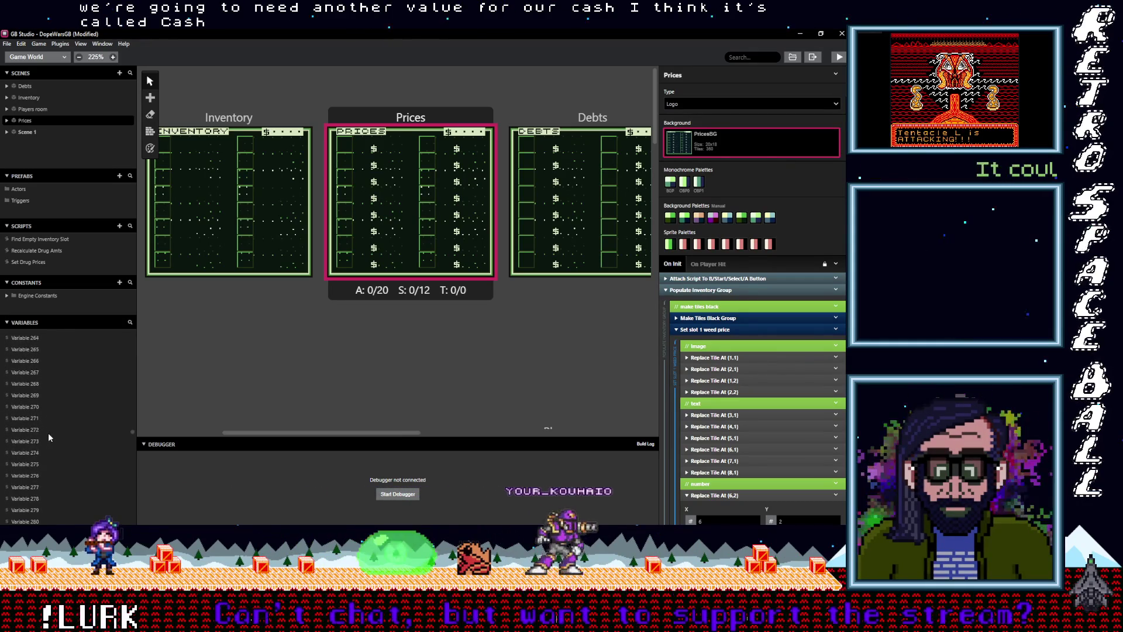
drag(134, 423, 131, 319)
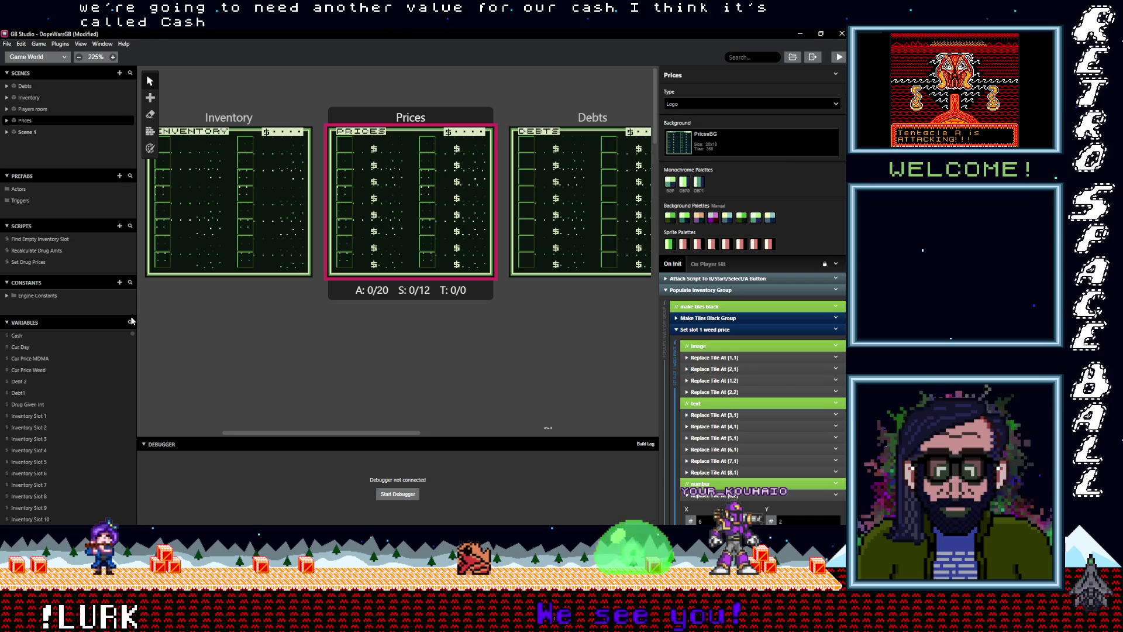
Step: Rename Variable 33 to Cash 1000s
mouse_move(128, 327)
mouse_down()
mouse_move(131, 515)
mouse_move(128, 479)
mouse_up()
drag(120, 439, 127, 324)
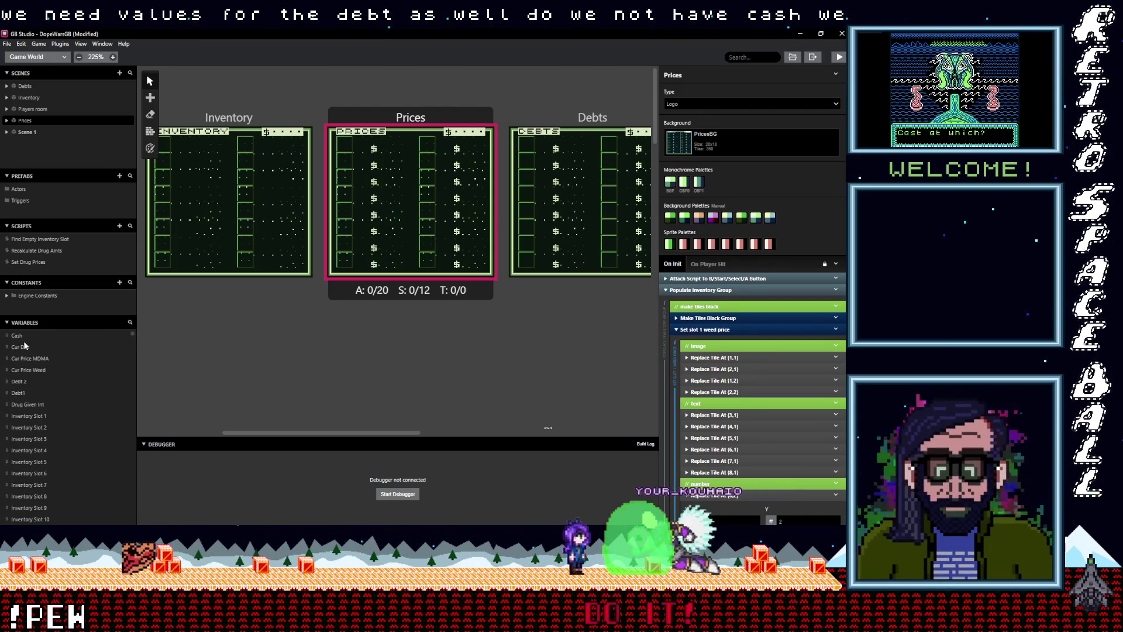
drag(132, 337, 132, 343)
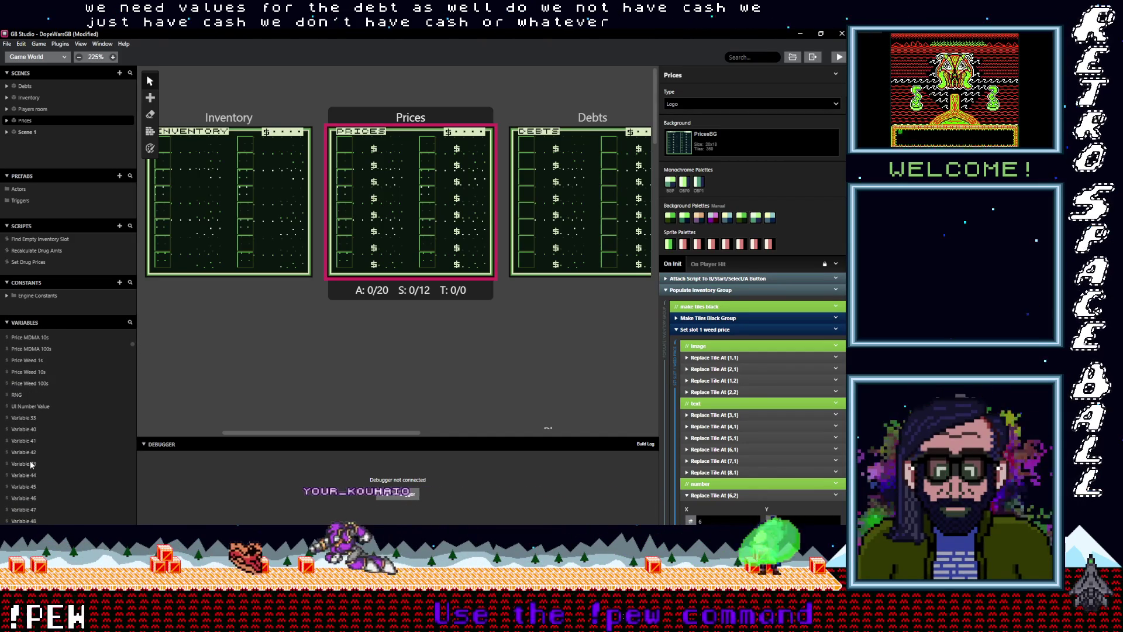
click(31, 417)
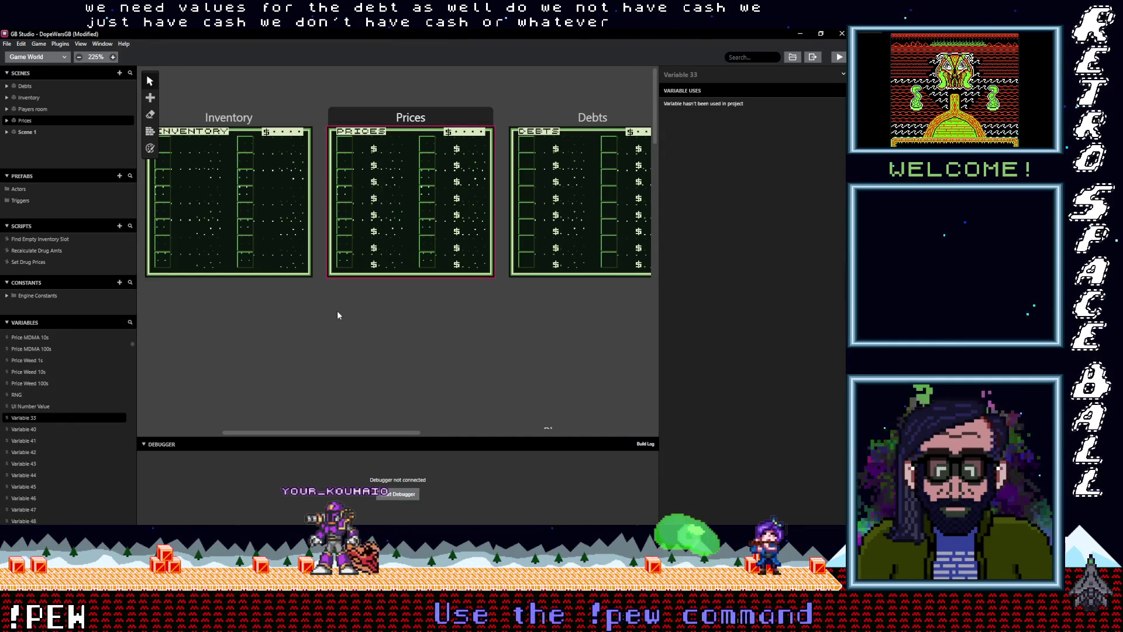
click(734, 74)
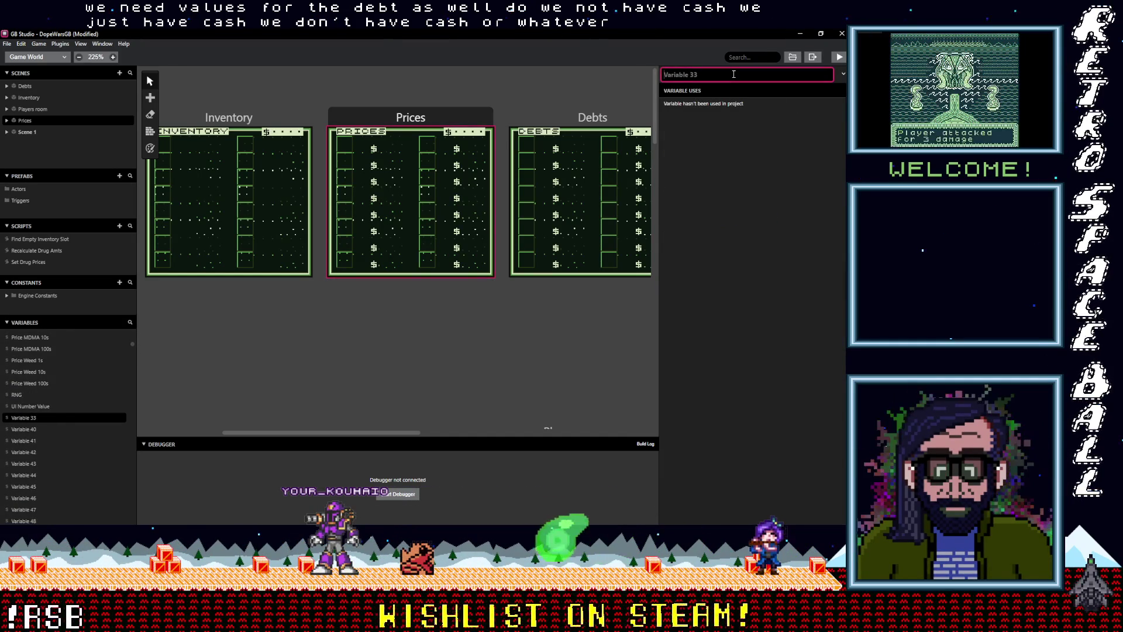
text(cash)
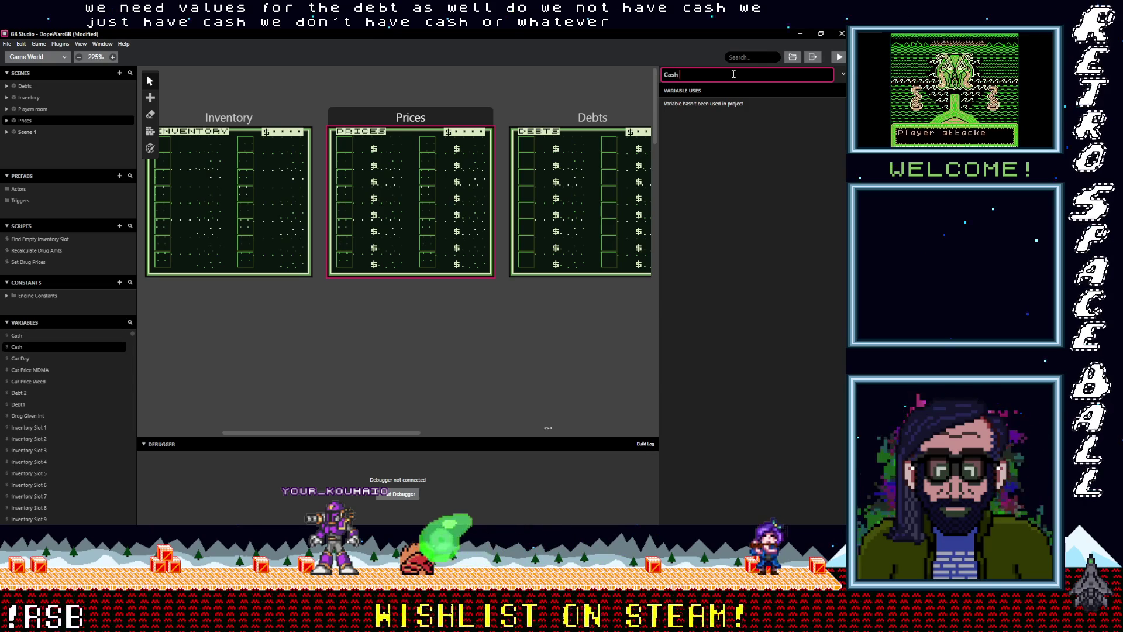
text( 10)
text(0s)
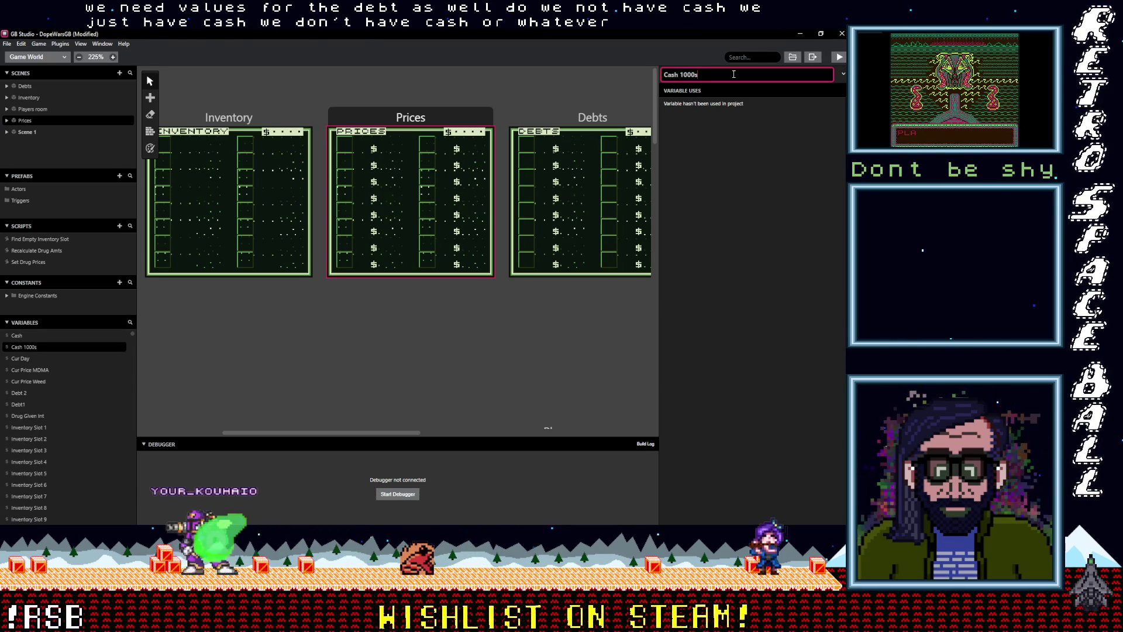
key(Return)
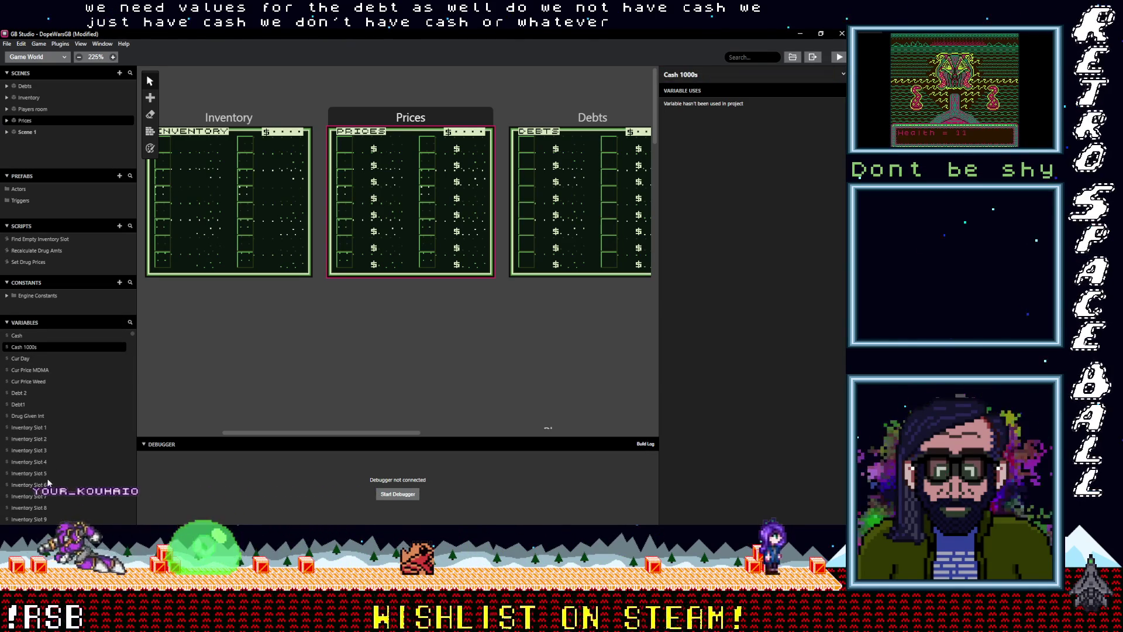
Step: Rename Variable 40 to Cash 100s and Variable 41 to Cash 10s
scroll(55, 471, down, 5)
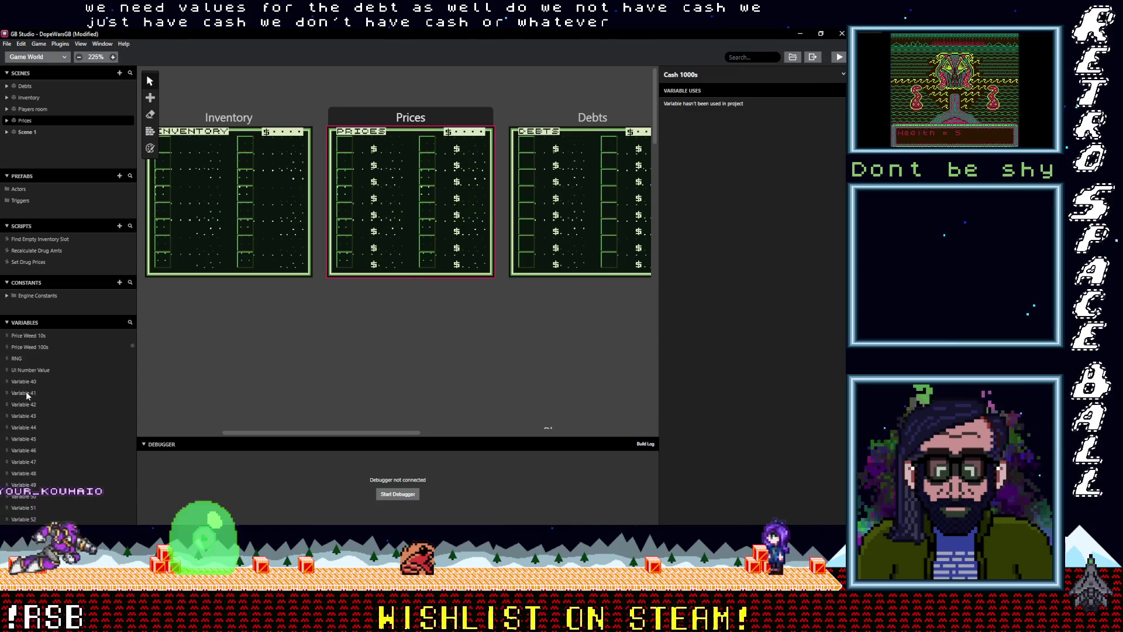
click(22, 380)
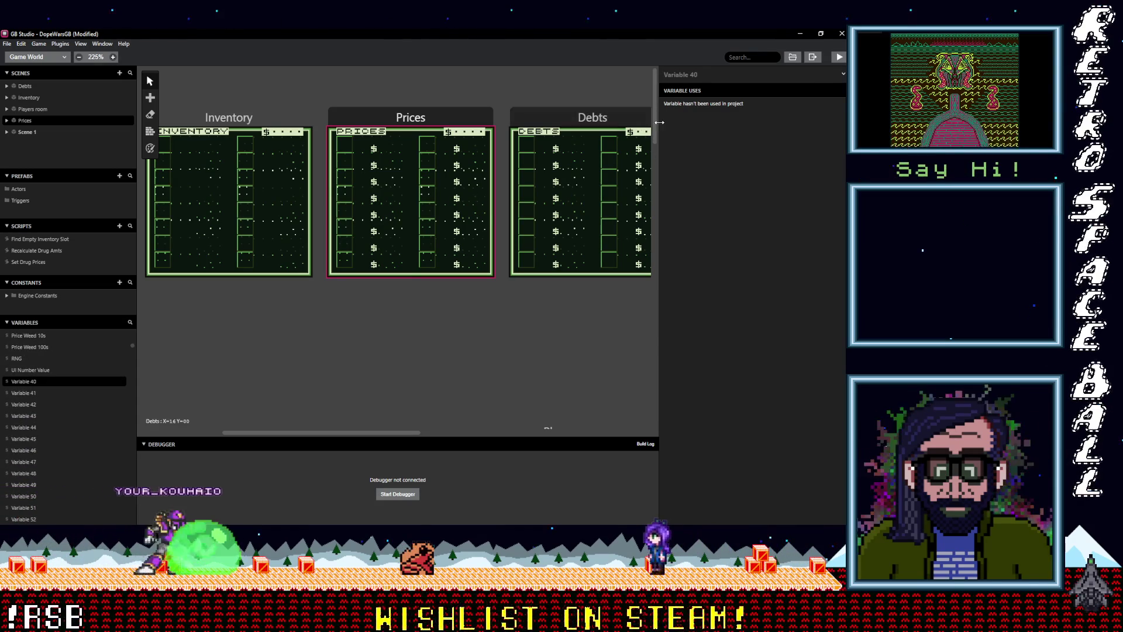
click(709, 74)
text(Cash)
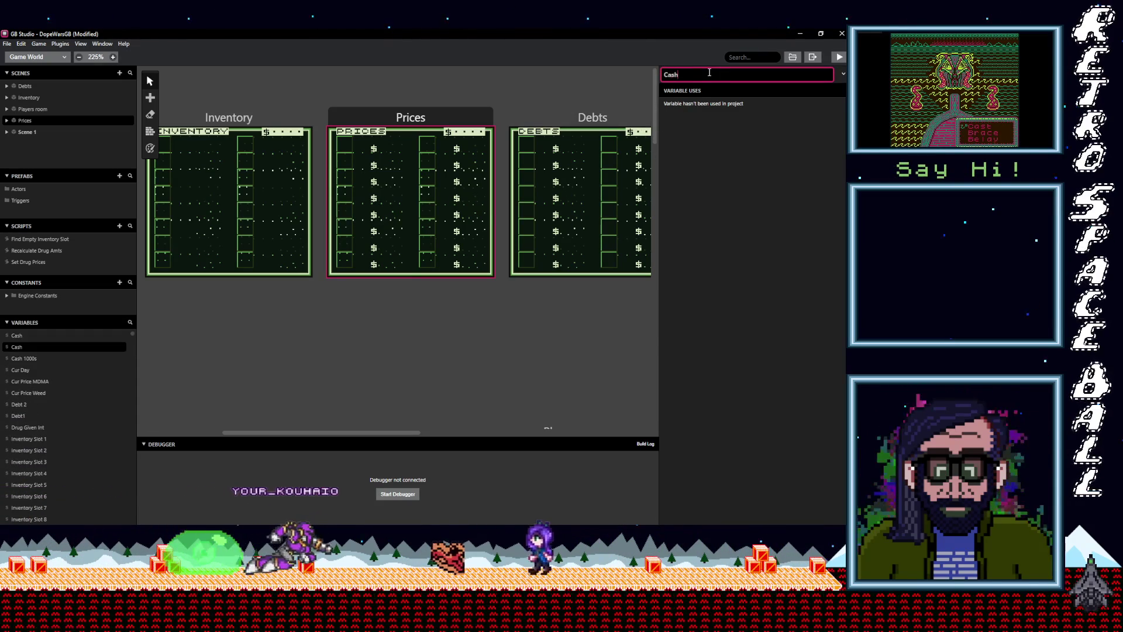
text( 100s)
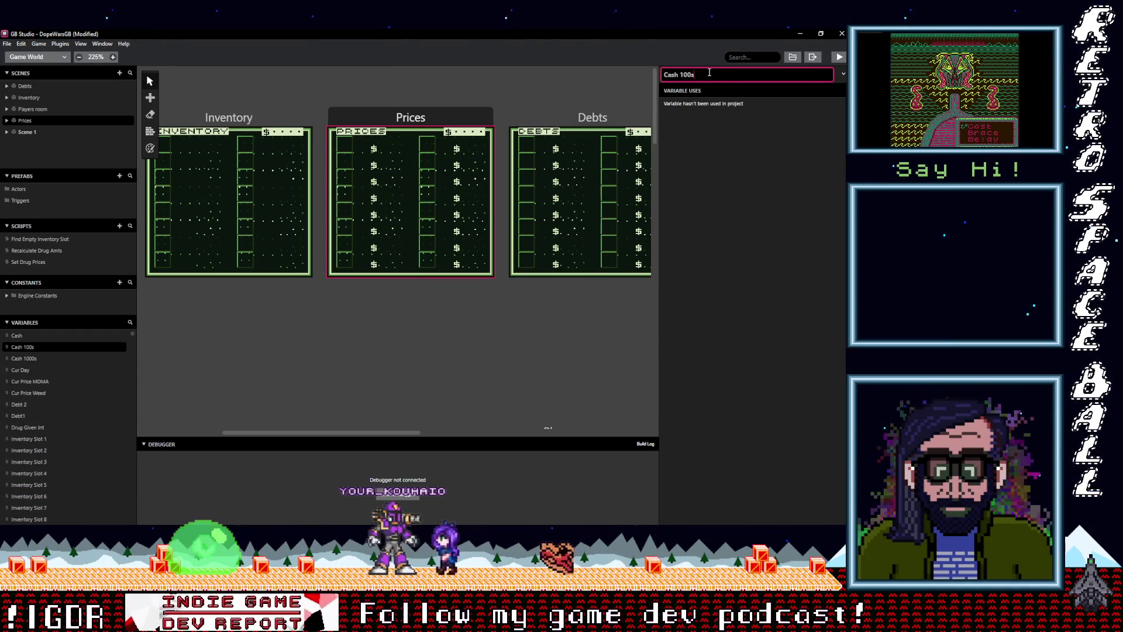
key(Return)
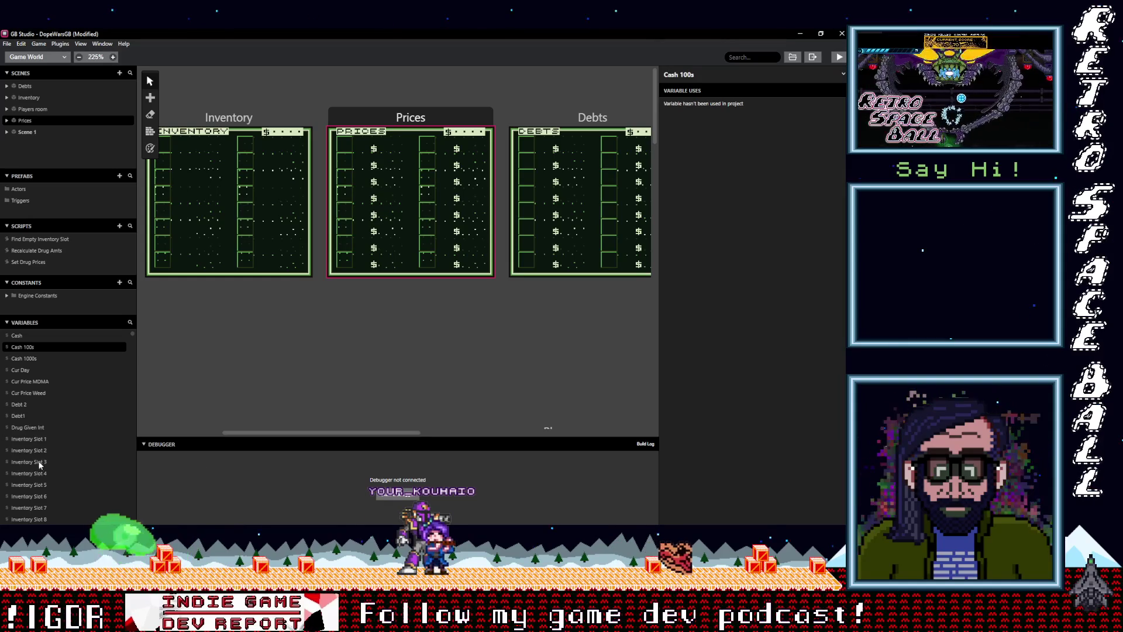
scroll(47, 463, down, 5)
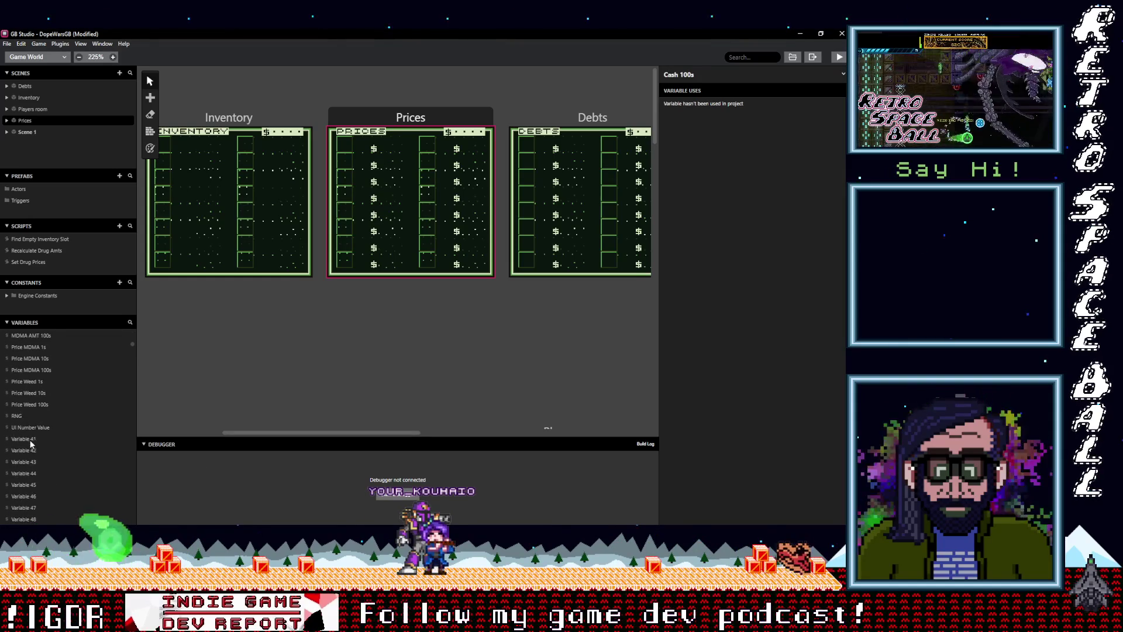
click(30, 439)
click(732, 72)
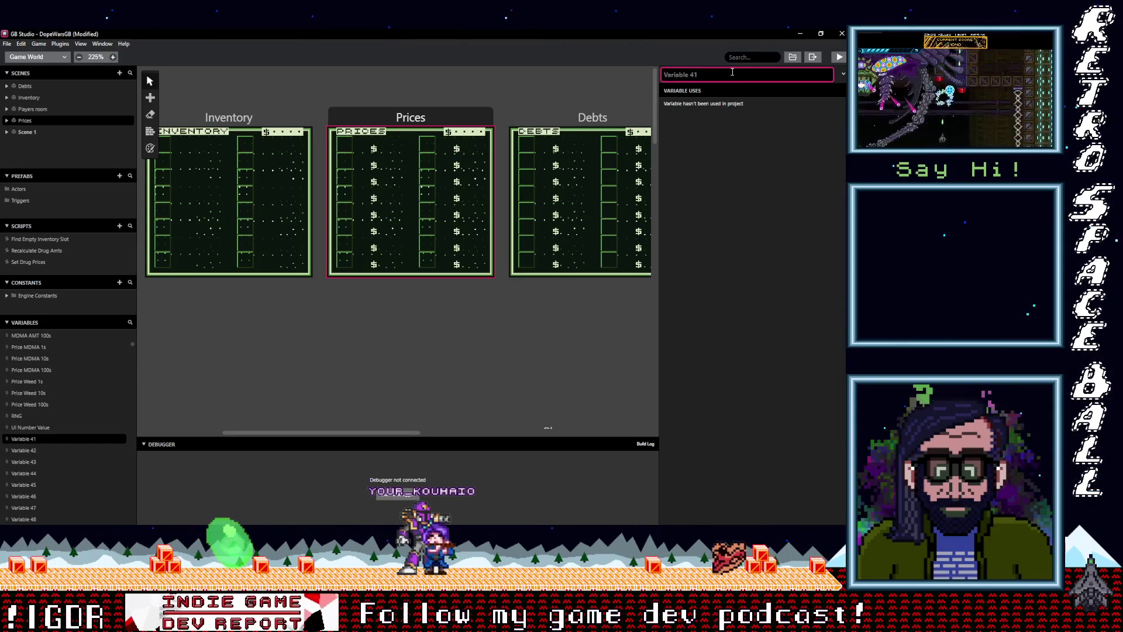
text(Cash )
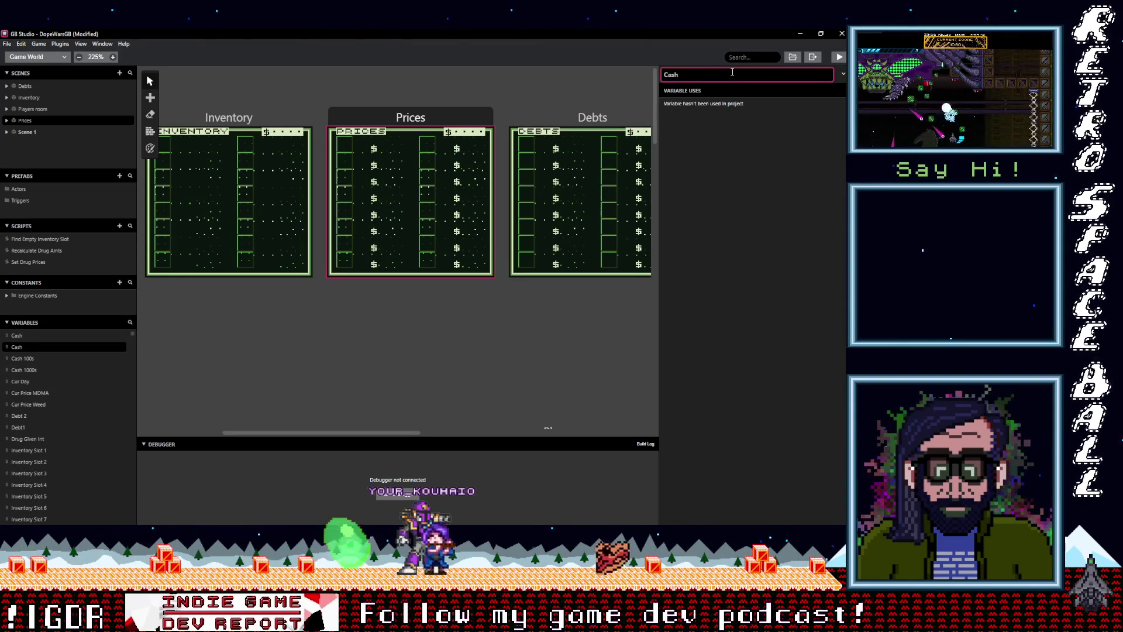
text(10s)
key(Return)
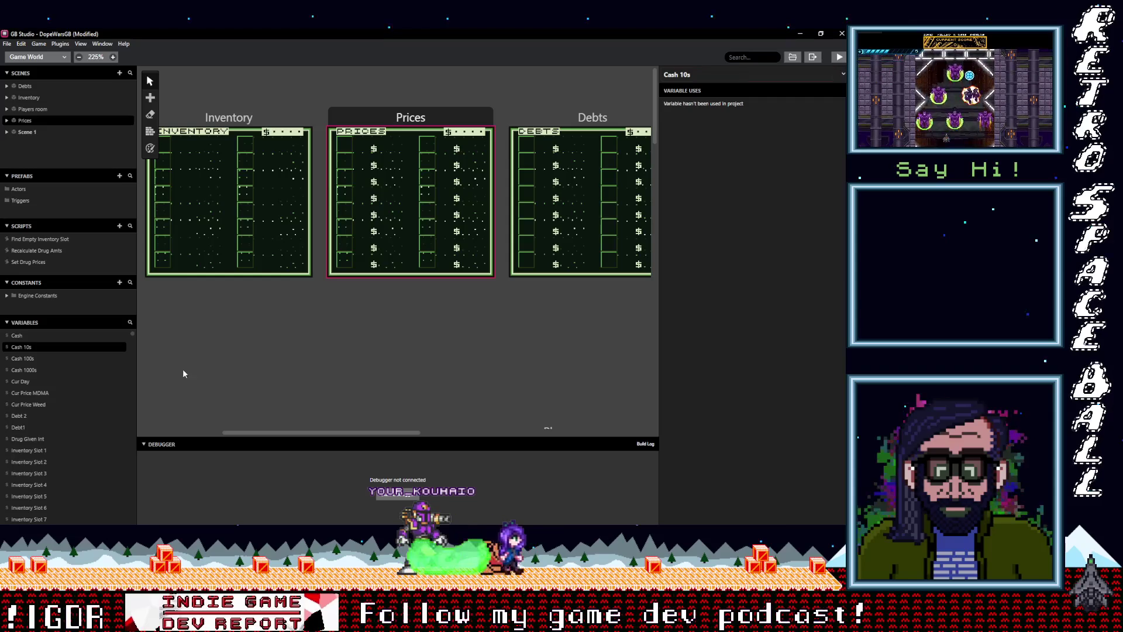
Step: Rename Variable 42 to Cash 1s
scroll(54, 420, down, 6)
scroll(45, 435, down, 2)
click(30, 360)
click(707, 74)
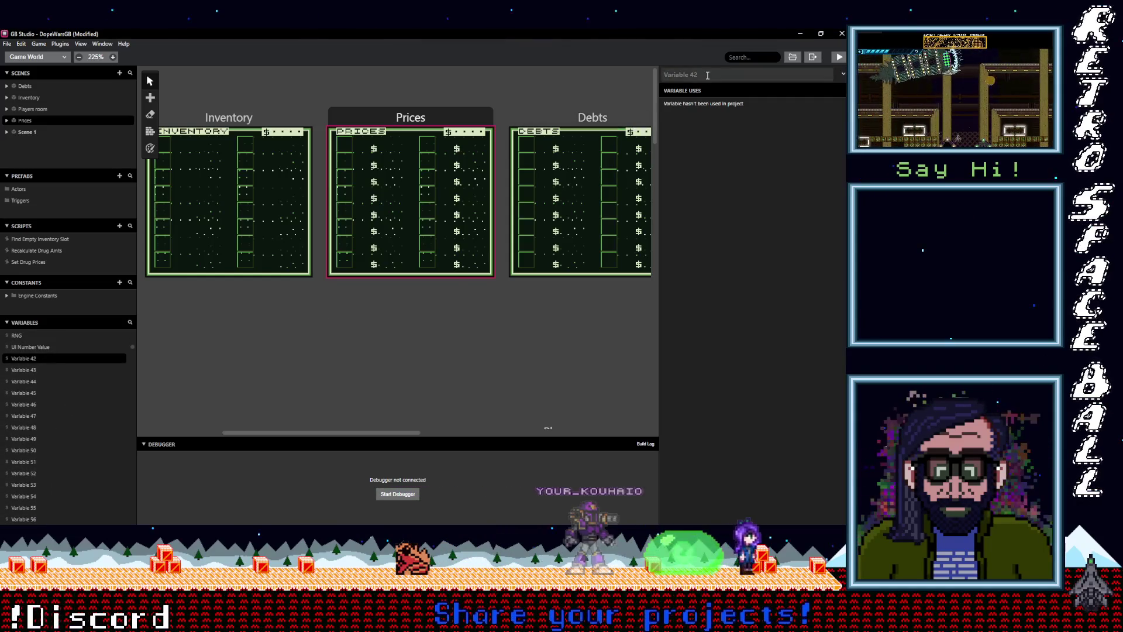
text(Cash 1s)
key(Return)
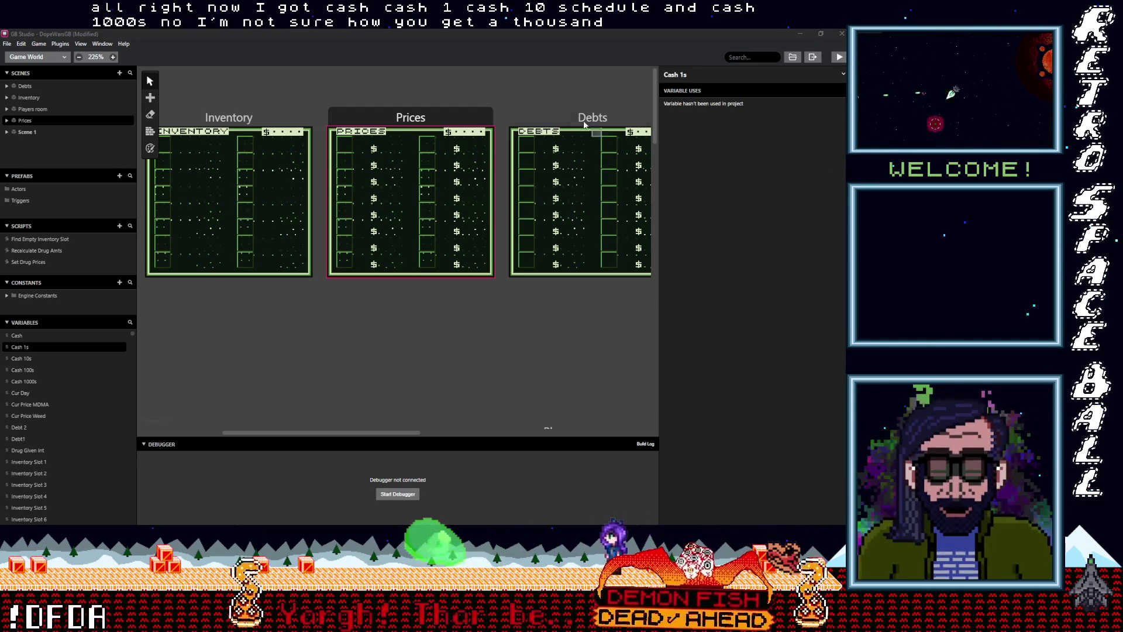
Step: Show the Recalculate Drug Amts script with Get Weed Hundreds Values expanded, then switch to Aseprite
click(46, 251)
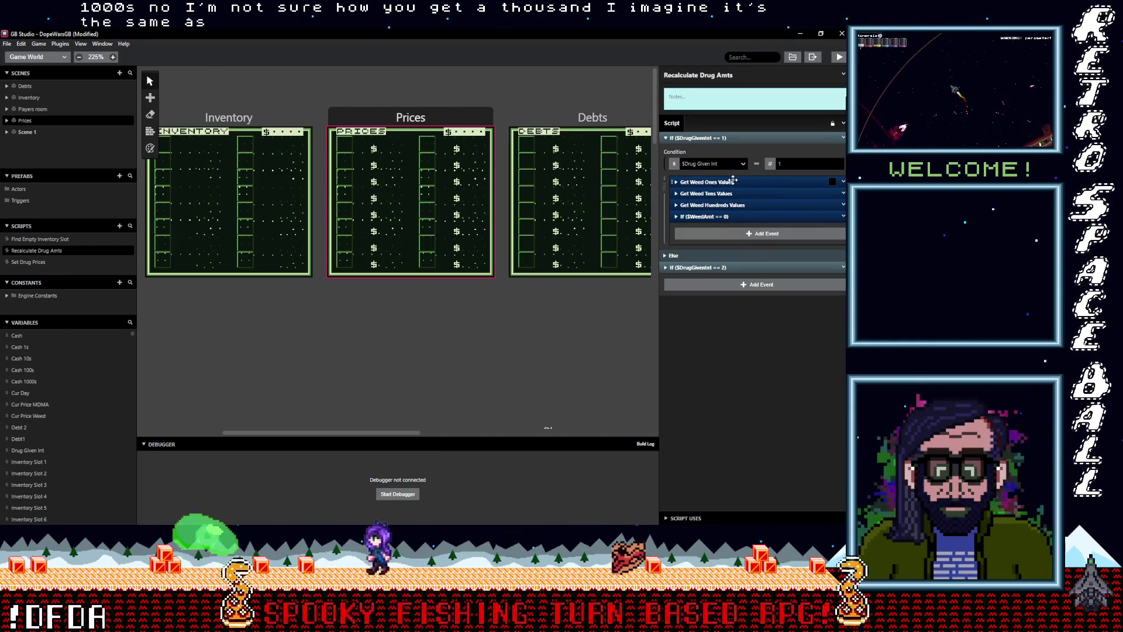
click(736, 204)
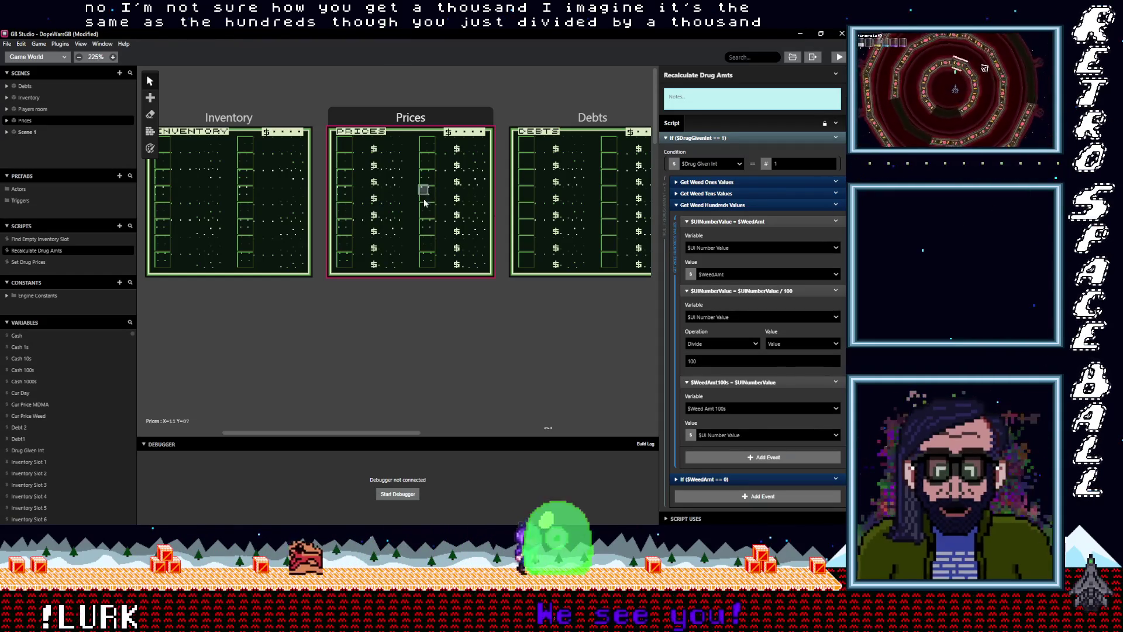
scroll(234, 317, left, 3)
scroll(317, 318, down, 2)
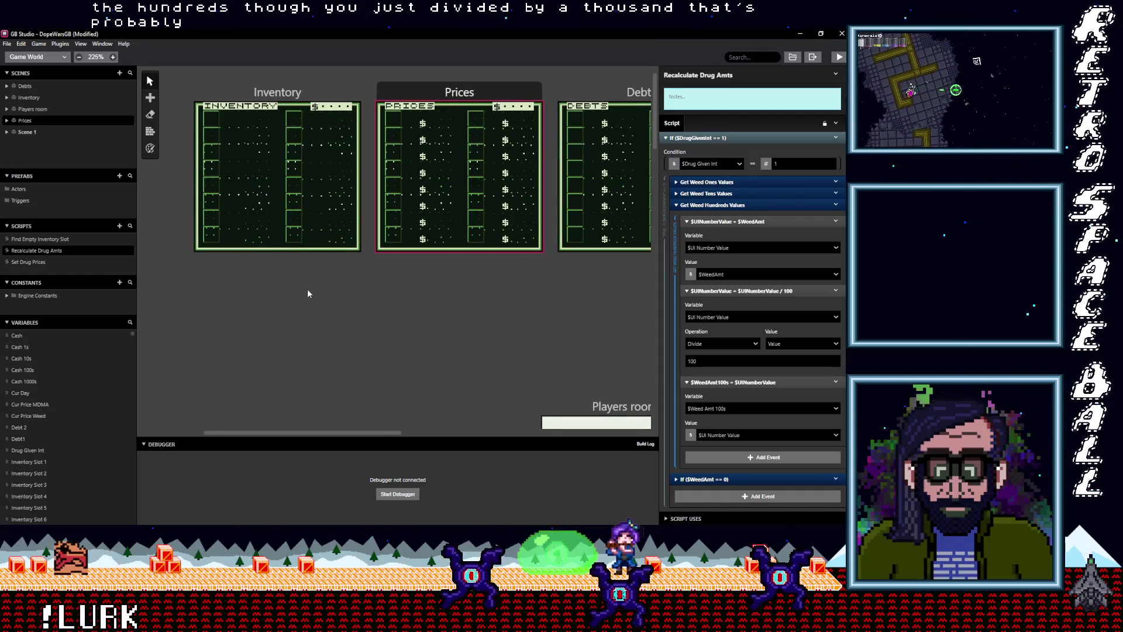
mouse_move(539, 333)
mouse_down()
mouse_move(325, 323)
mouse_move(426, 341)
mouse_up()
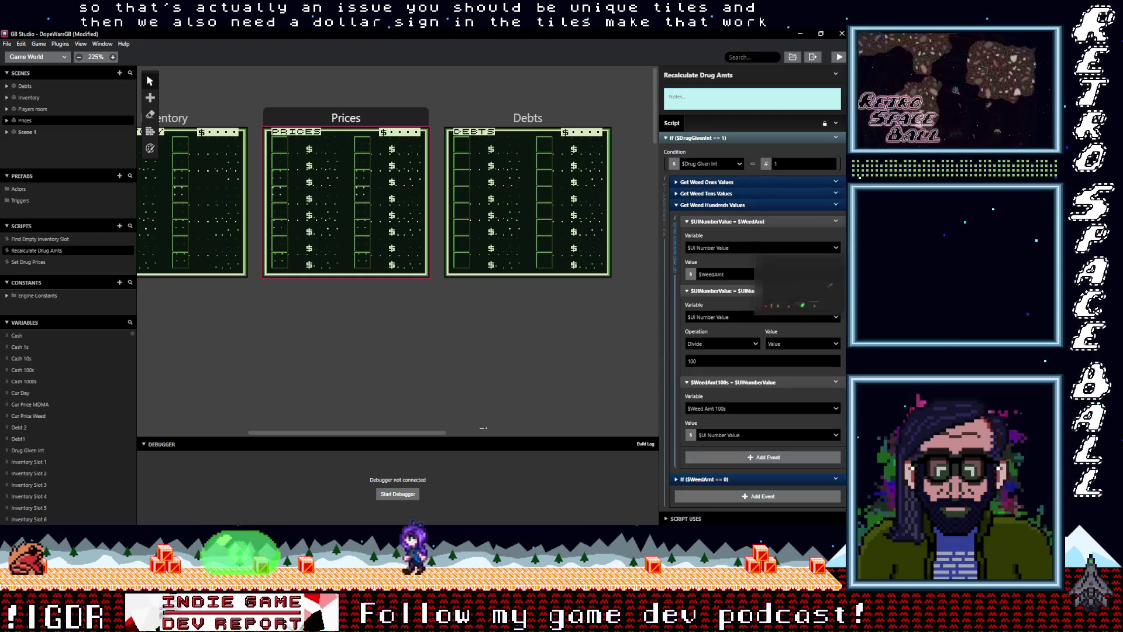
key(alt+Tab)
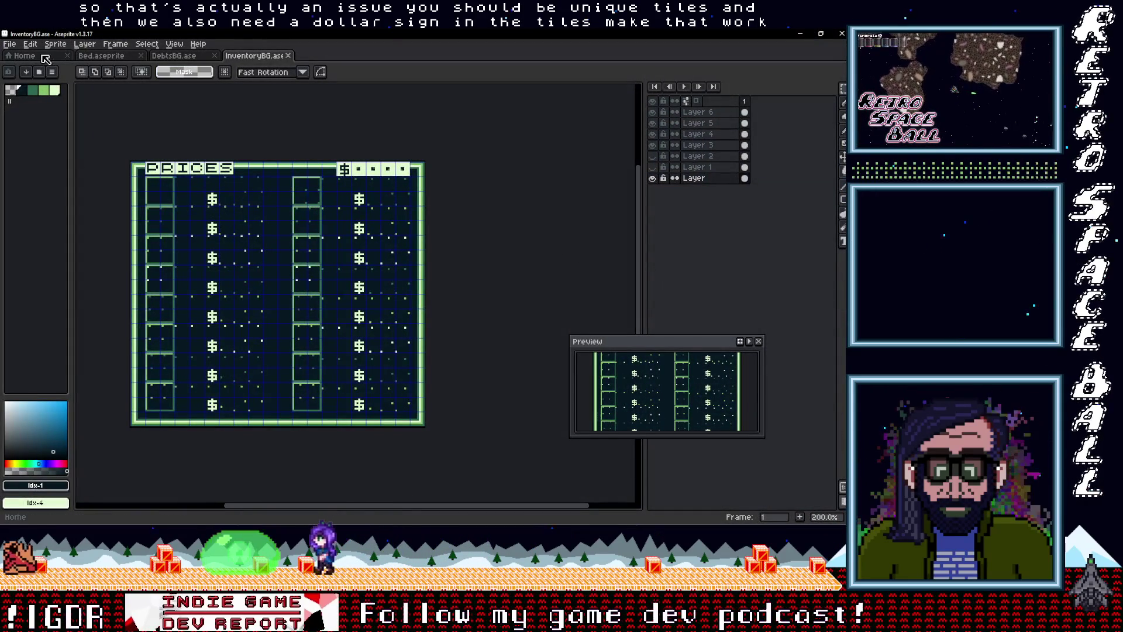
Step: Open Numbers.png from the project's assets/tilesets folder in Aseprite via File Explorer
click(26, 56)
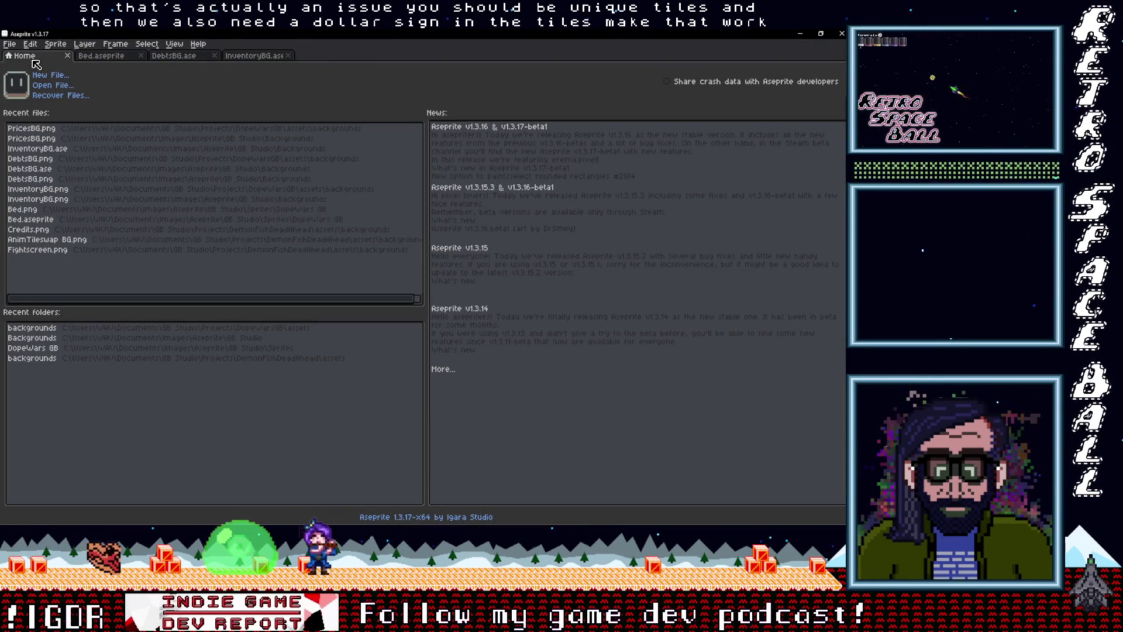
mouse_move(823, 420)
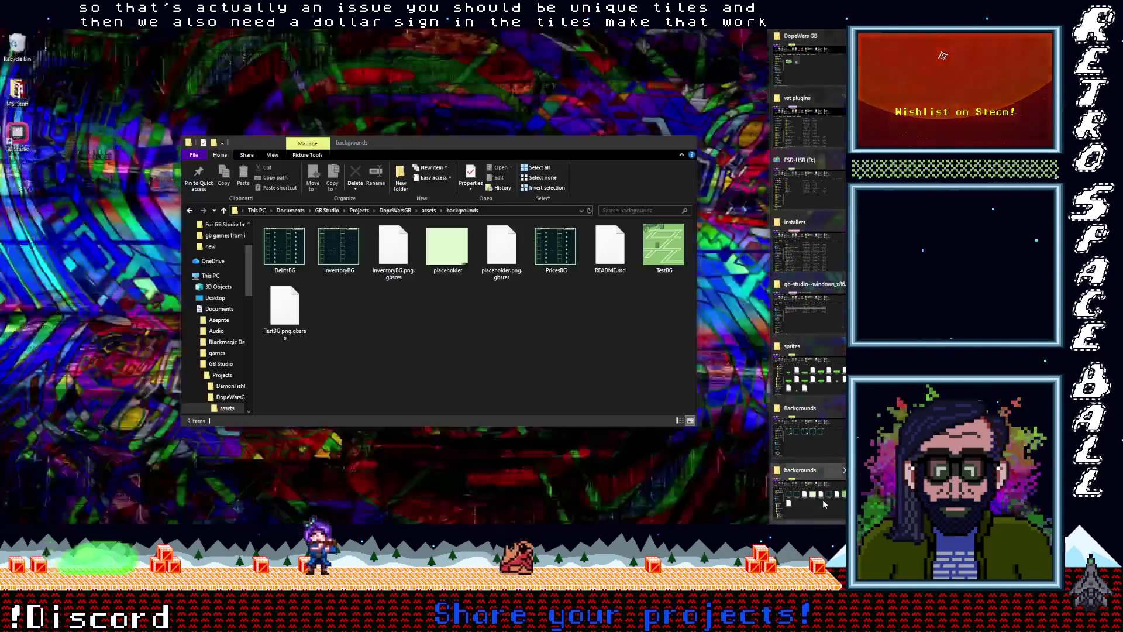
click(822, 499)
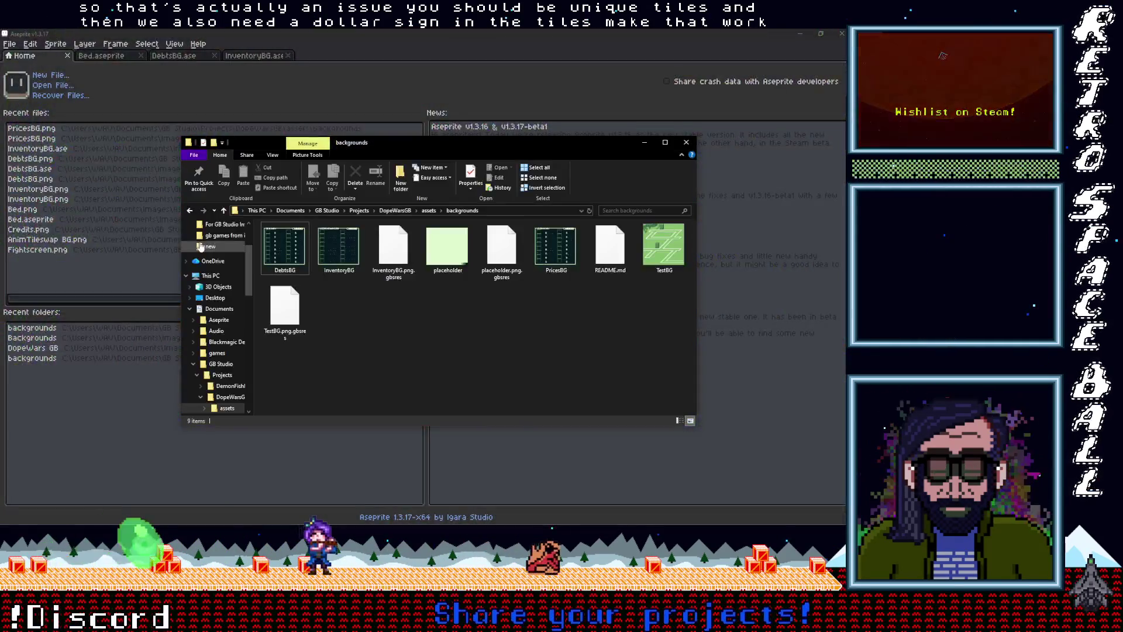
click(223, 210)
click(285, 309)
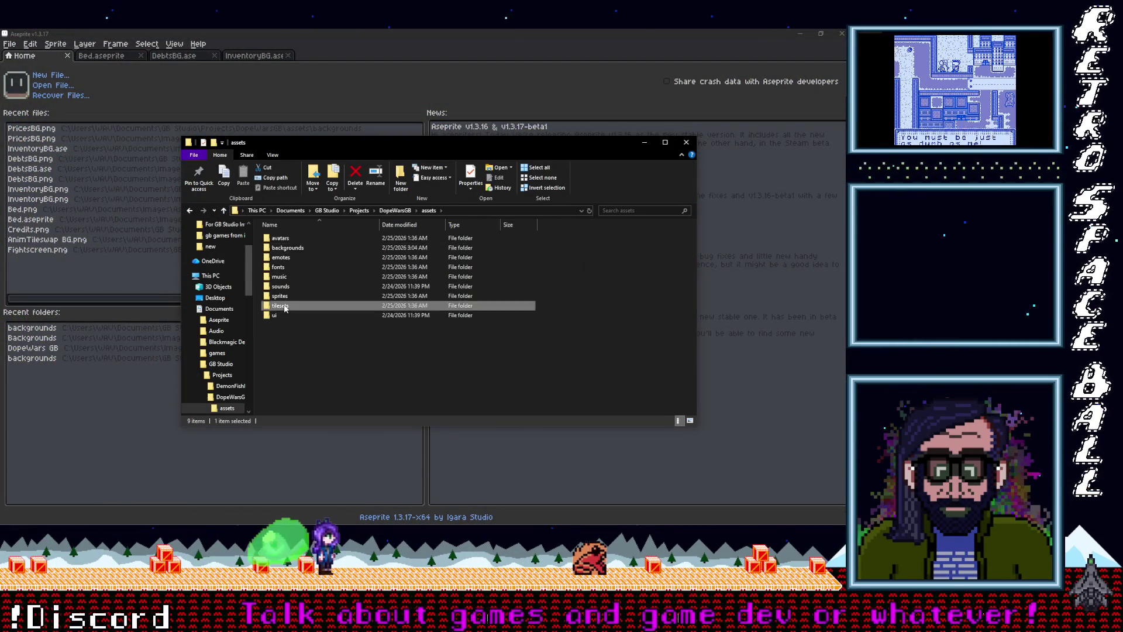
double_click(284, 309)
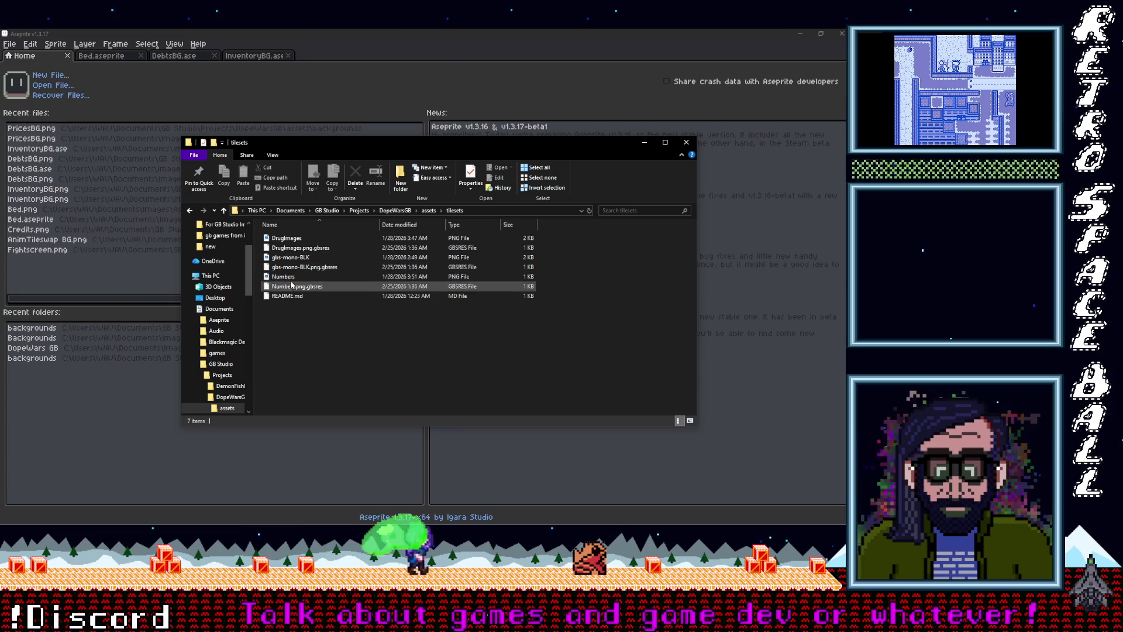
double_click(287, 276)
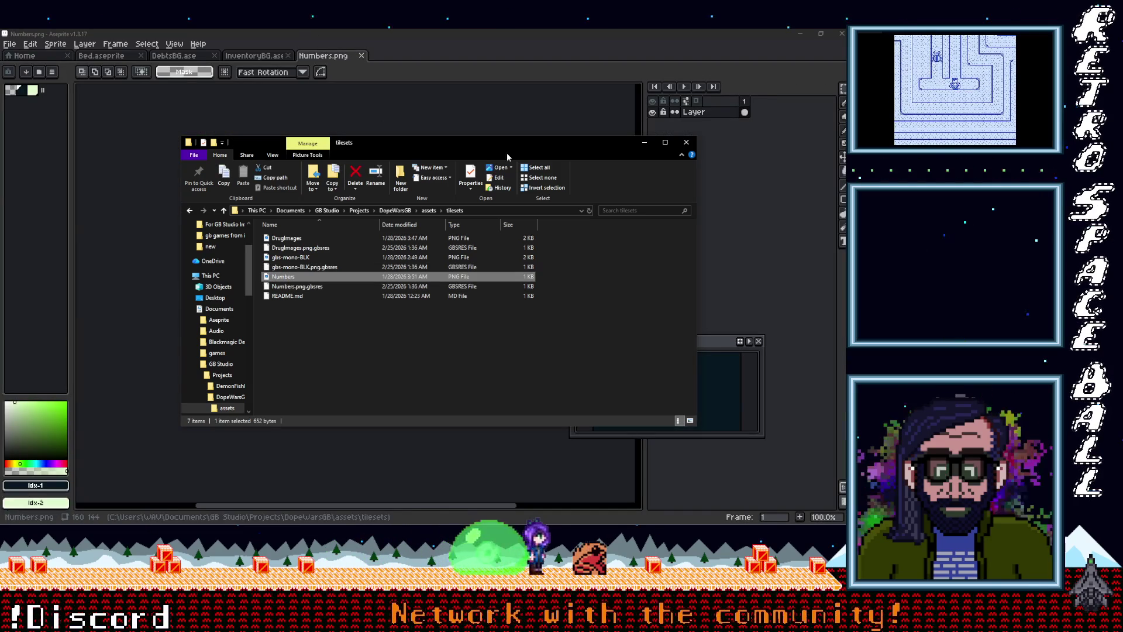
click(423, 177)
scroll(358, 242, up, 4)
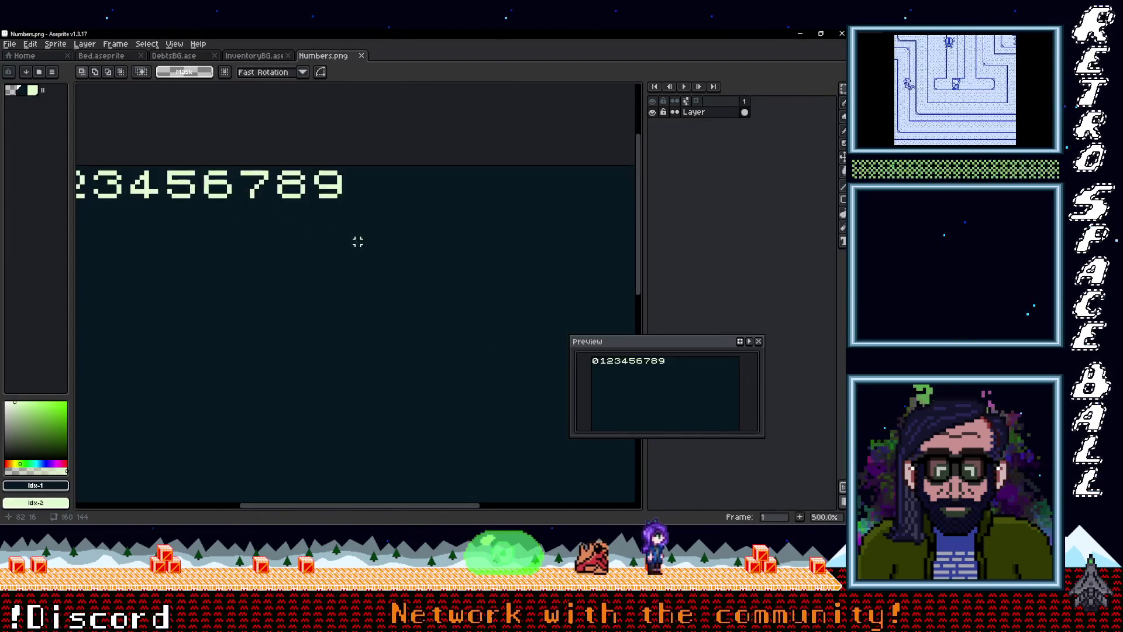
Step: Add a $ sign in palette colour 2 just right of the 9 in the numbers strip
drag(348, 201, 326, 251)
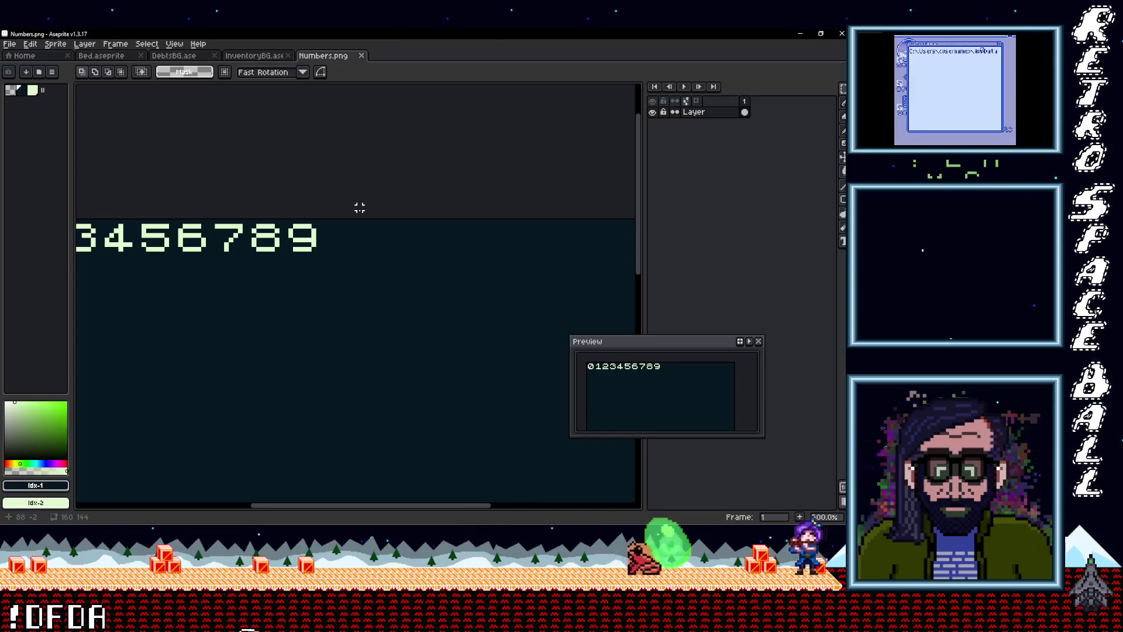
click(33, 91)
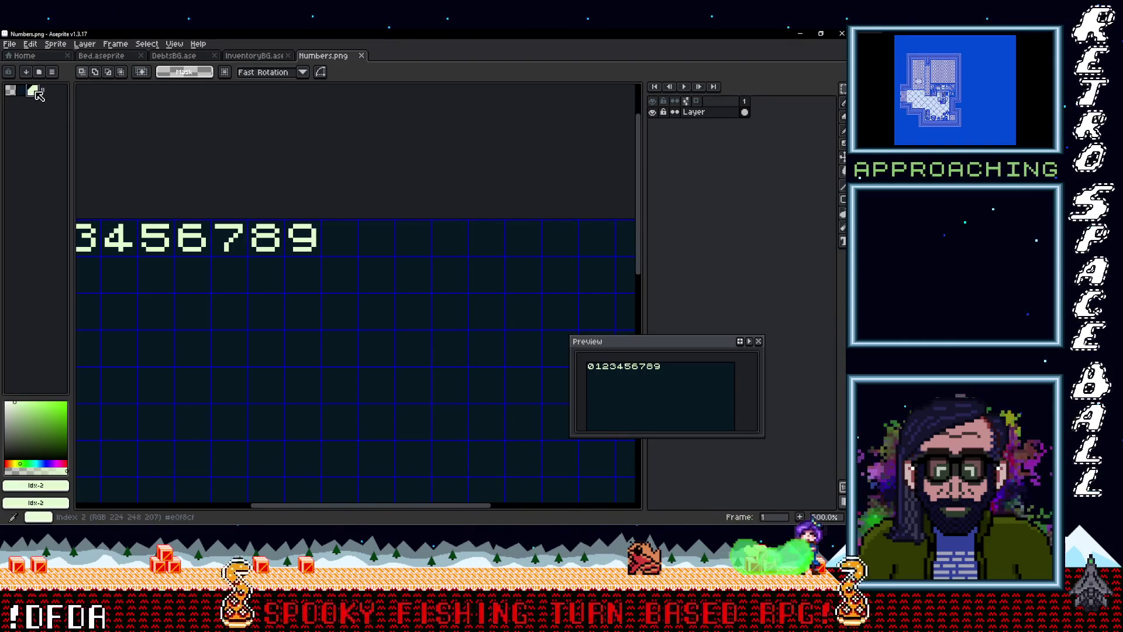
key(t)
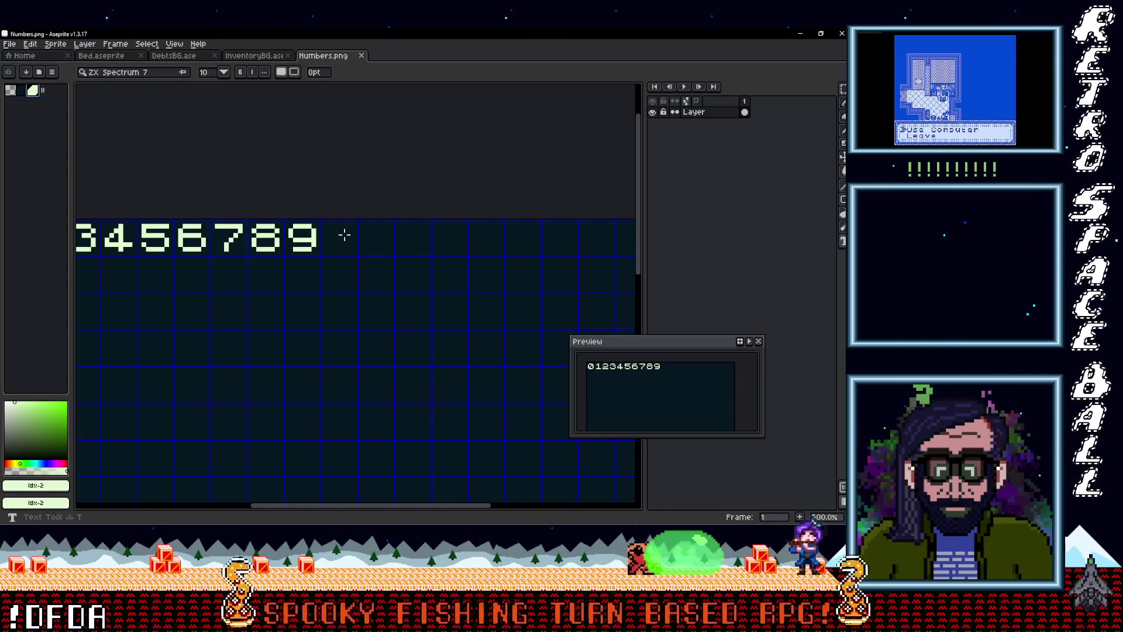
click(323, 222)
drag(354, 253, 356, 254)
click(323, 221)
text($)
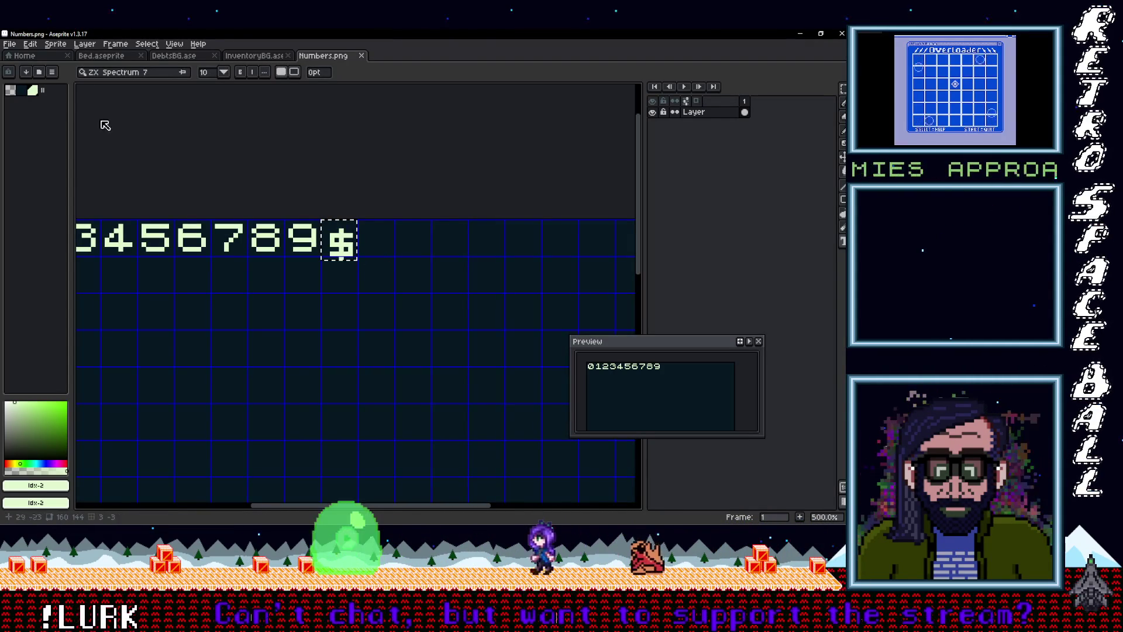
text(m)
key(ctrl+z)
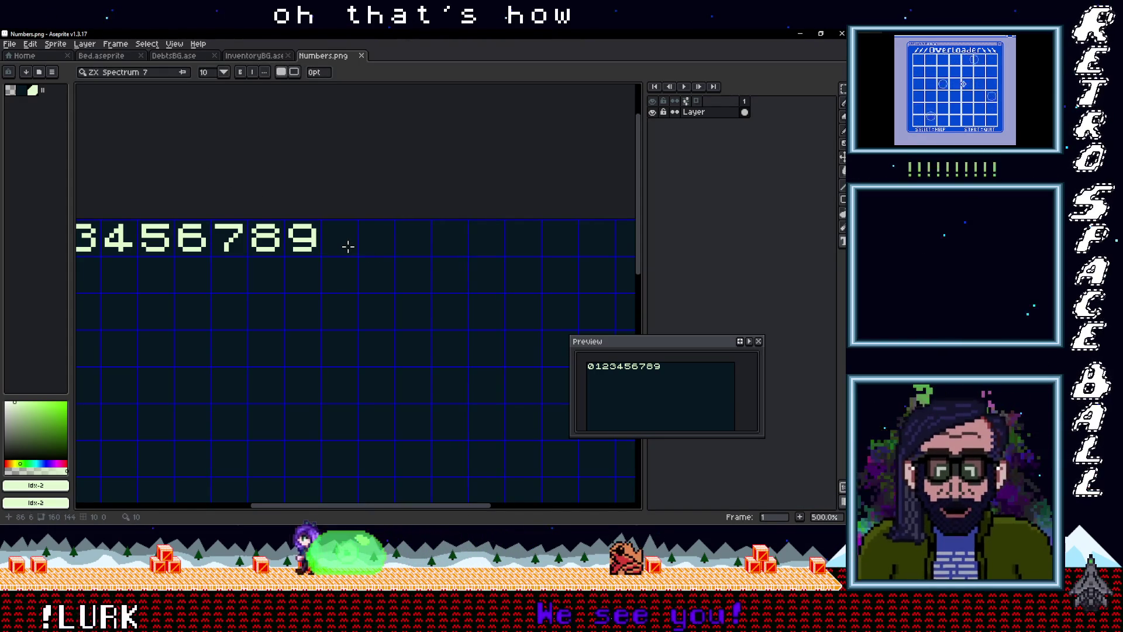
click(323, 221)
drag(354, 253, 354, 253)
text($)
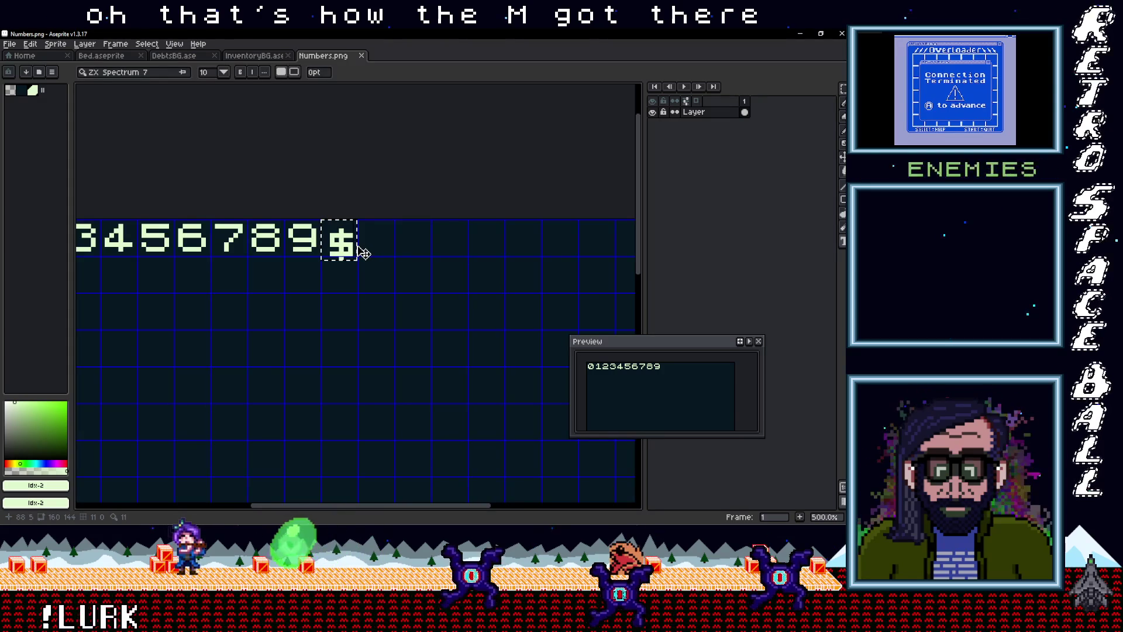
key(Escape)
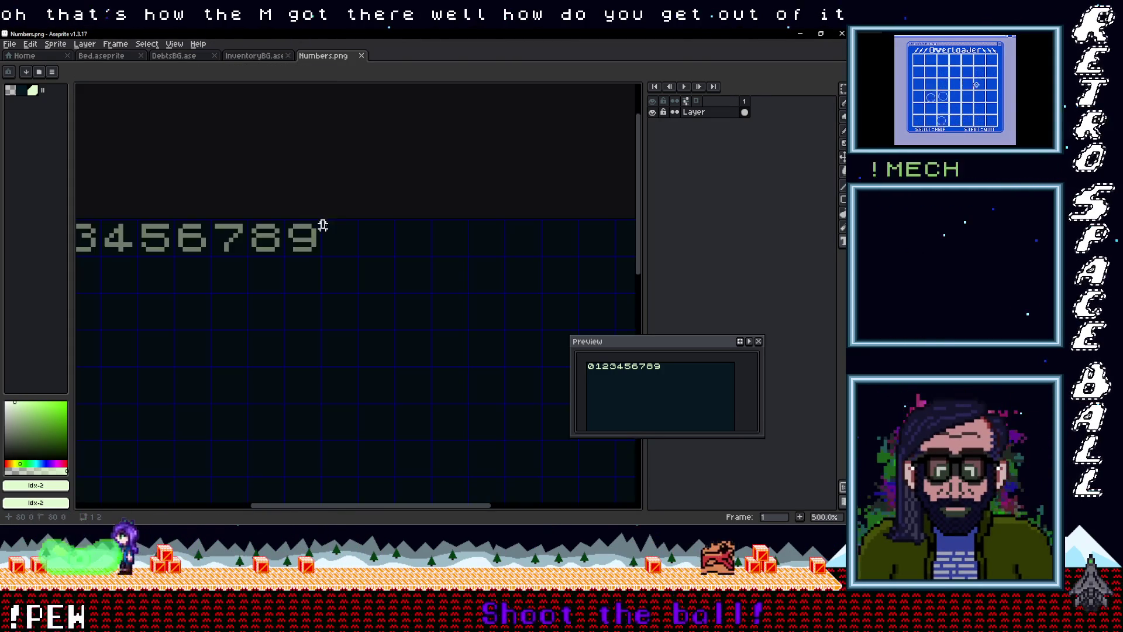
drag(324, 224, 358, 257)
text($)
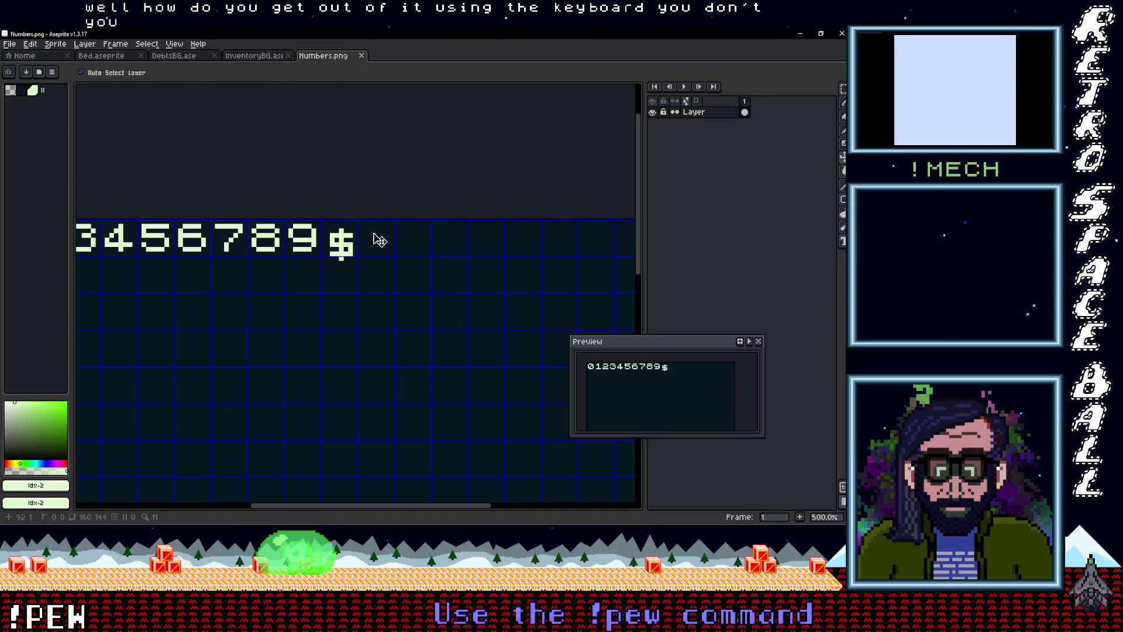
key(m)
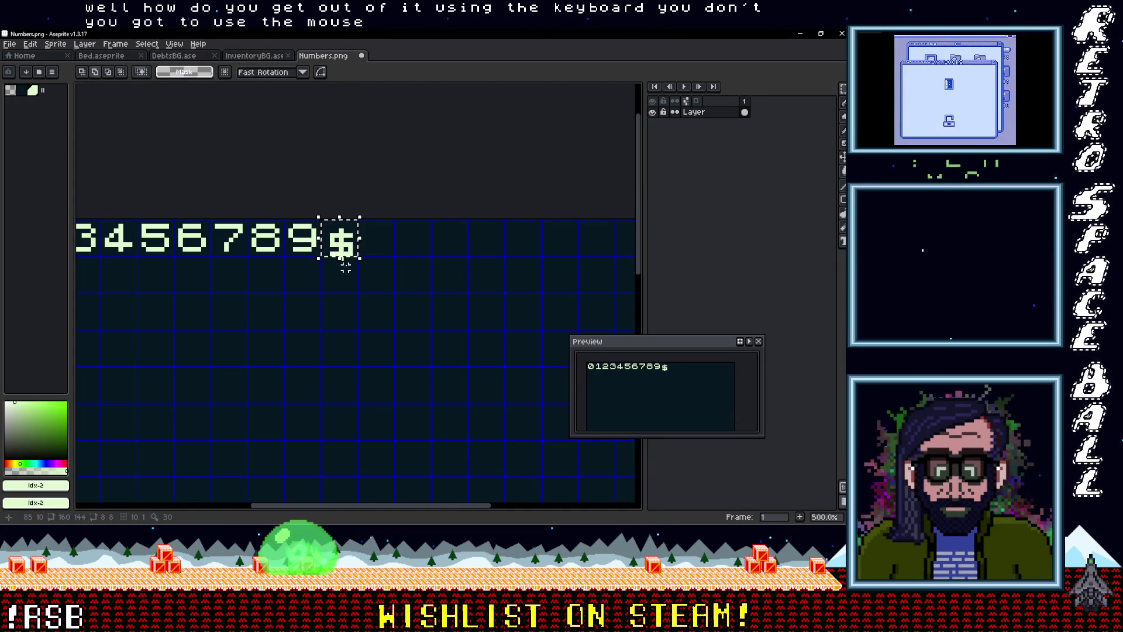
Step: Move the $ up one pixel and paint the grey bar under the digits in the dark background colour
drag(353, 253, 355, 248)
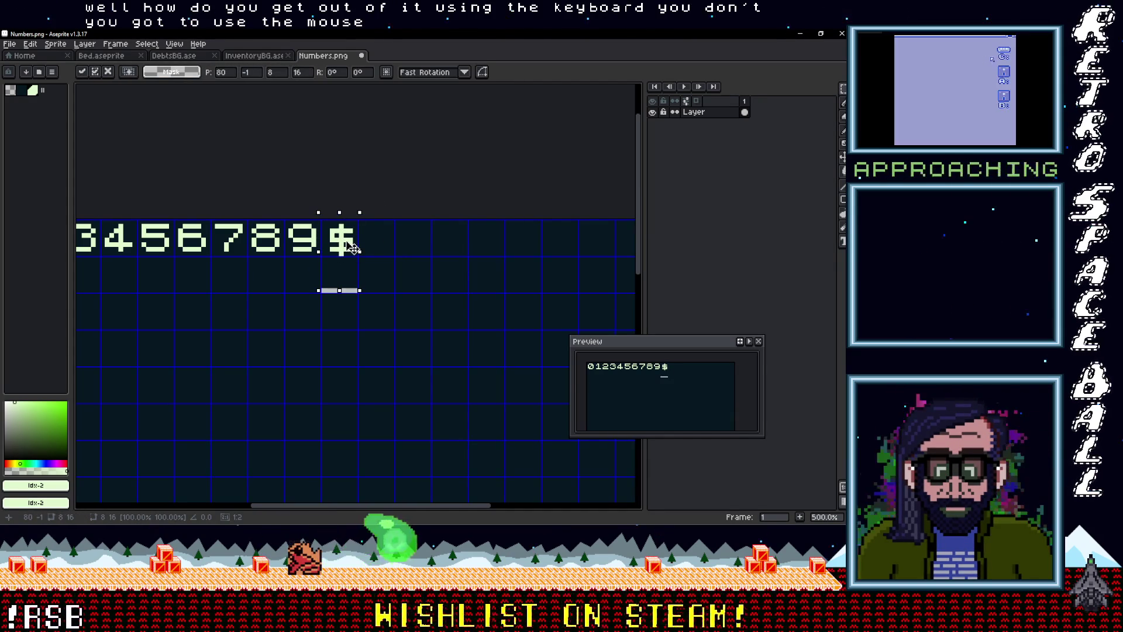
key(Return)
scroll(363, 281, up, 1)
key(i)
click(362, 278)
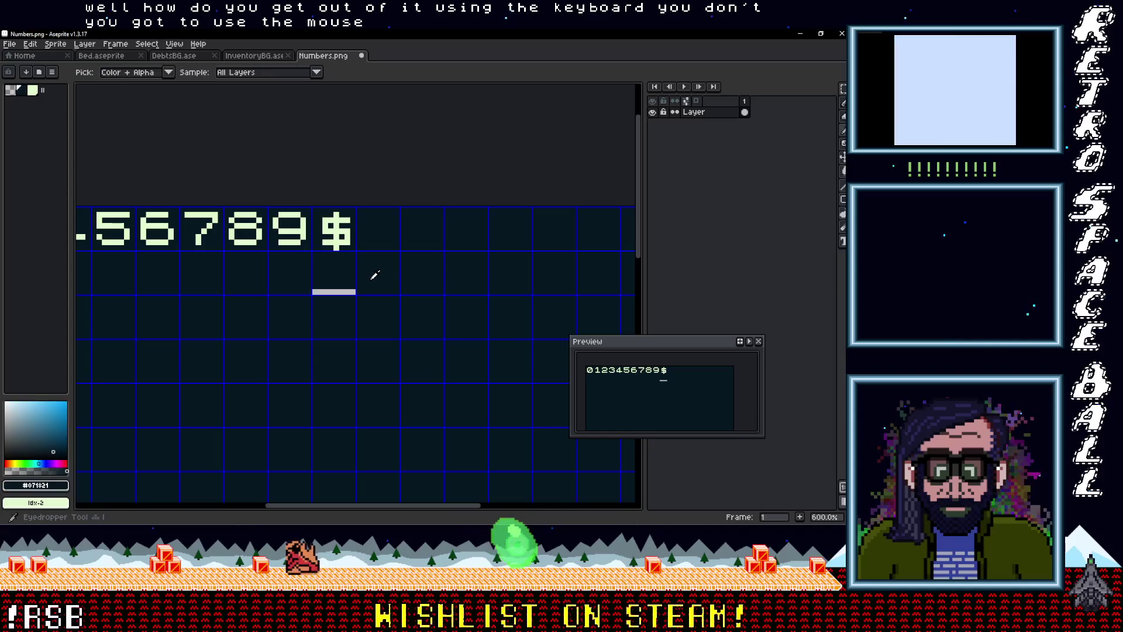
shift+click(353, 292)
scroll(368, 296, down, 3)
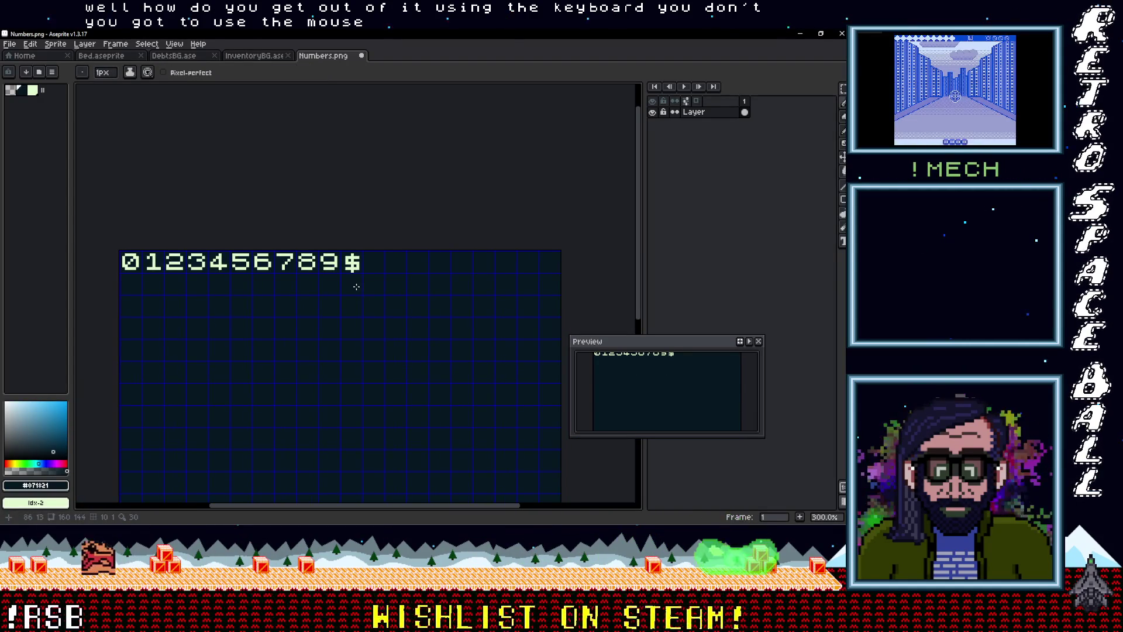
drag(357, 287, 367, 291)
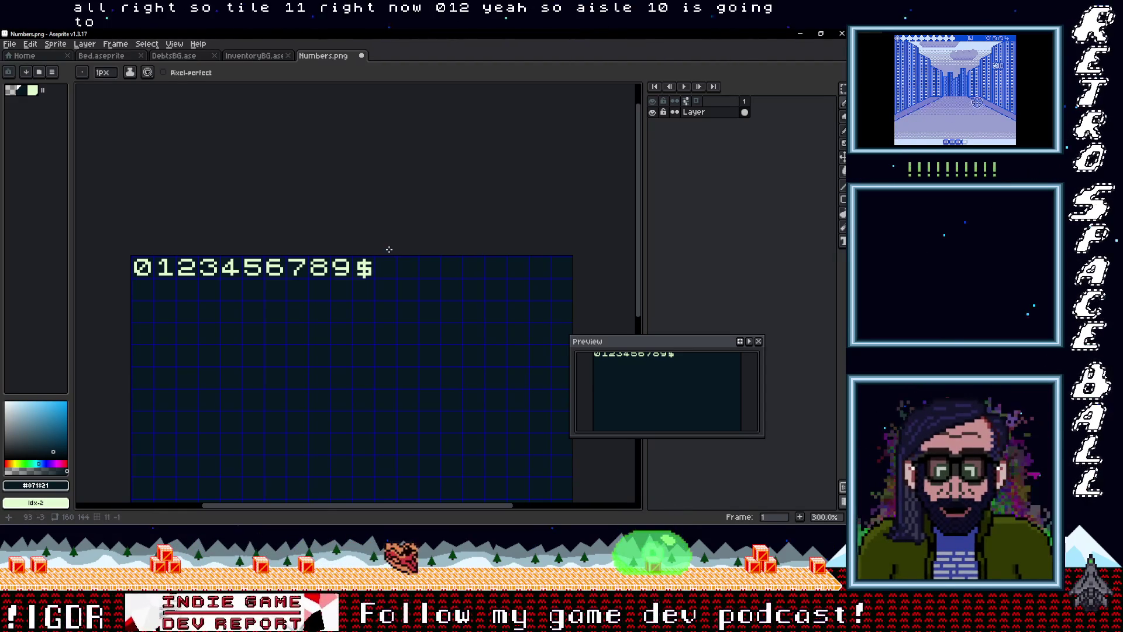
click(265, 57)
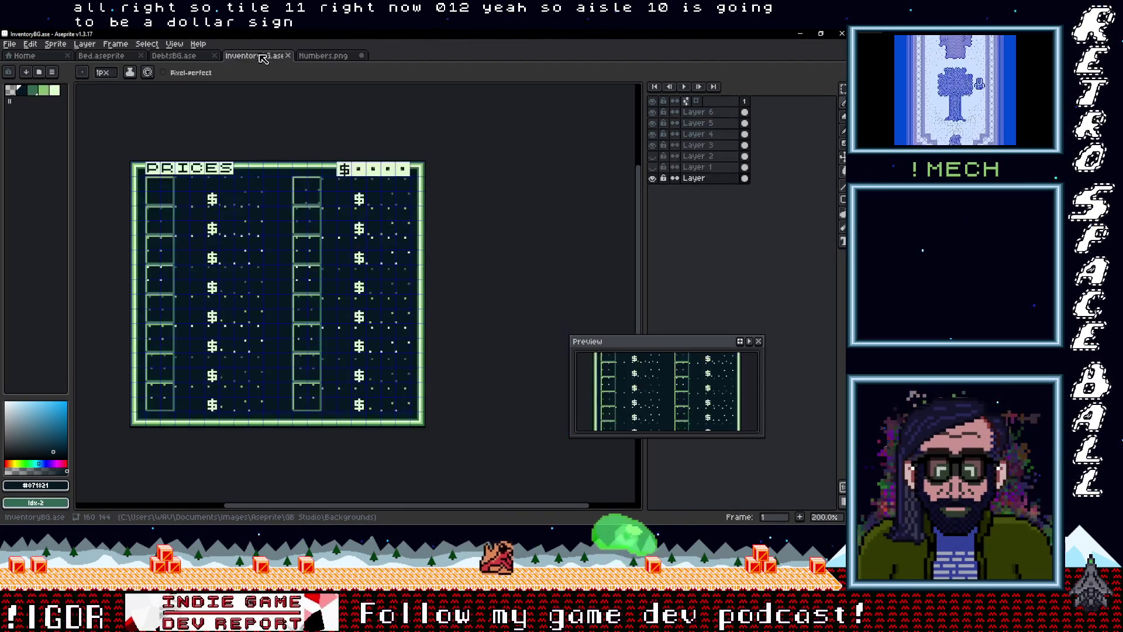
Step: Switch to the DebtsBG sprite and choose the darker and lighter palette greens
click(174, 55)
scroll(209, 218, up, 3)
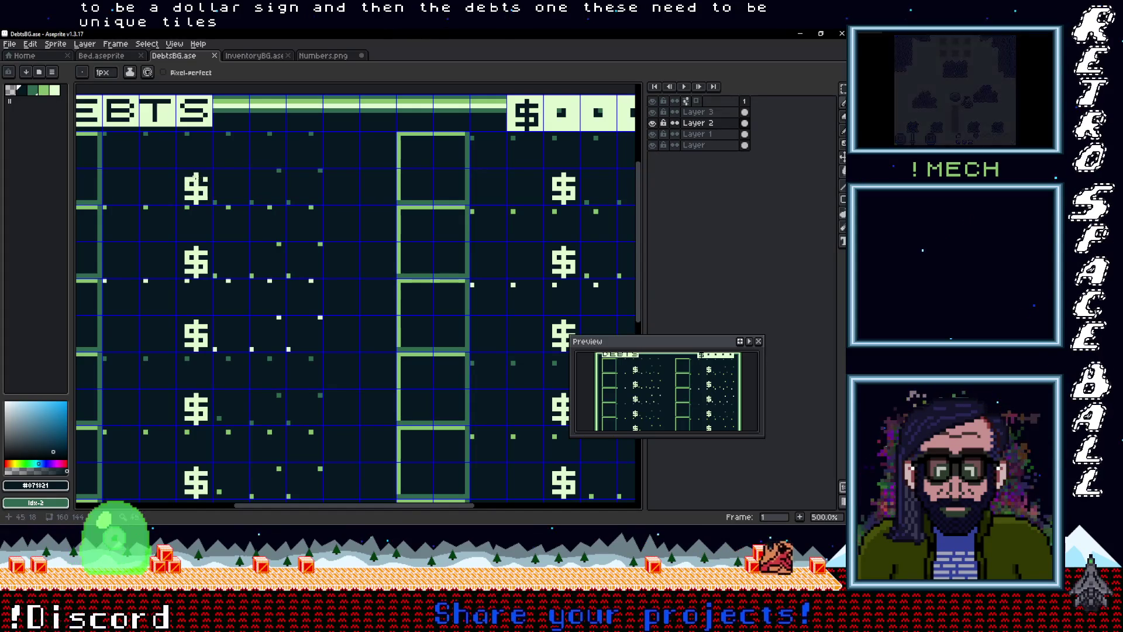
key(0)
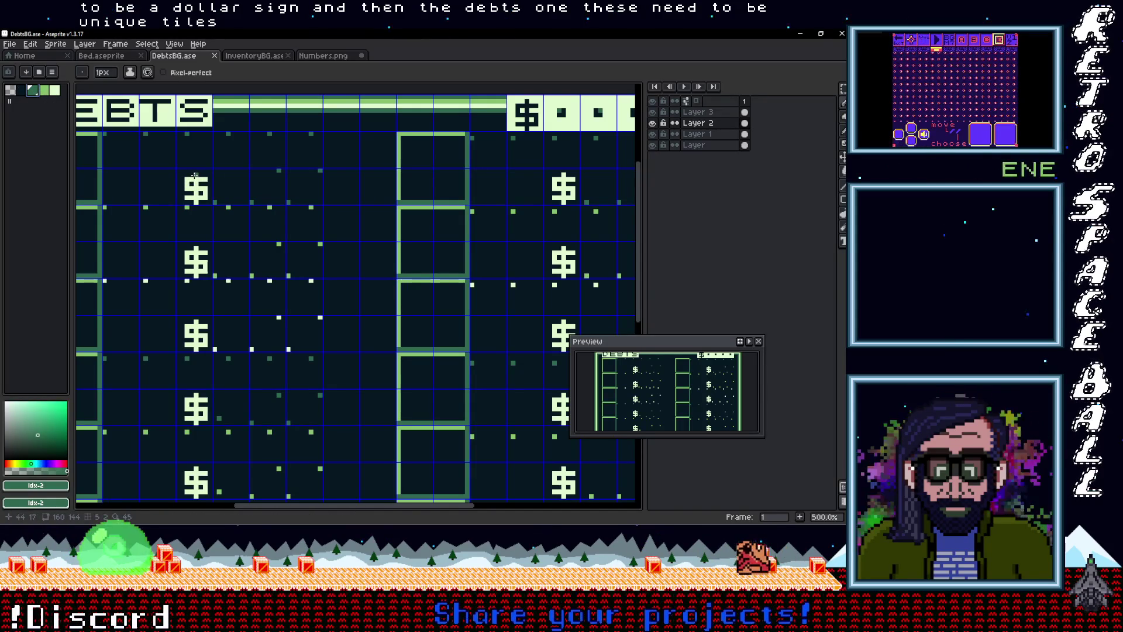
click(46, 89)
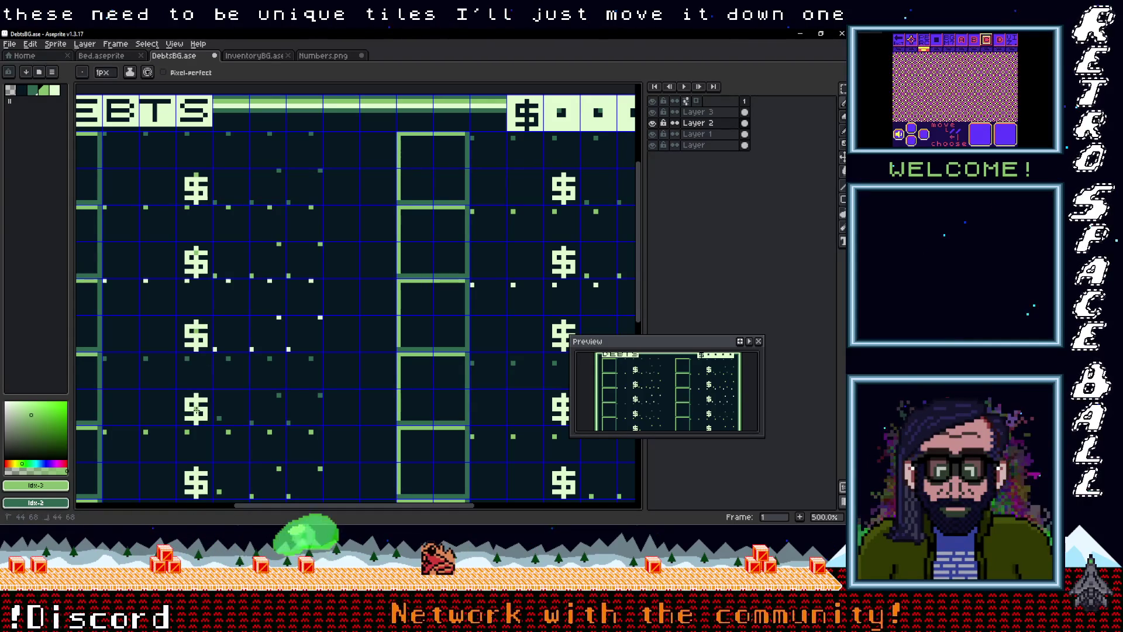
Step: Work down DebtsBG's $ price rows to the bottom border with the darker green selected
scroll(196, 404, down, 2)
scroll(196, 403, up, 2)
drag(199, 404, 237, 322)
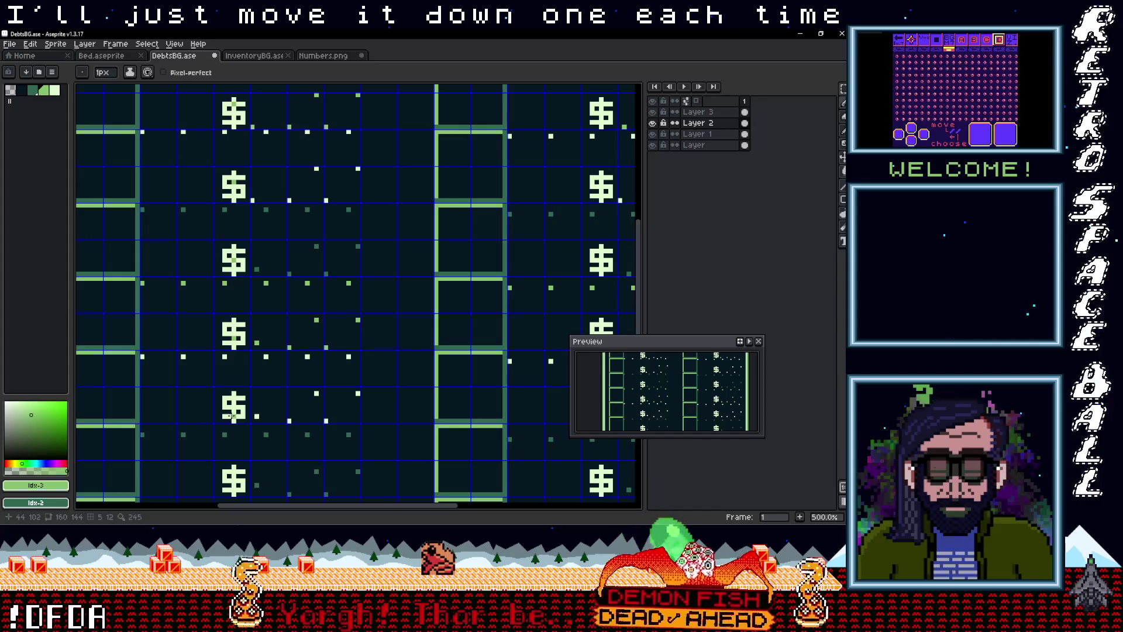
scroll(232, 424, down, 5)
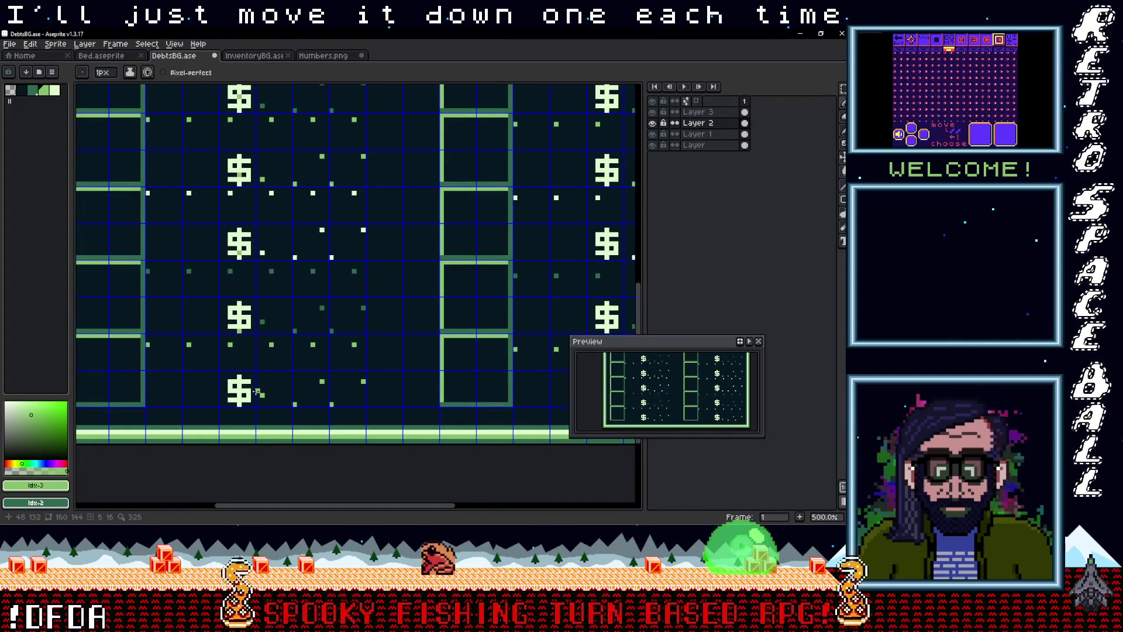
scroll(230, 381, down, 2)
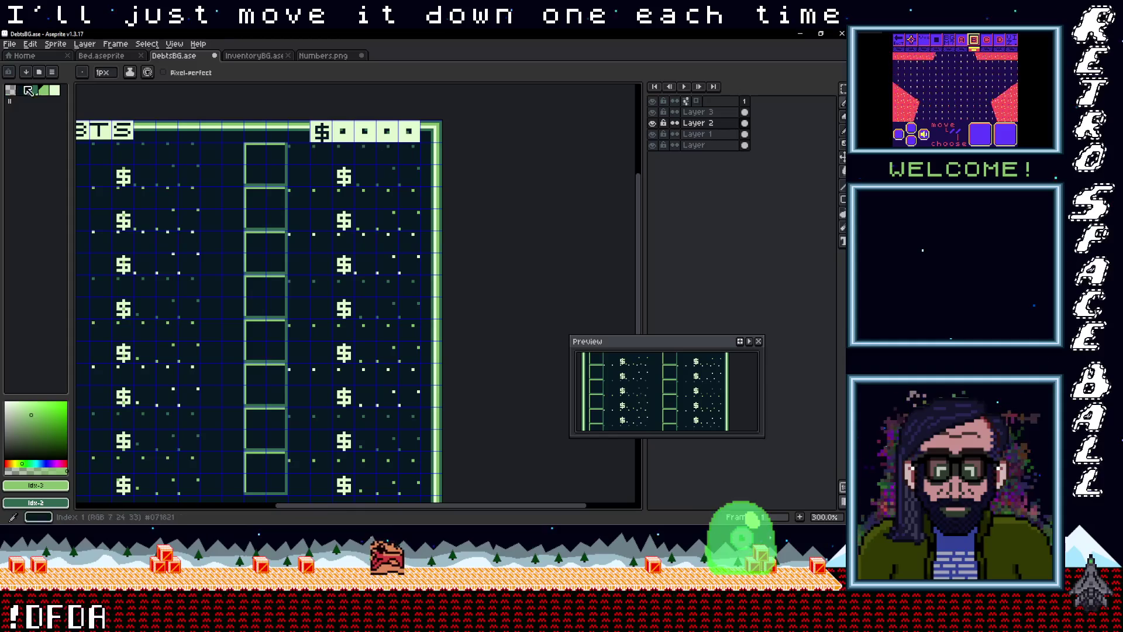
key(9)
scroll(298, 144, up, 3)
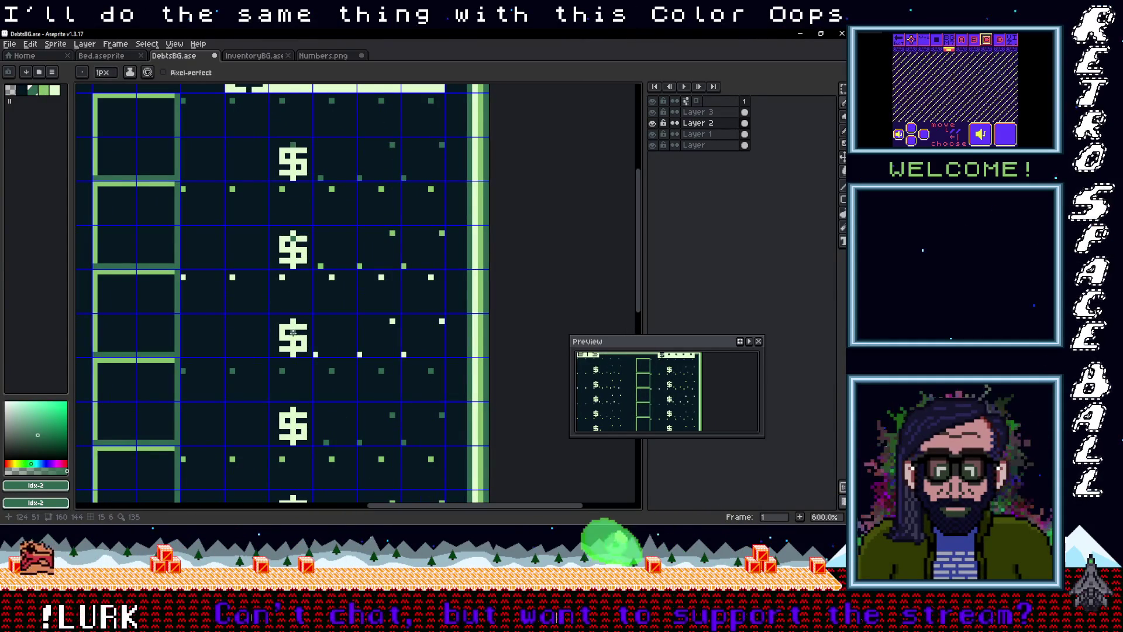
mouse_move(305, 493)
mouse_down()
mouse_move(319, 374)
mouse_move(308, 323)
mouse_up()
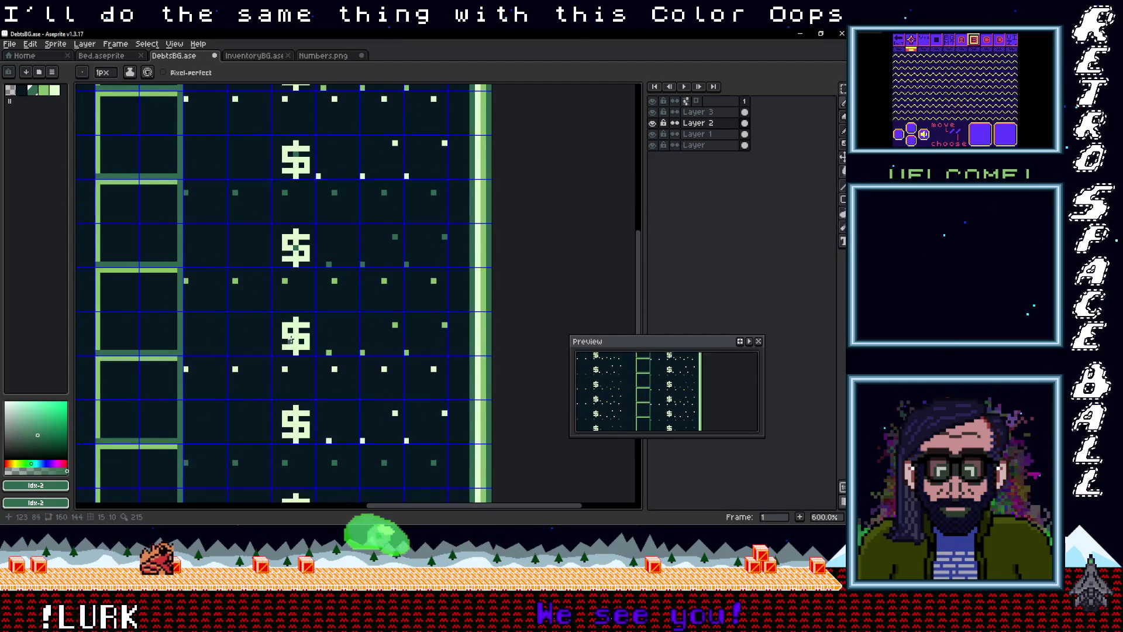
drag(322, 384, 335, 253)
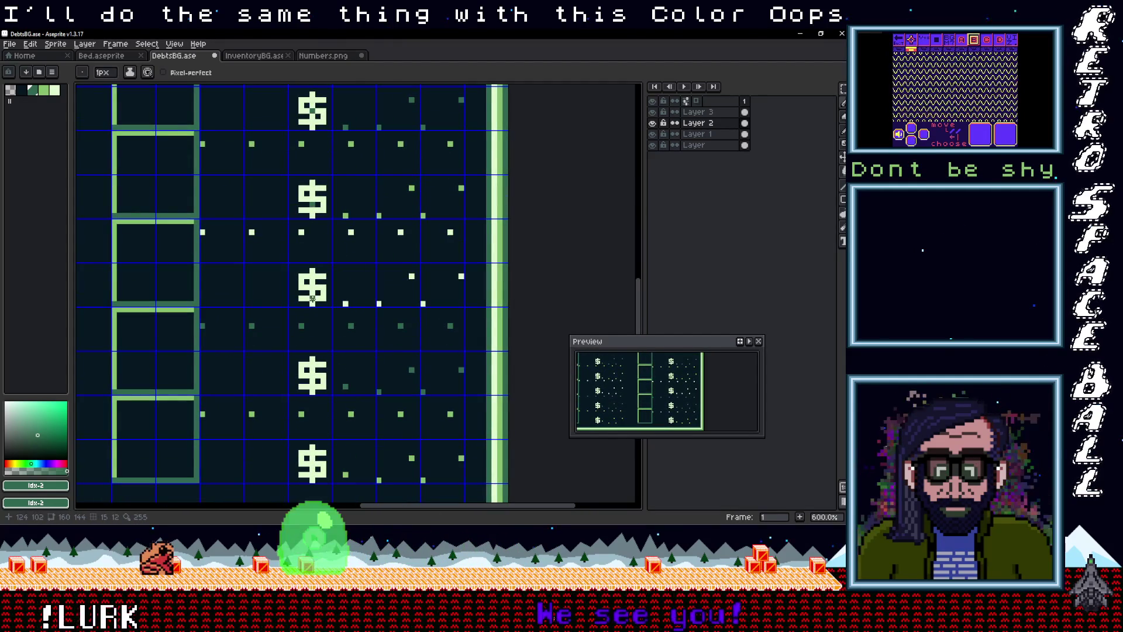
drag(332, 354, 317, 292)
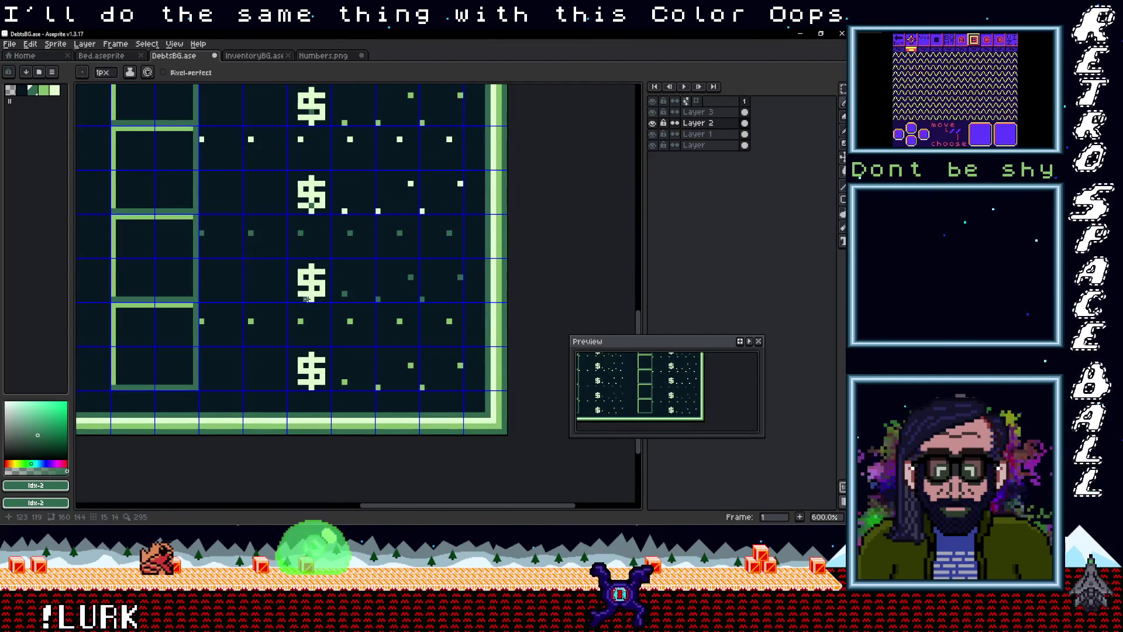
scroll(327, 277, down, 4)
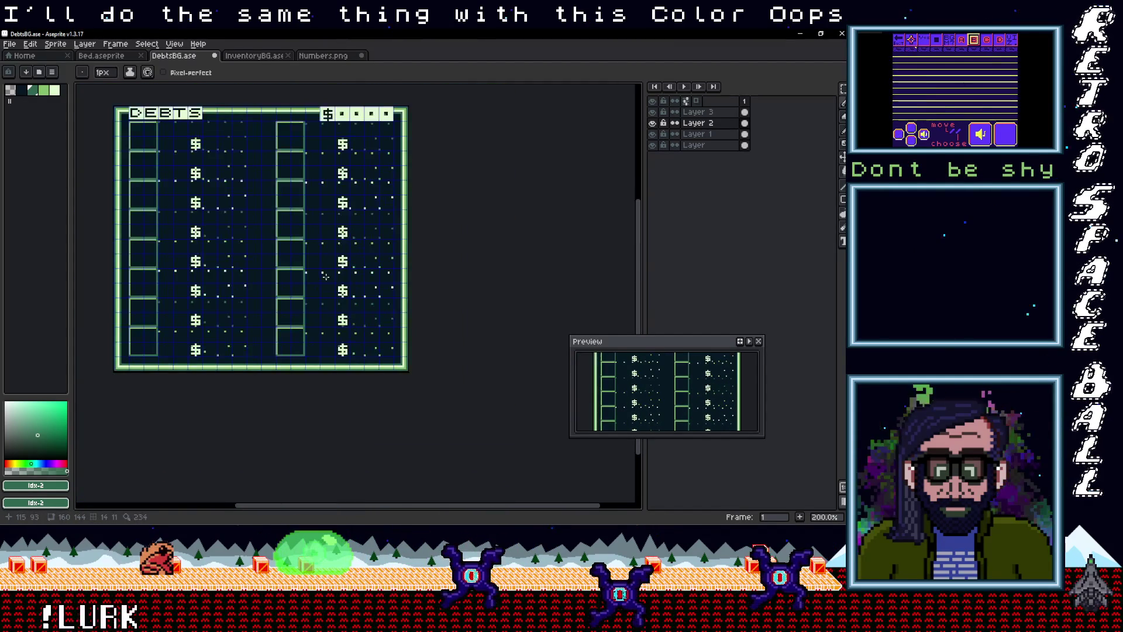
Step: Zoom out to fit the whole DebtsBG sprite, then look through the File and Sprite menus
scroll(327, 278, down, 1)
scroll(326, 277, up, 1)
drag(324, 253, 322, 279)
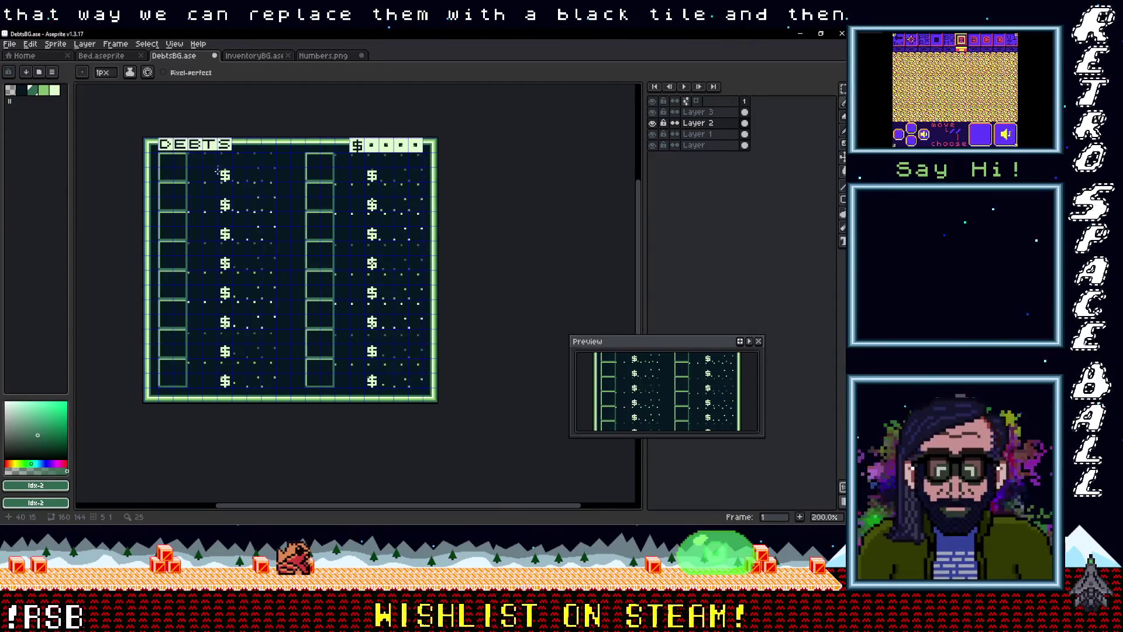
click(9, 44)
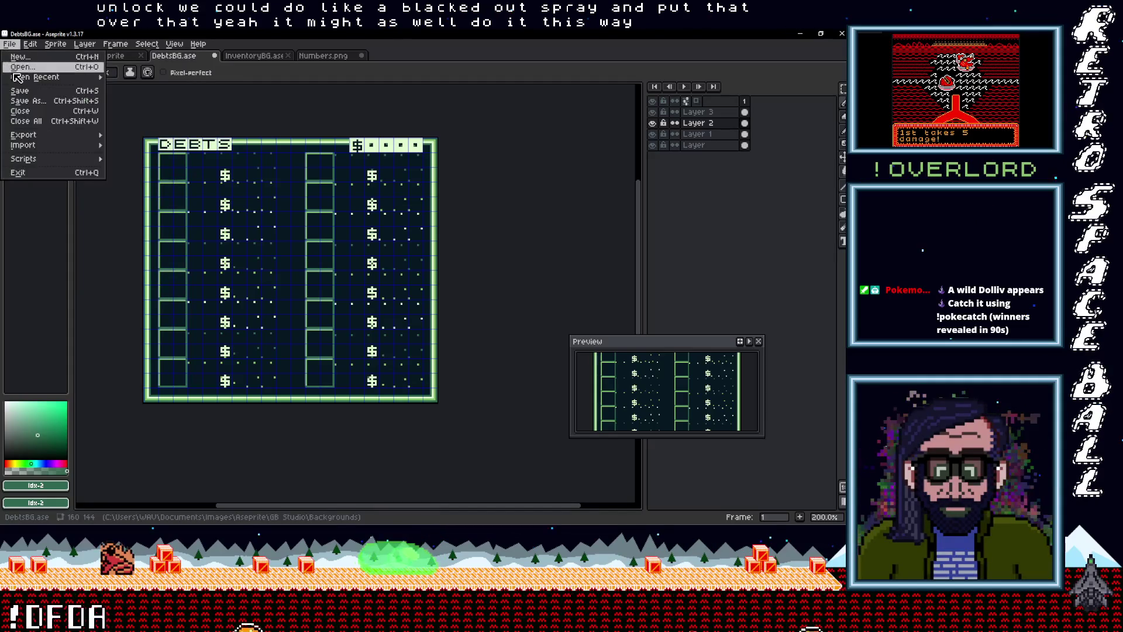
click(56, 44)
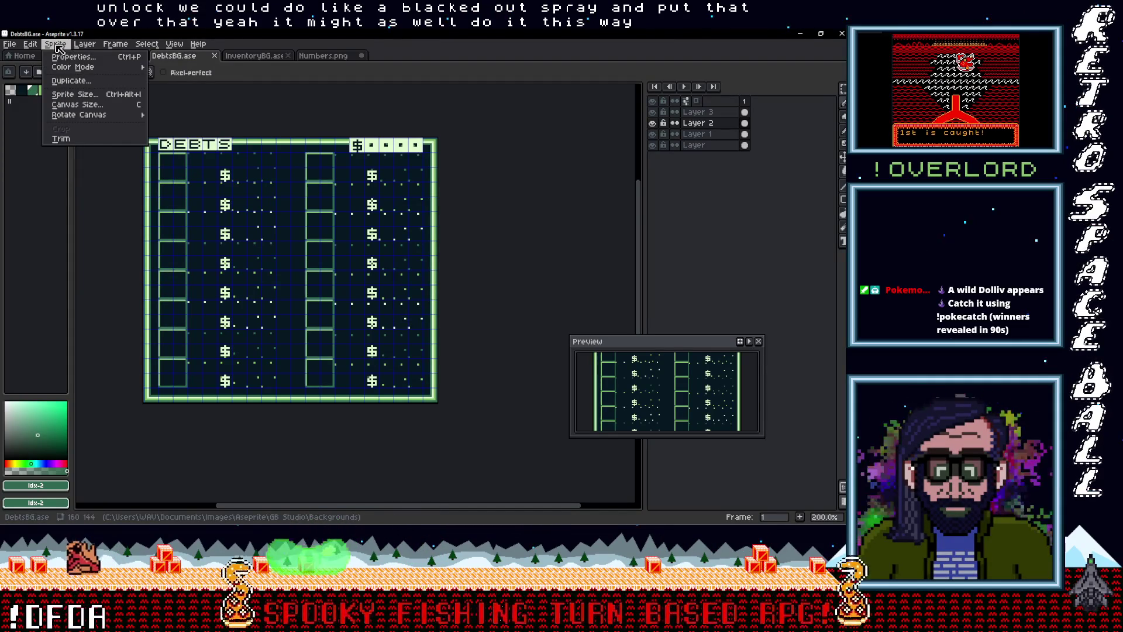
Step: Export DebtsBG as PNG over the existing DebtsBG.png, accepting the overwrite and layer warnings
mouse_move(36, 48)
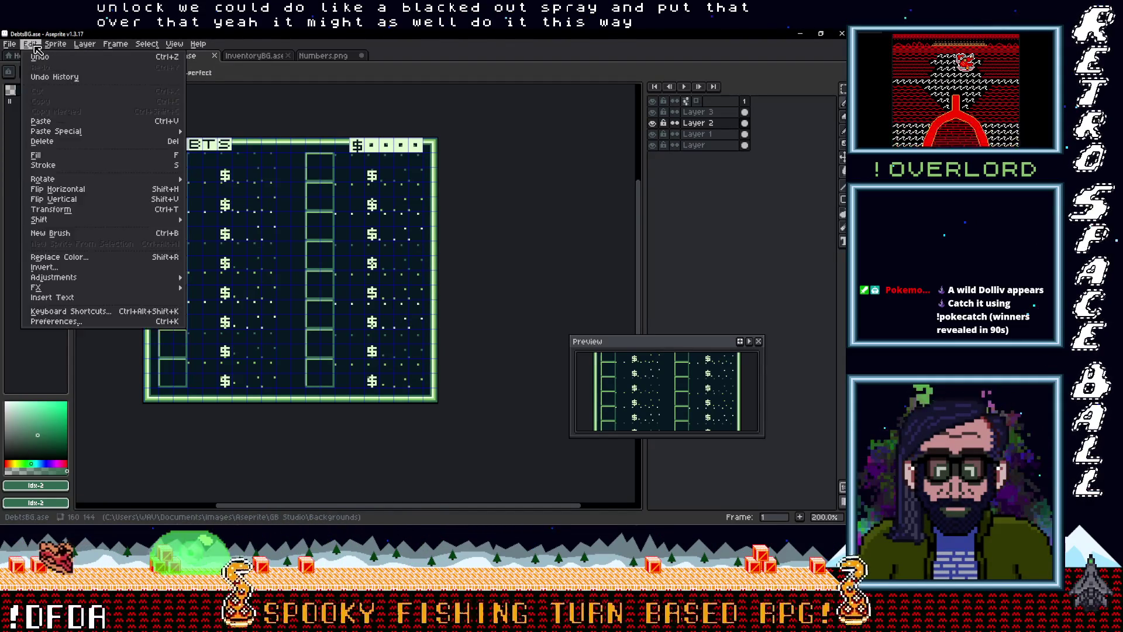
mouse_move(23, 134)
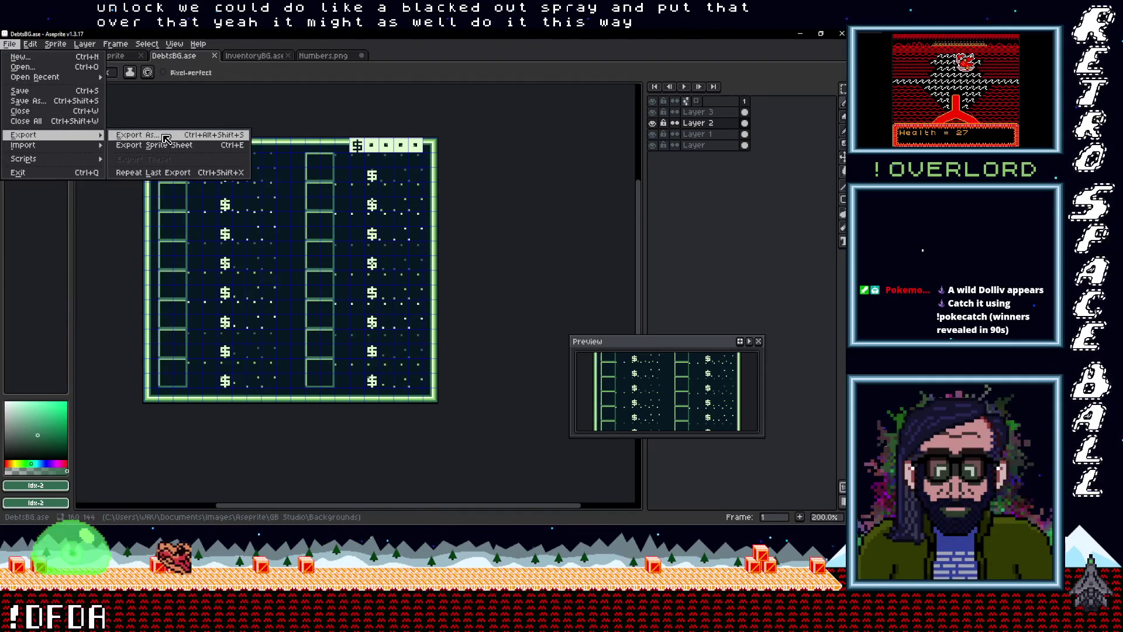
click(167, 139)
click(457, 347)
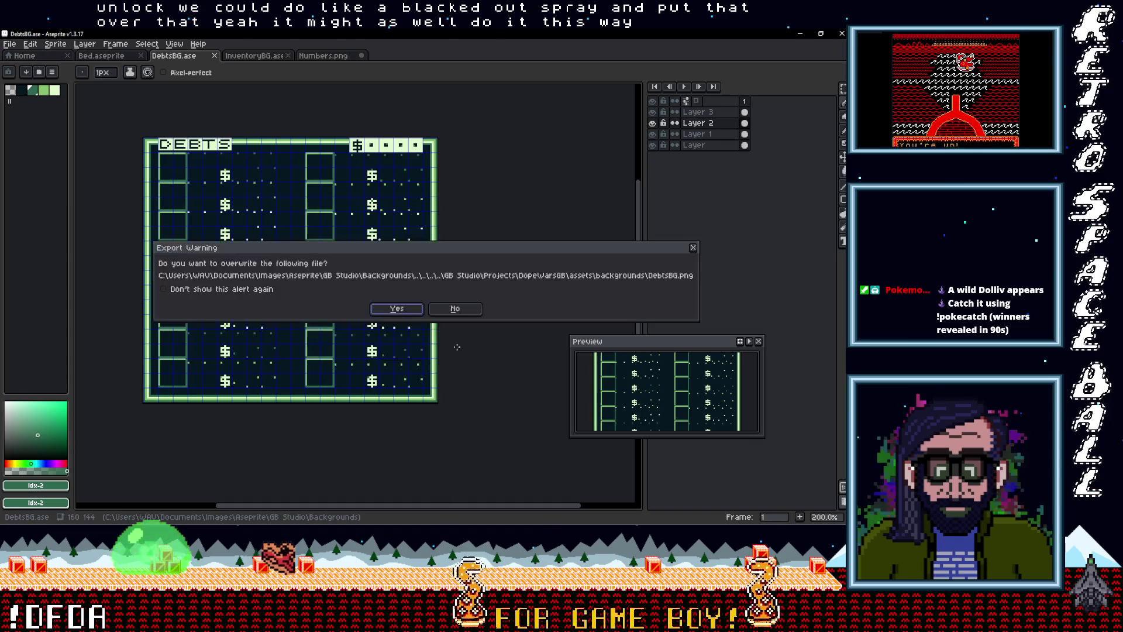
click(399, 308)
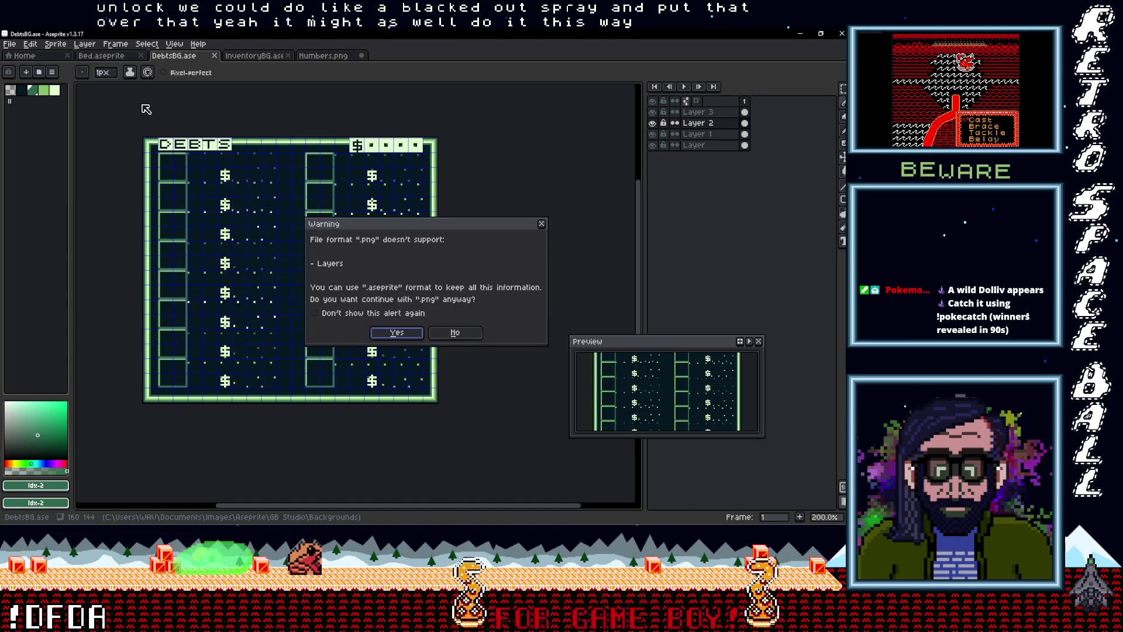
click(391, 334)
Step: Re-export DebtsBG.png through the export settings, keeping the current relative output path
click(9, 44)
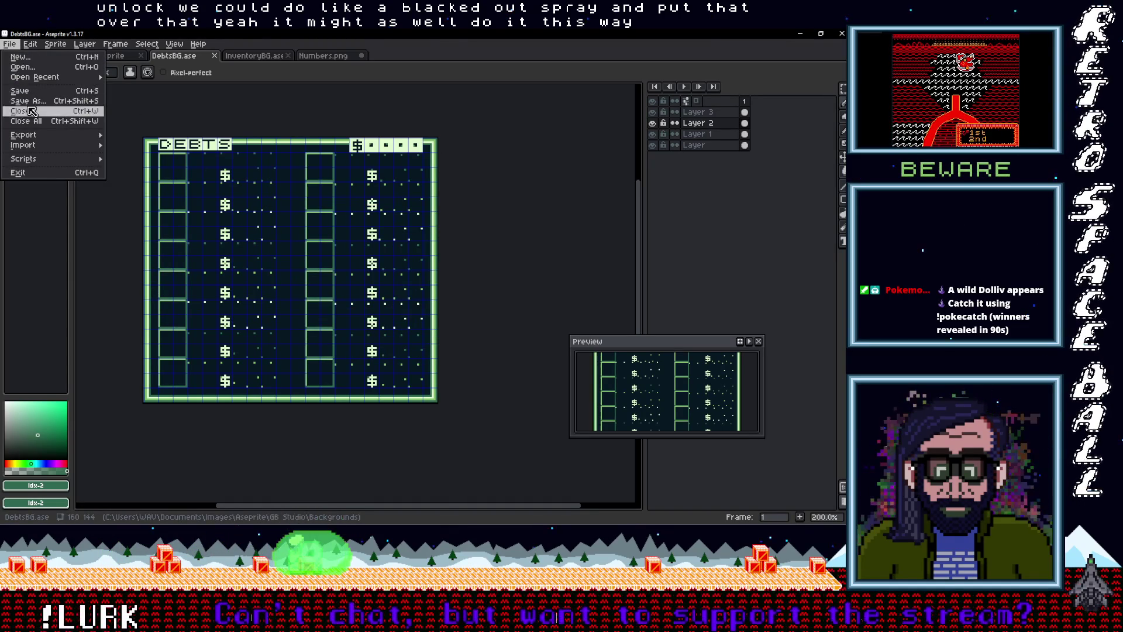
mouse_move(88, 136)
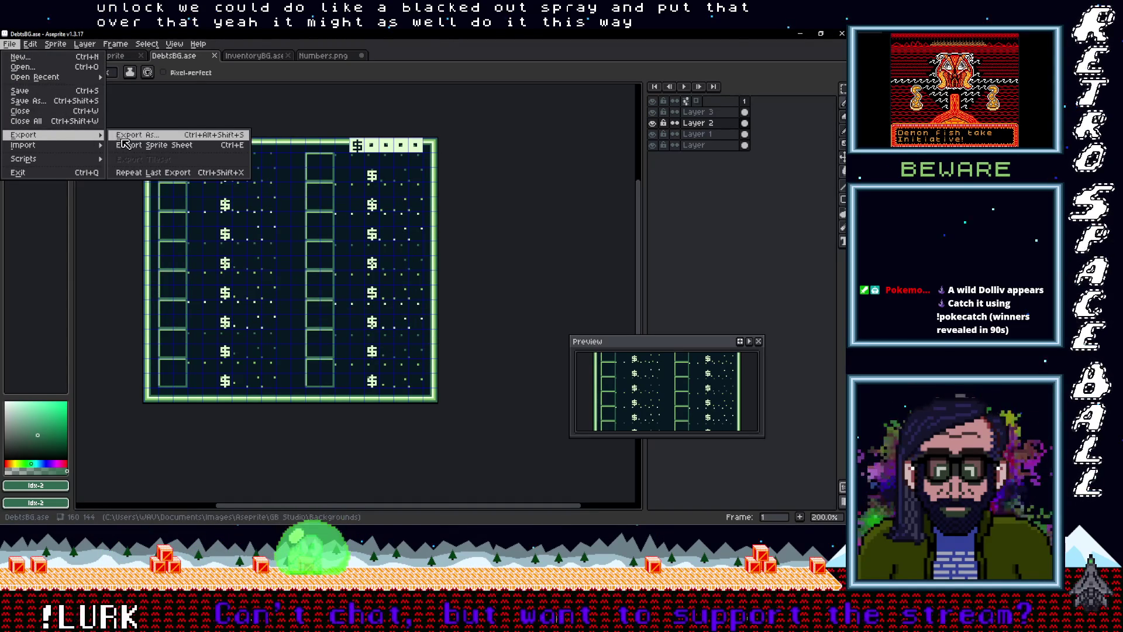
click(123, 139)
click(525, 225)
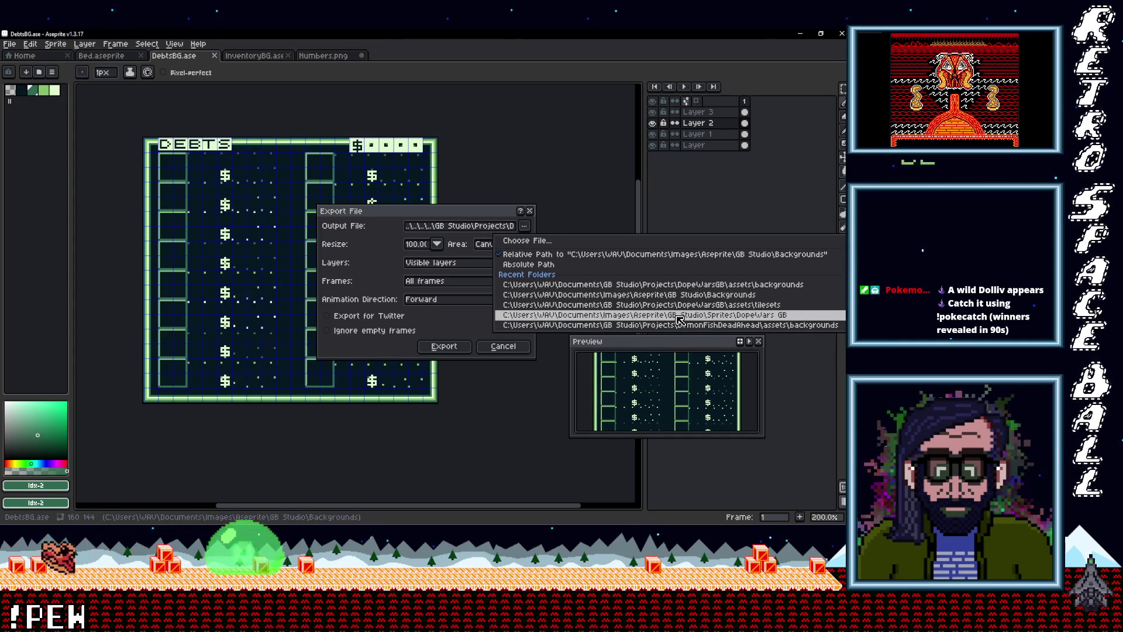
click(657, 257)
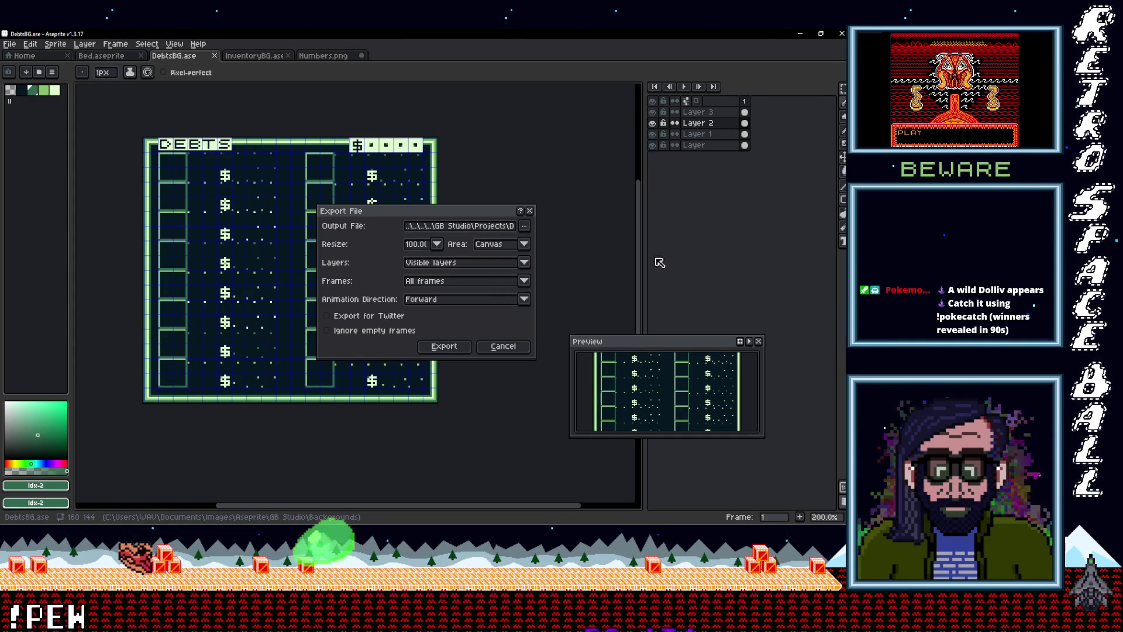
click(444, 347)
click(397, 308)
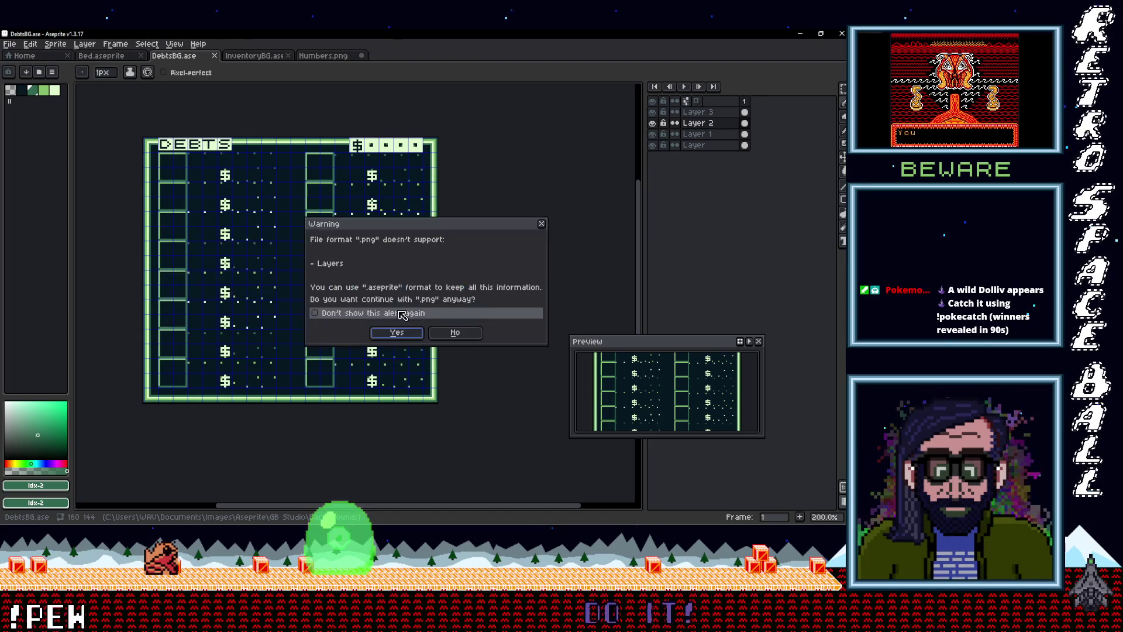
click(394, 329)
Step: Export DebtsBG.png into the project's assets/backgrounds folder, replacing the old file, then minimize Aseprite
click(10, 44)
mouse_move(41, 134)
click(152, 141)
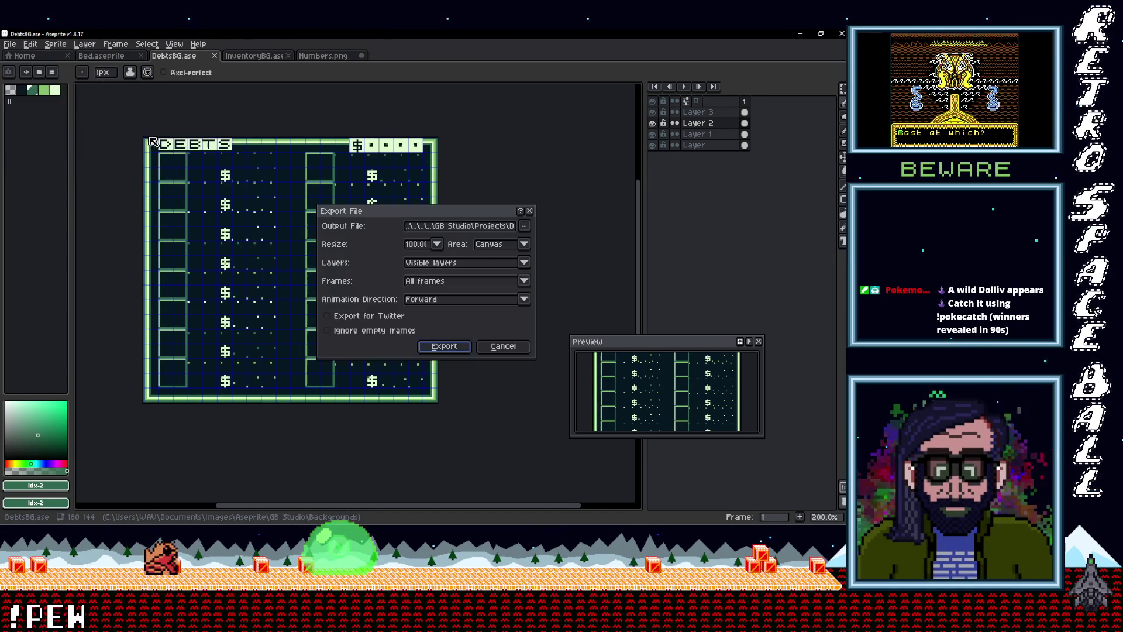
click(524, 226)
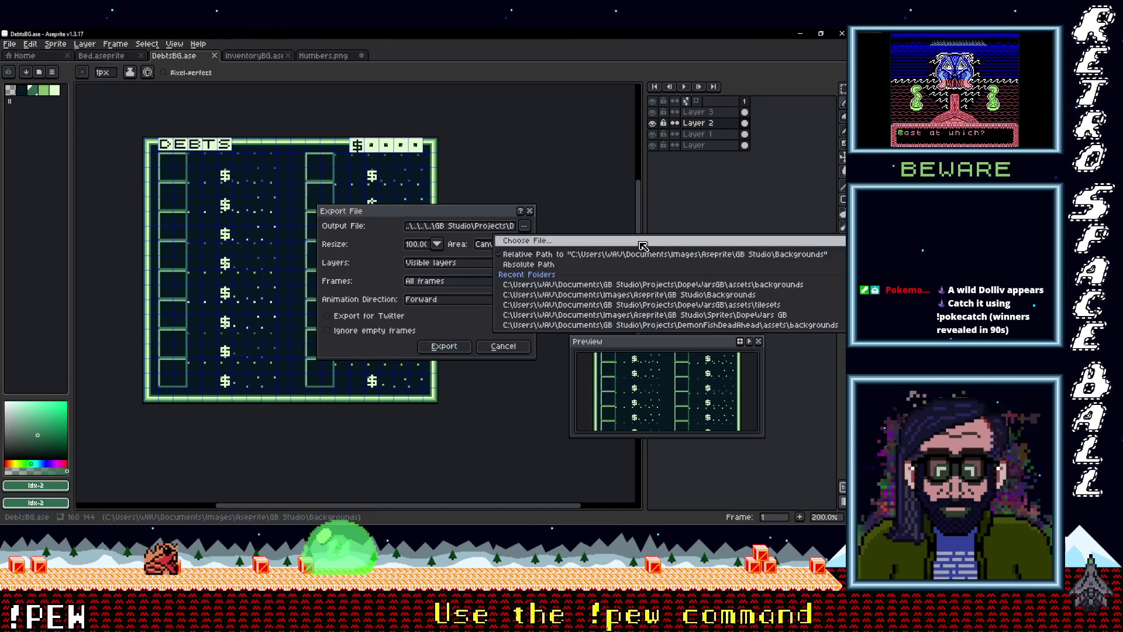
click(671, 287)
click(444, 347)
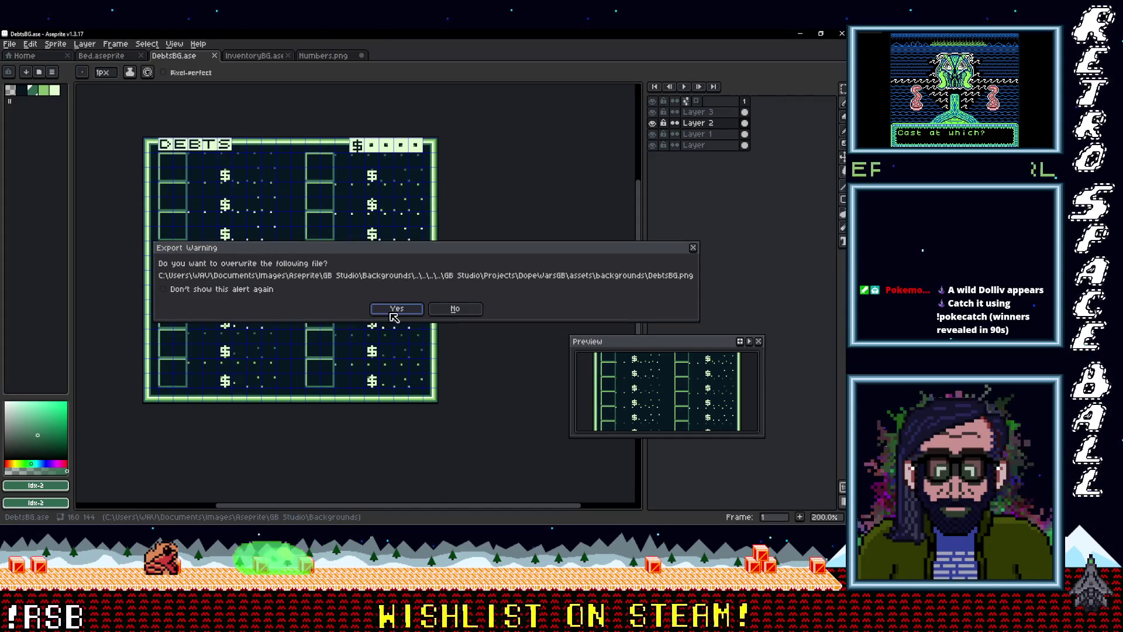
click(395, 310)
click(417, 334)
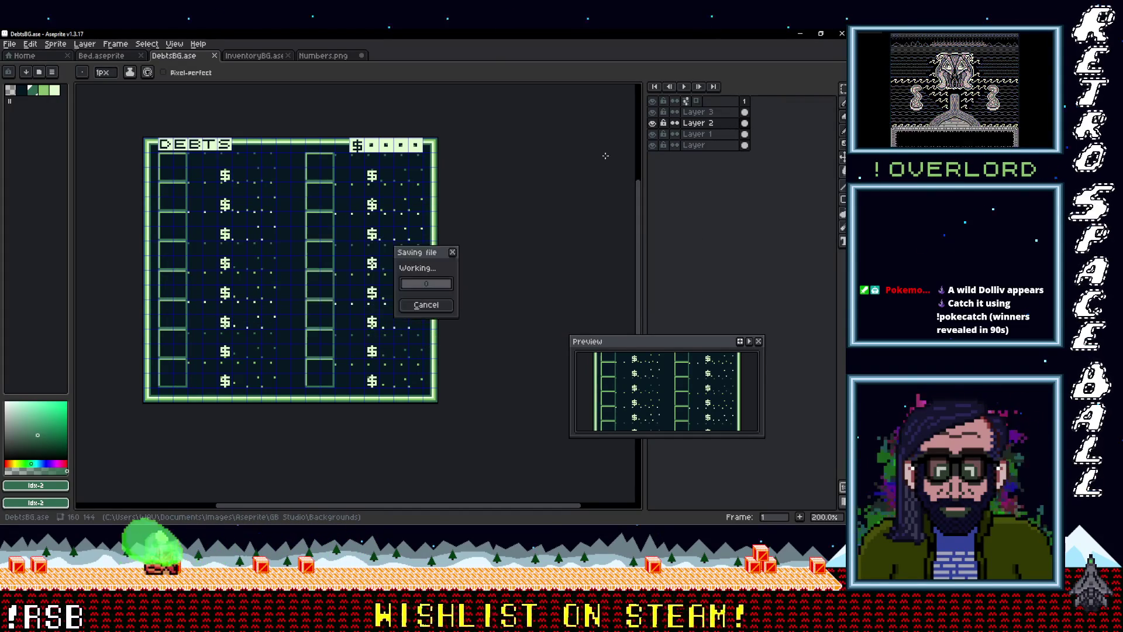
click(811, 33)
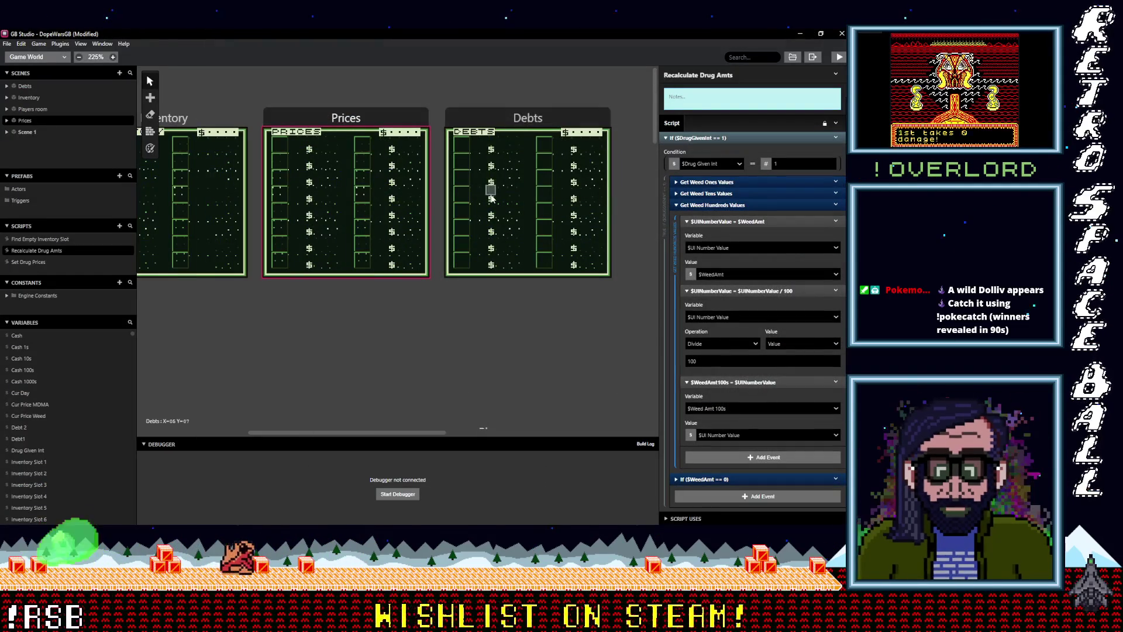
Step: Pan around the game world's scenes and select Prices to show its PricesBG background and On Init script
scroll(480, 148, left, 3)
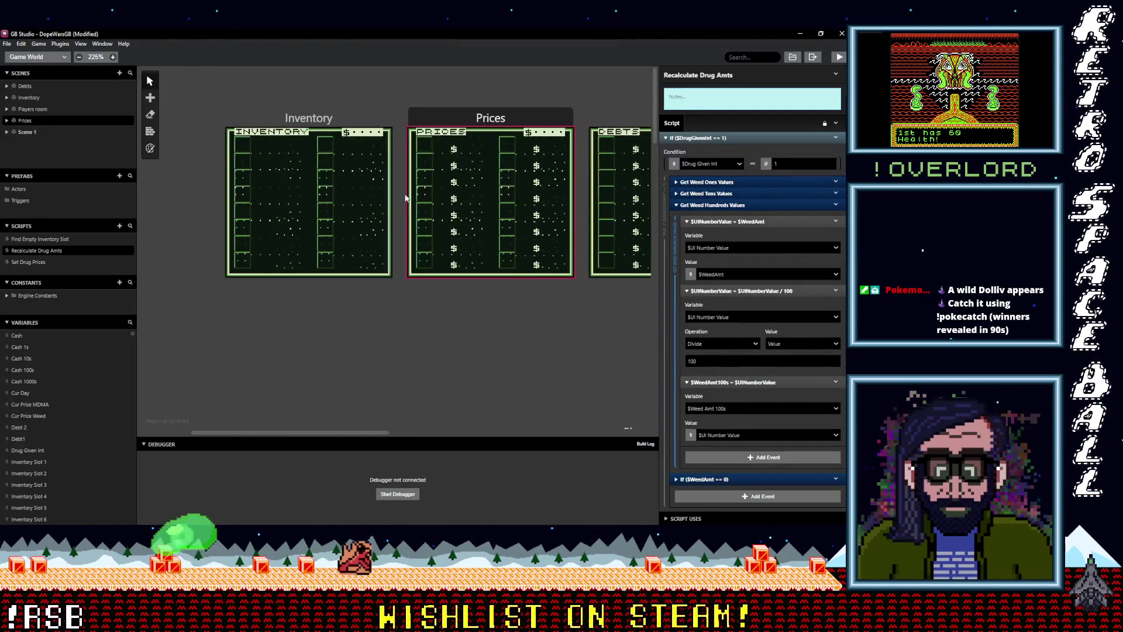
scroll(363, 173, down, 1)
mouse_move(507, 264)
mouse_down()
mouse_move(423, 266)
mouse_move(507, 276)
mouse_move(387, 269)
mouse_up()
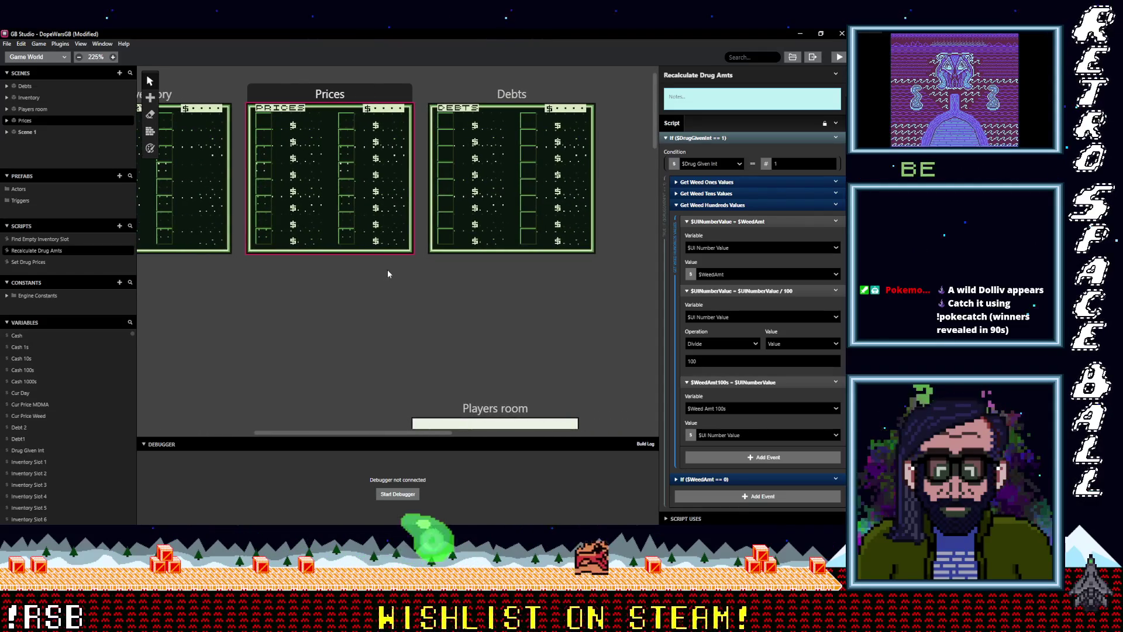
scroll(342, 324, down, 5)
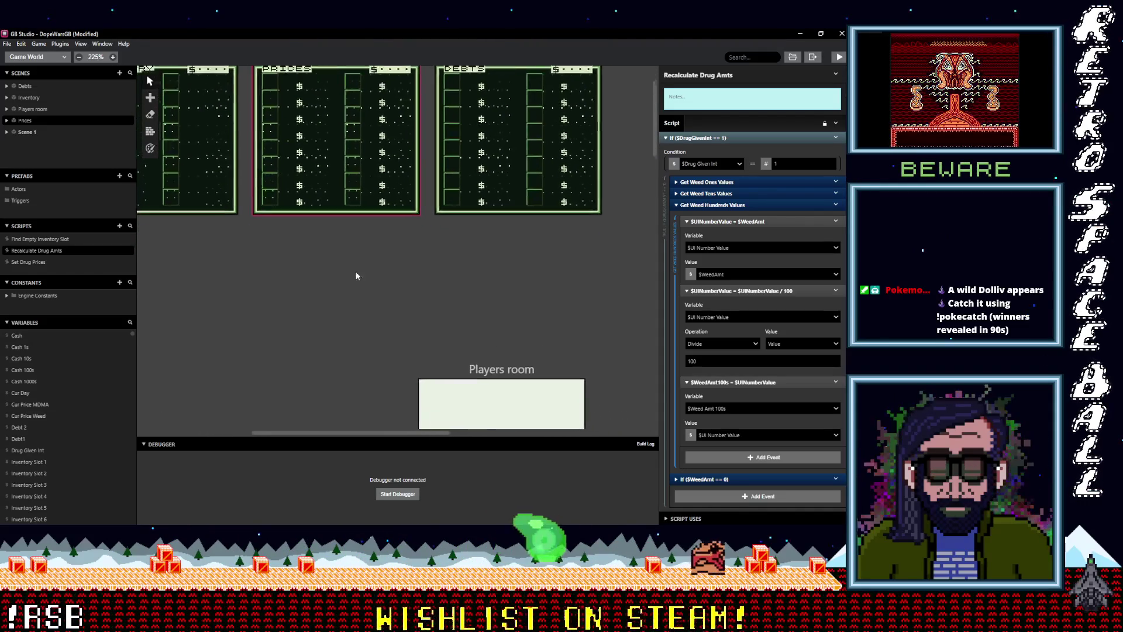
scroll(347, 301, up, 5)
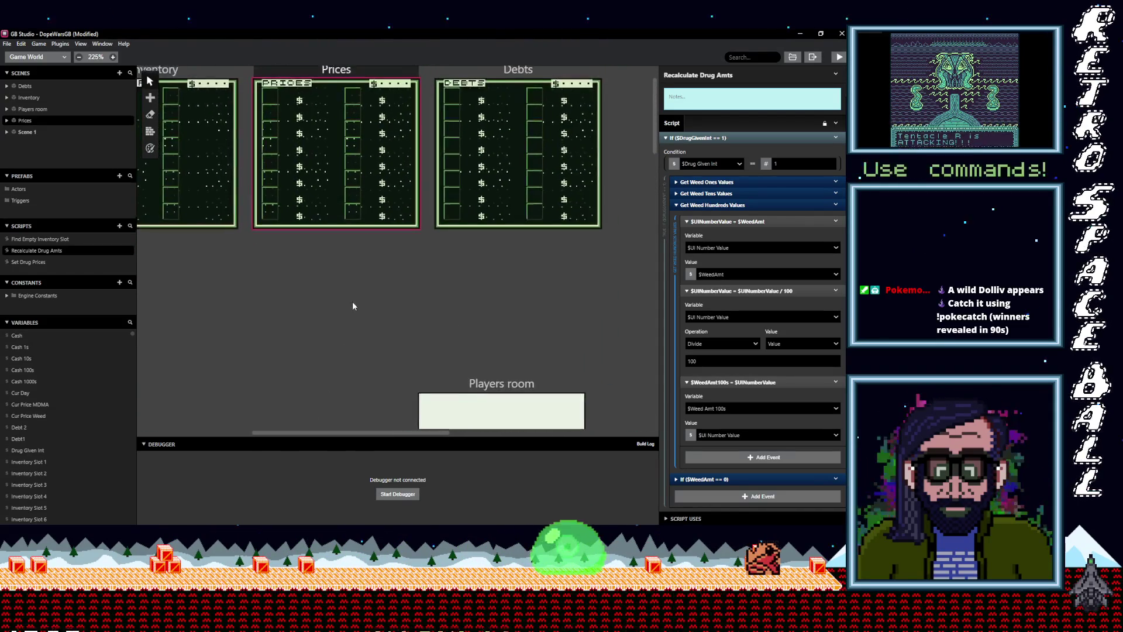
scroll(362, 275, down, 5)
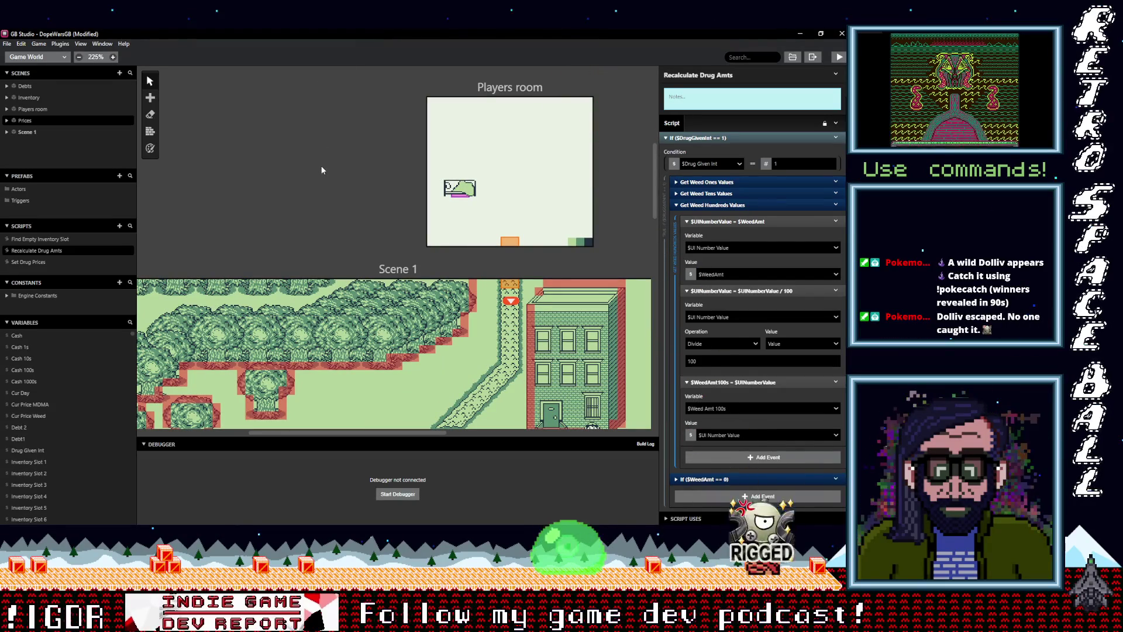
scroll(326, 207, down, 3)
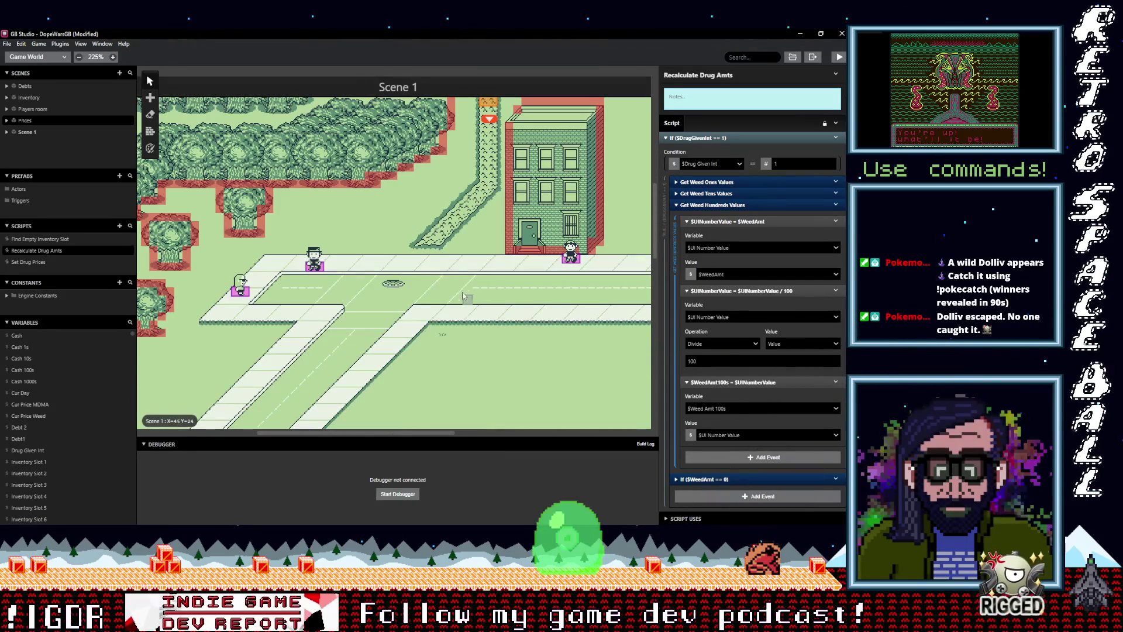
scroll(467, 270, right, 3)
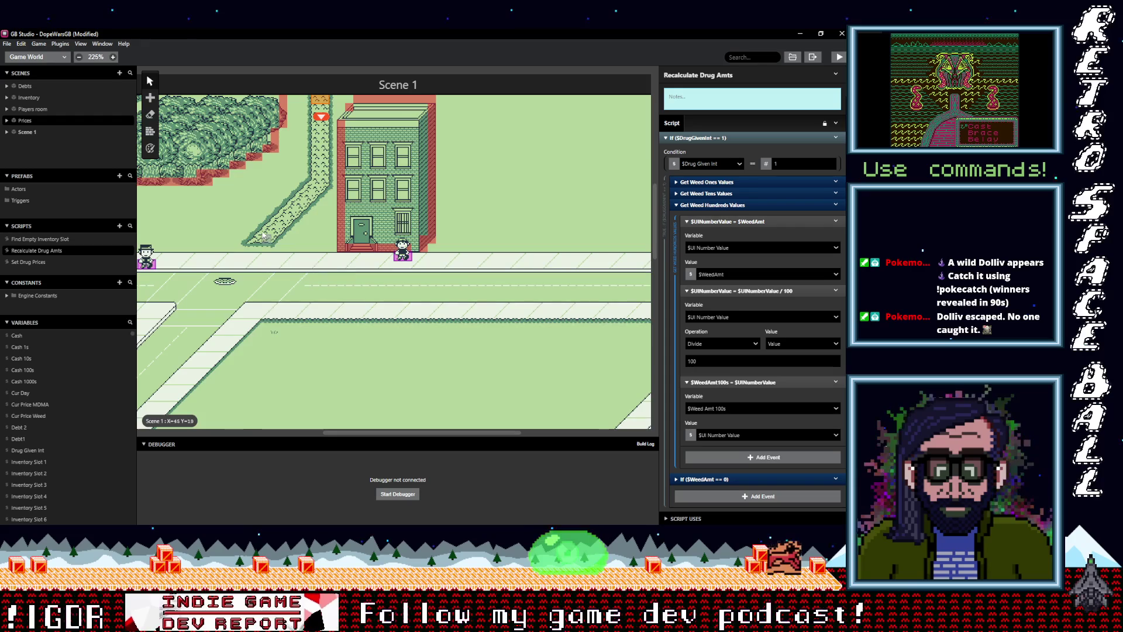
scroll(263, 235, up, 6)
scroll(526, 409, left, 5)
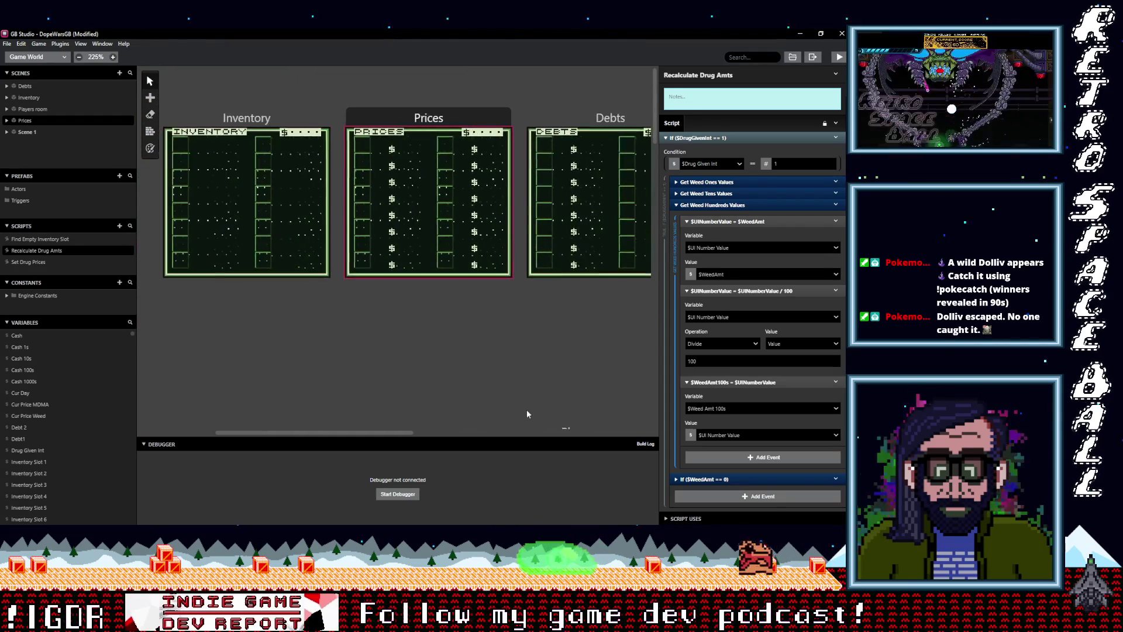
click(395, 126)
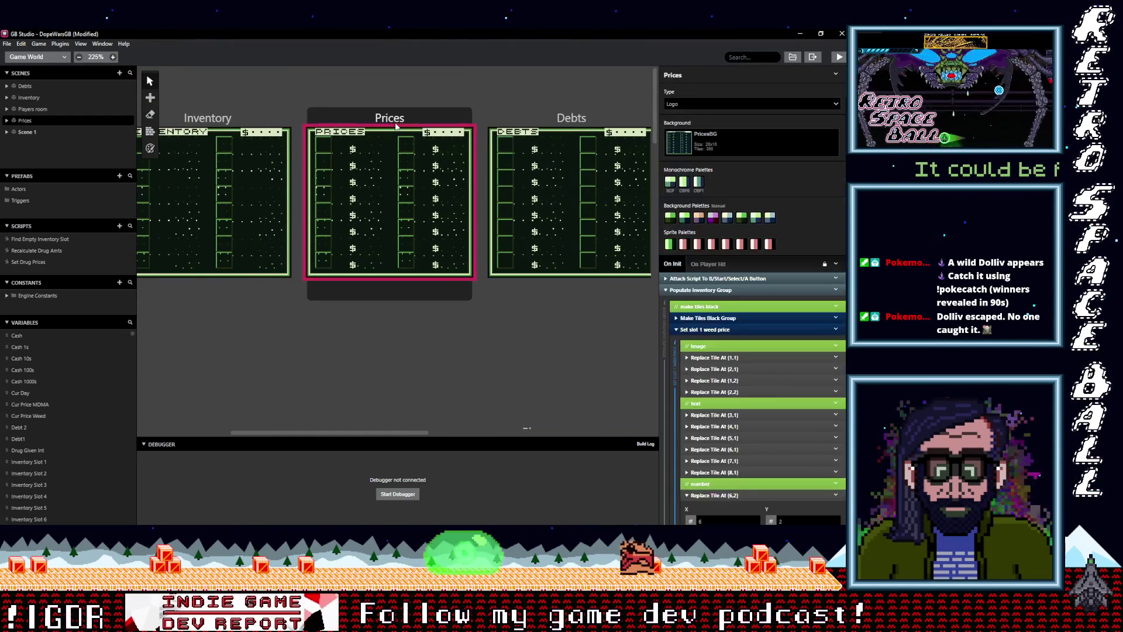
Step: Review Prices' On Init weed and MDMA price-tile events, save the project, and reopen Recalculate Drug Amts
scroll(799, 446, down, 3)
scroll(800, 447, down, 10)
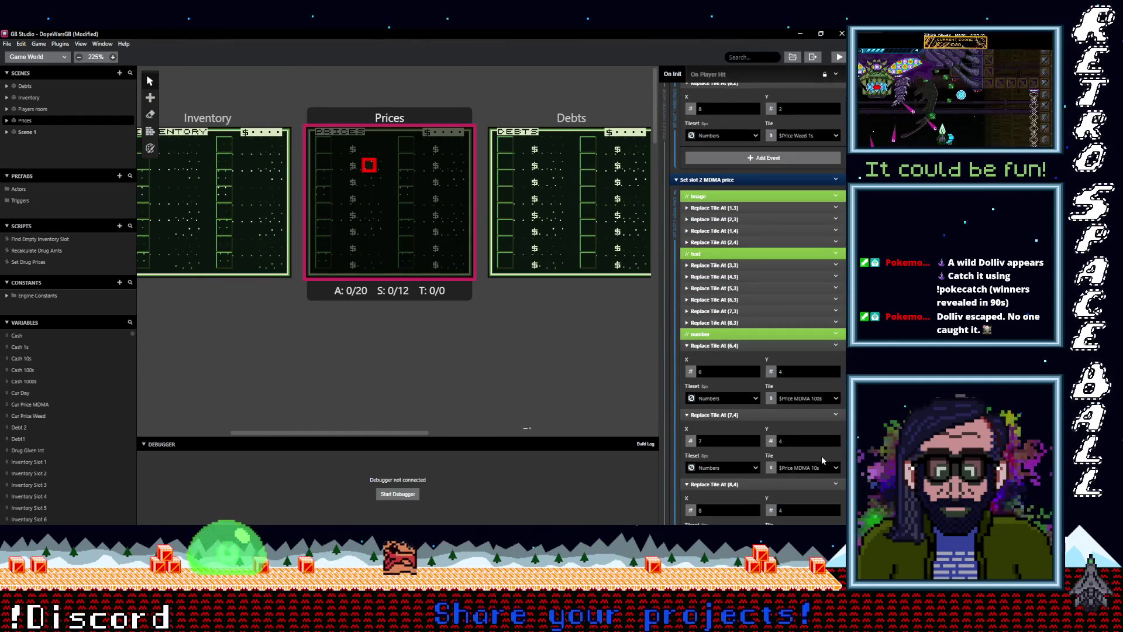
scroll(809, 459, down, 3)
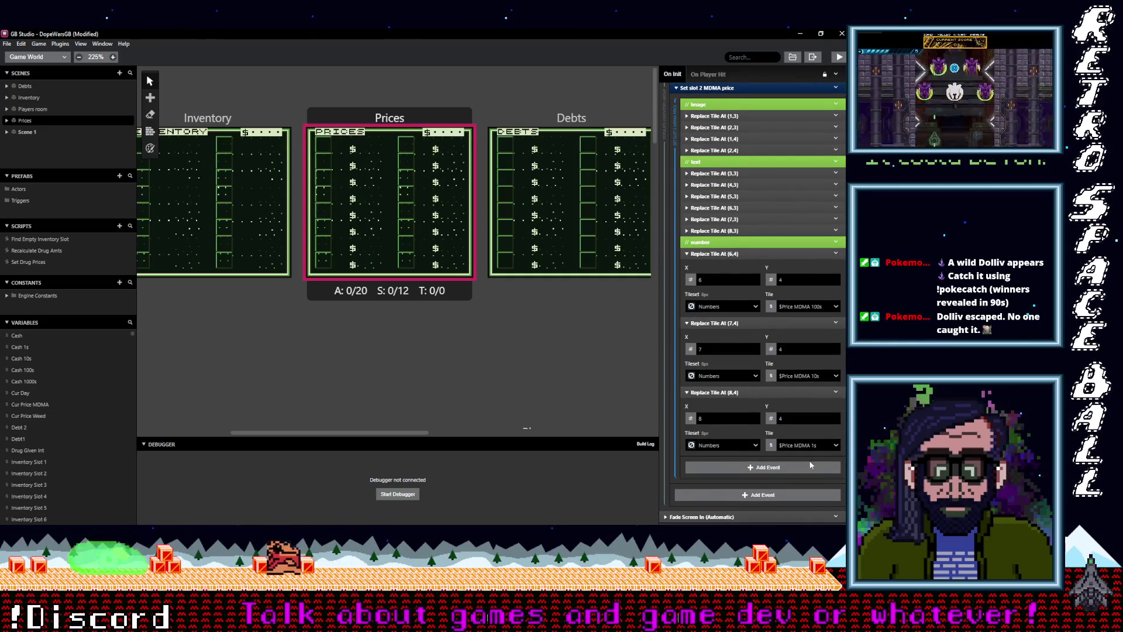
scroll(806, 461, up, 12)
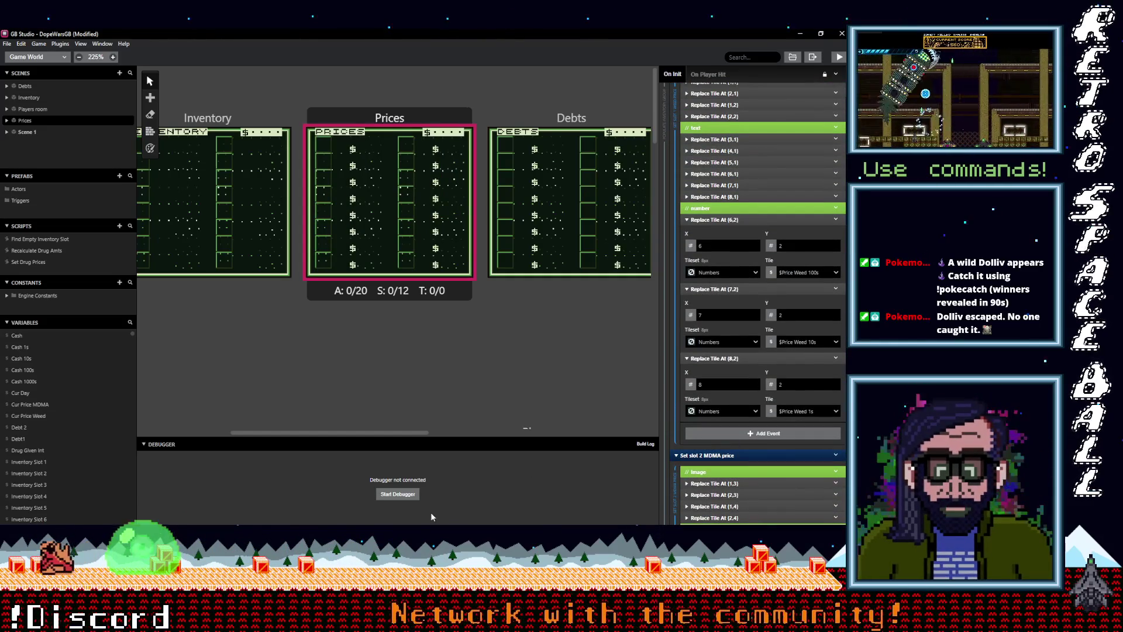
key(ctrl+s)
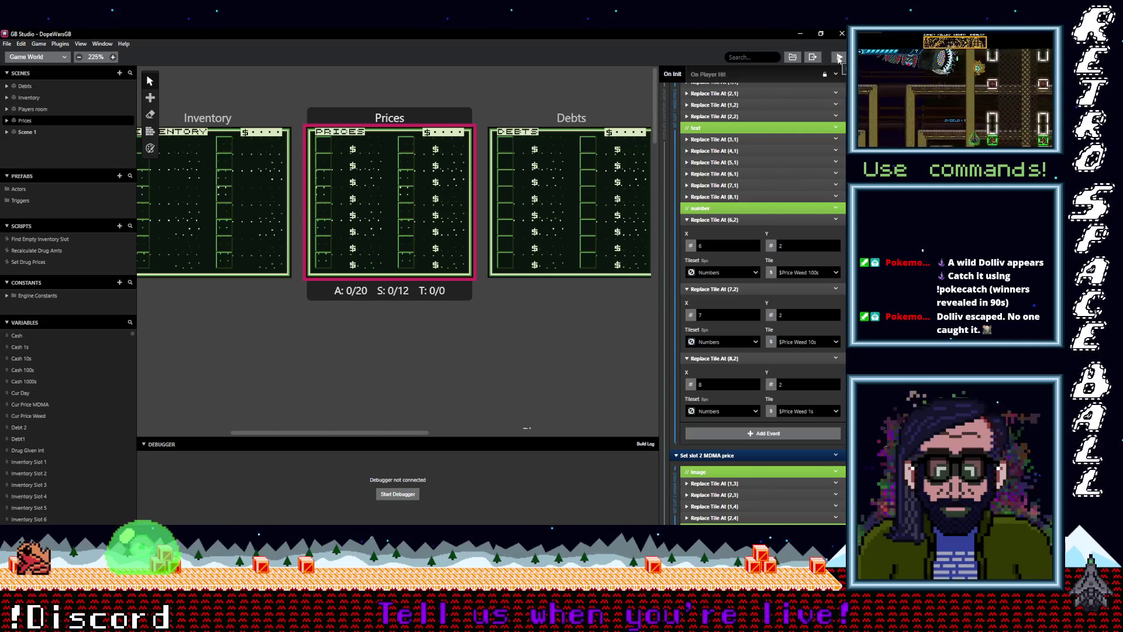
scroll(761, 176, down, 3)
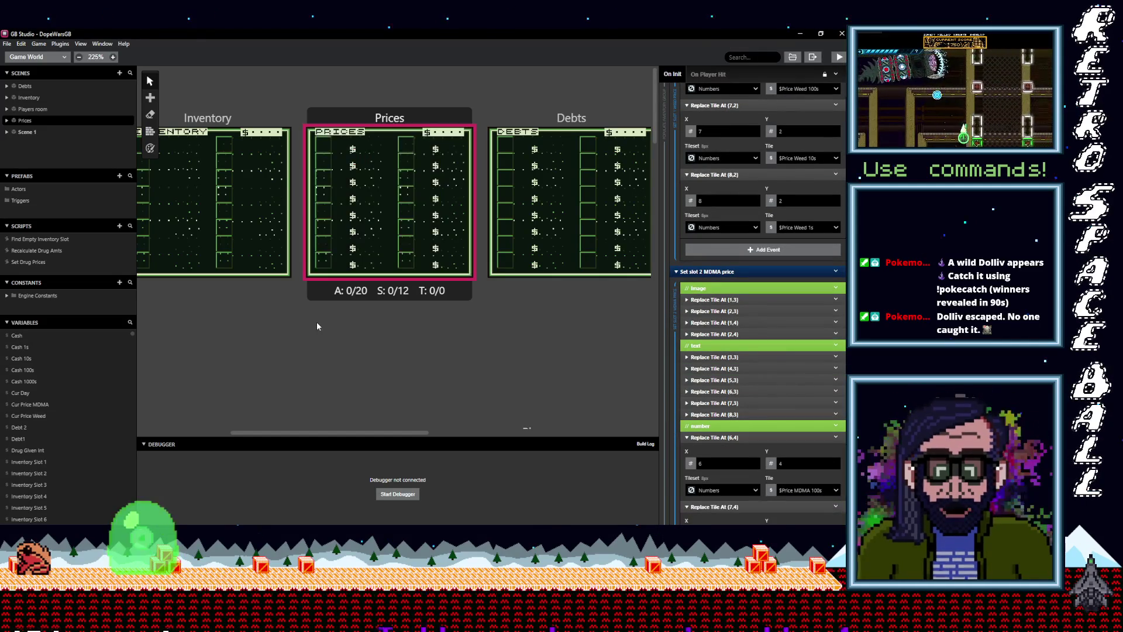
click(47, 250)
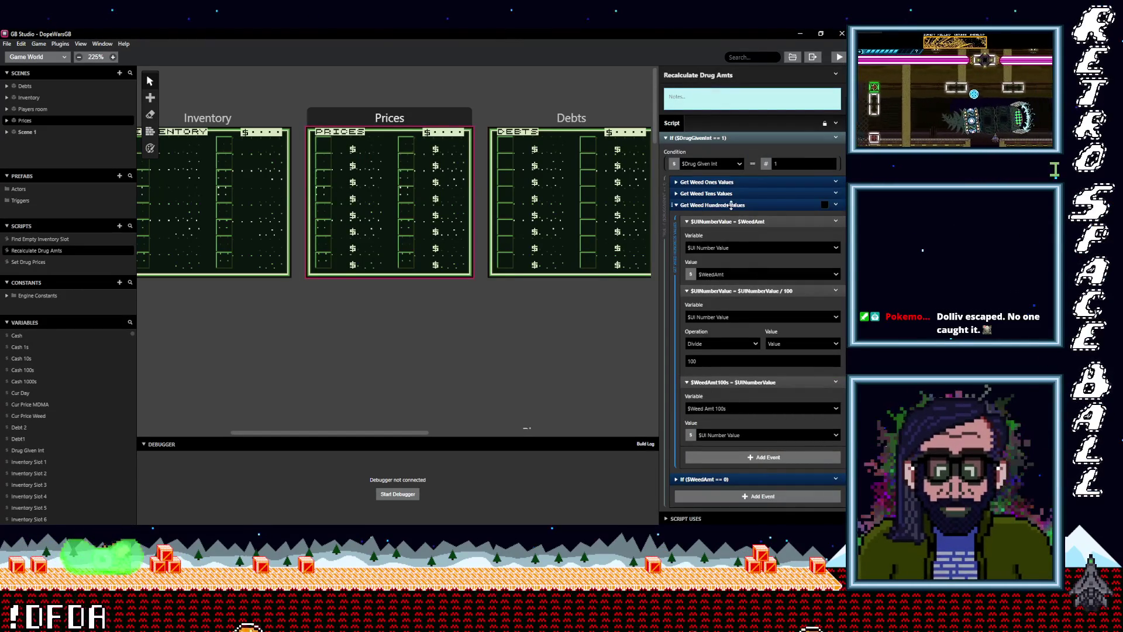
Step: In the Set Drug Prices script, store the weed ones digit in Price Weed 1s
click(9, 261)
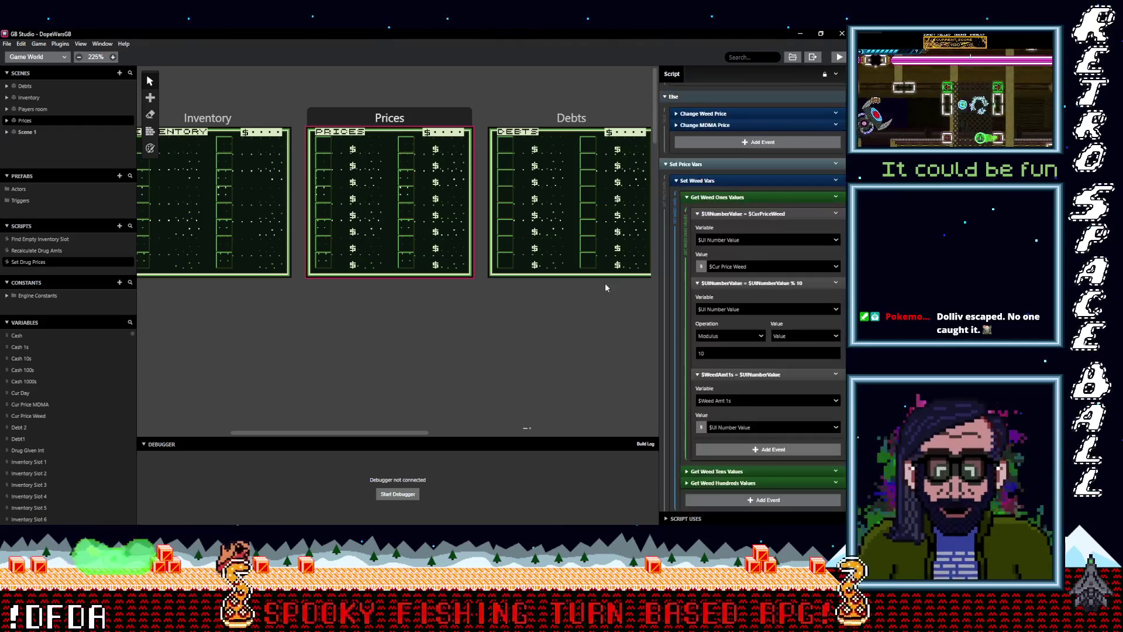
scroll(749, 422, down, 3)
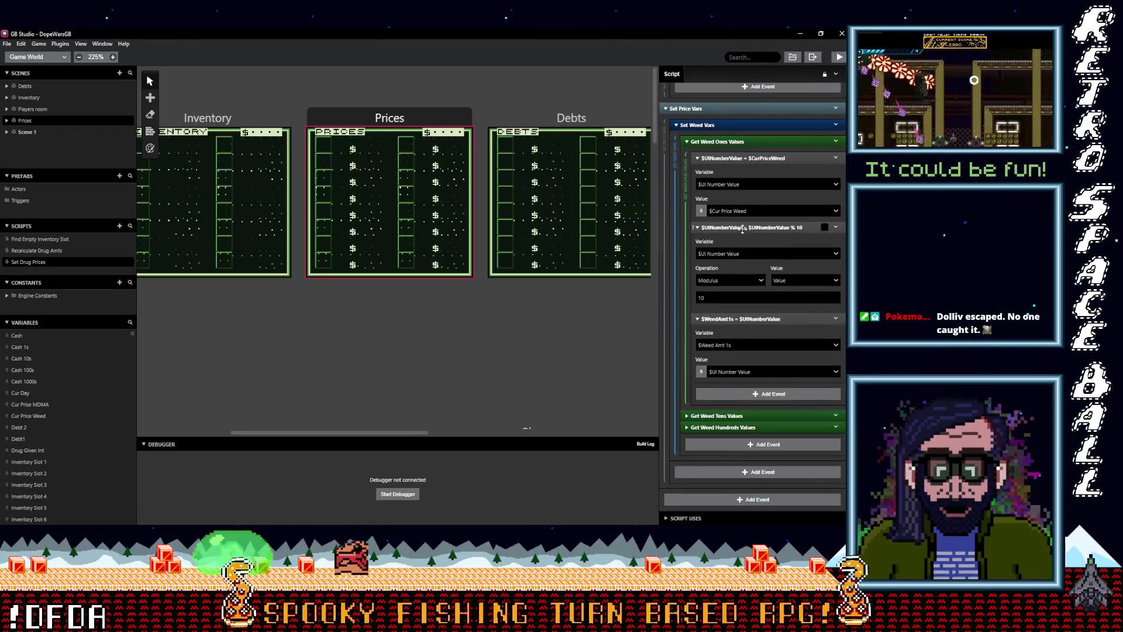
click(732, 345)
text(cur)
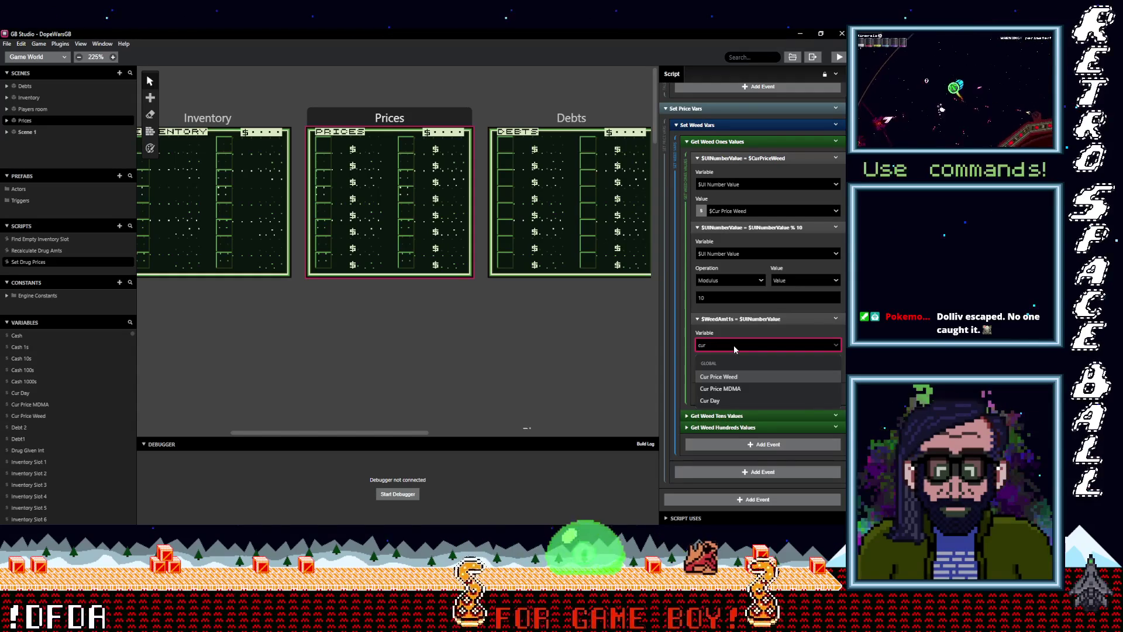
key(BackSpace)
key(BackSpace)
key(BackSpace)
text(we)
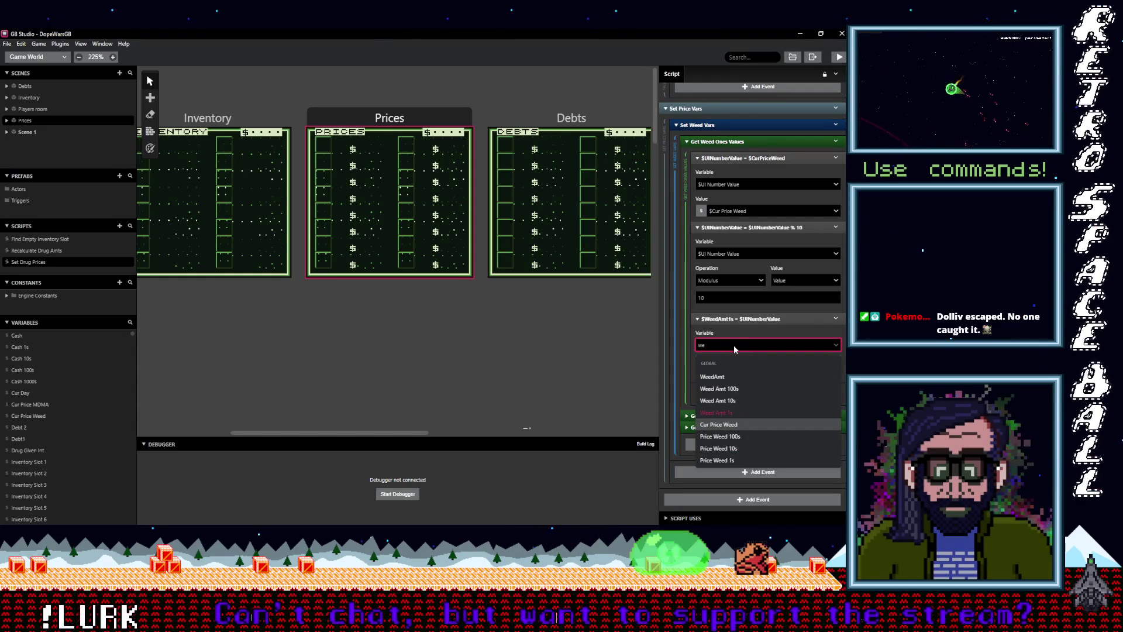
click(717, 460)
Step: Make the weed tens step read Cur Price Weed and store it in Price Weed 10s
scroll(749, 351, down, 2)
click(750, 347)
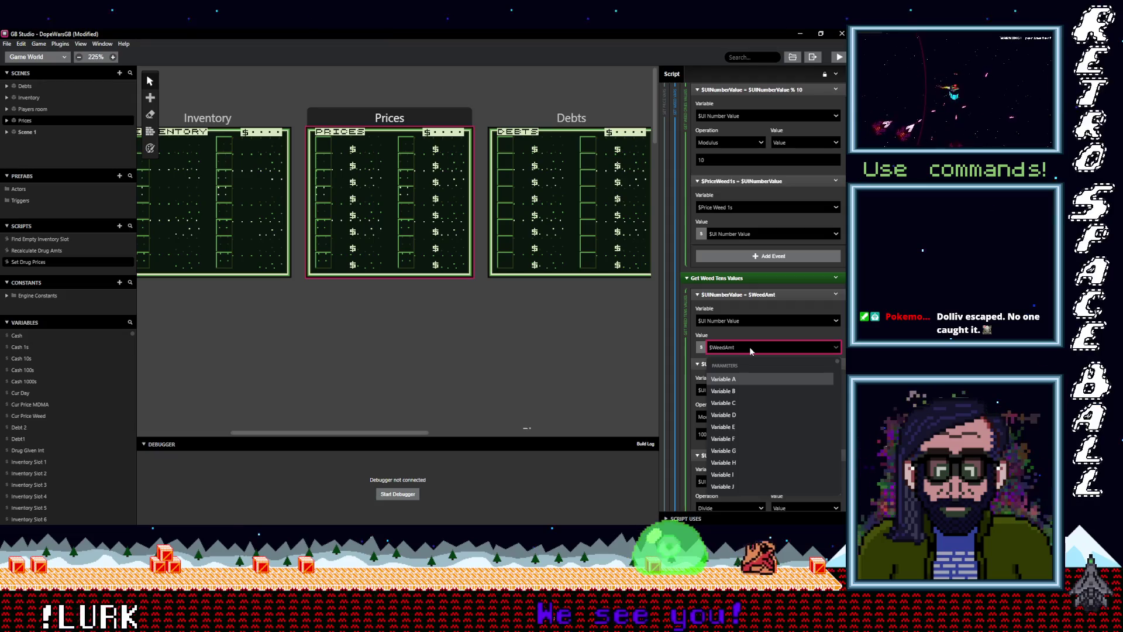
text(cu)
click(743, 379)
scroll(731, 421, down, 1)
scroll(730, 427, down, 1)
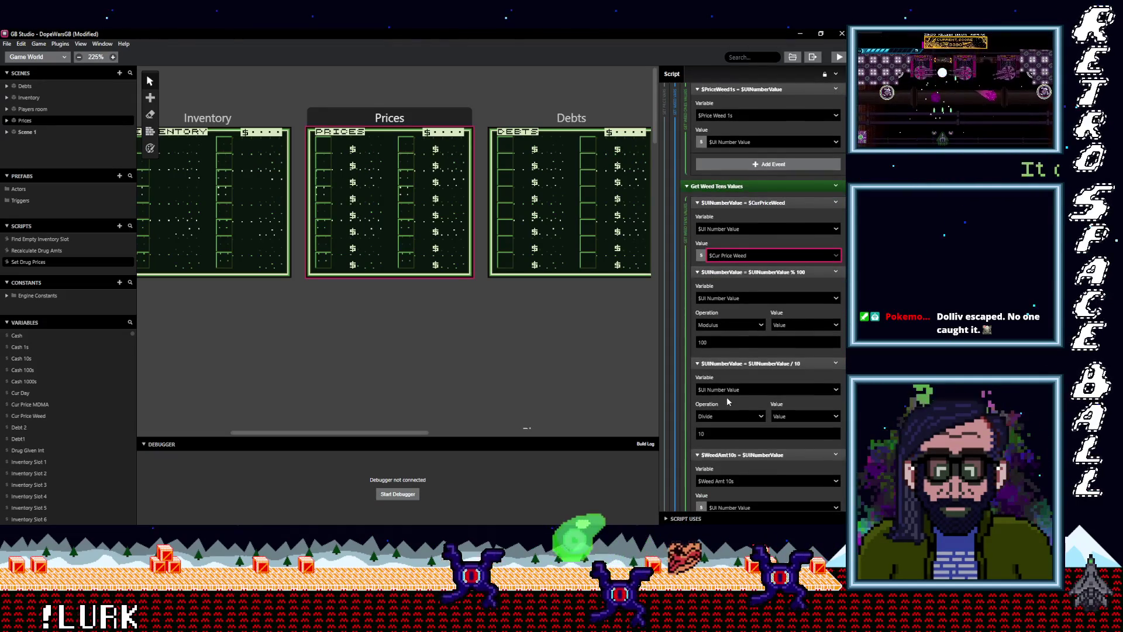
scroll(726, 397, down, 1)
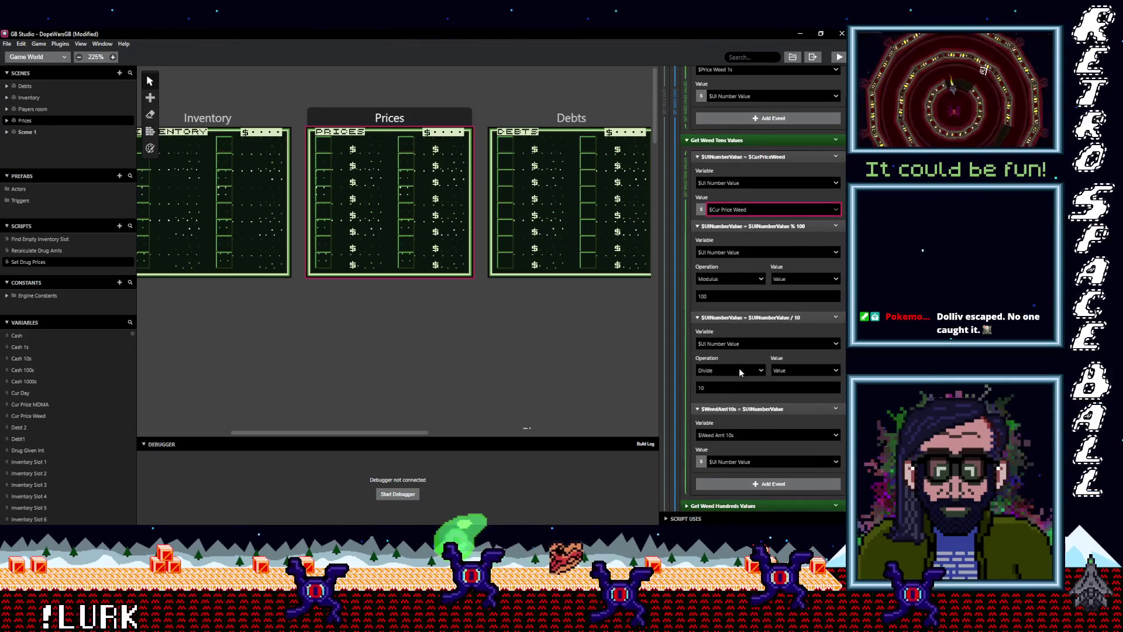
click(737, 434)
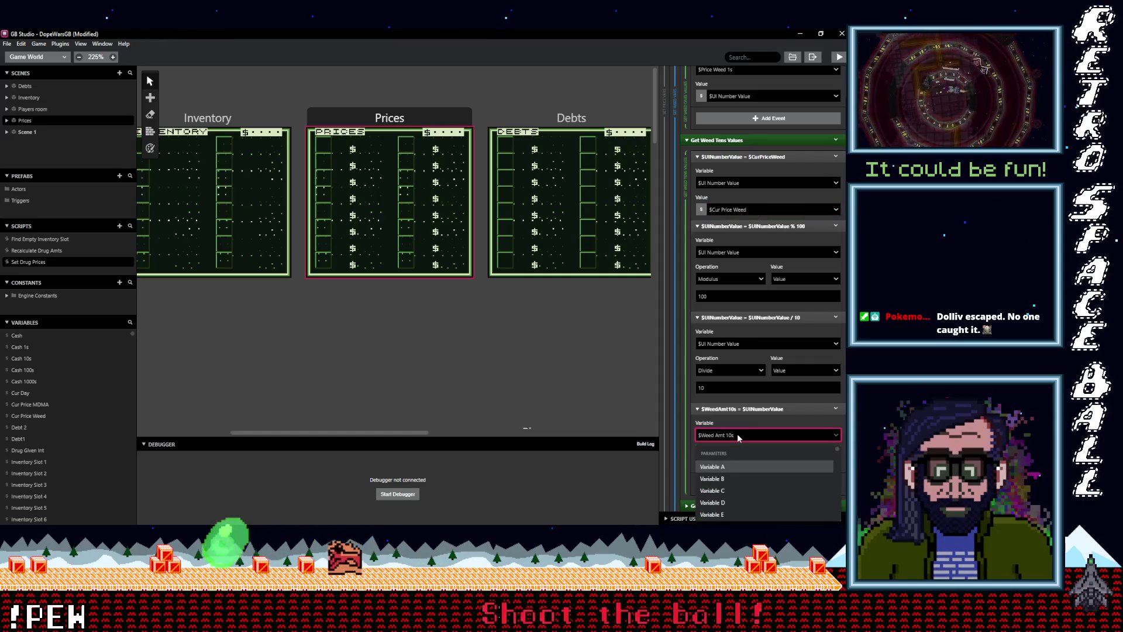
text(wee)
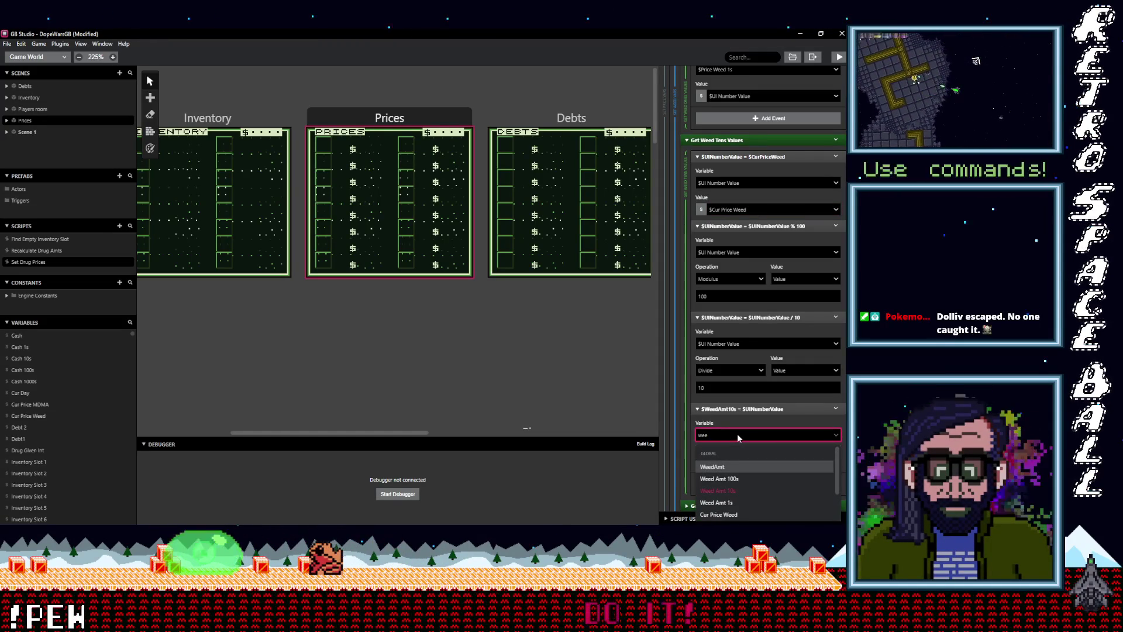
key(BackSpace)
key(BackSpace)
key(BackSpace)
text(pric)
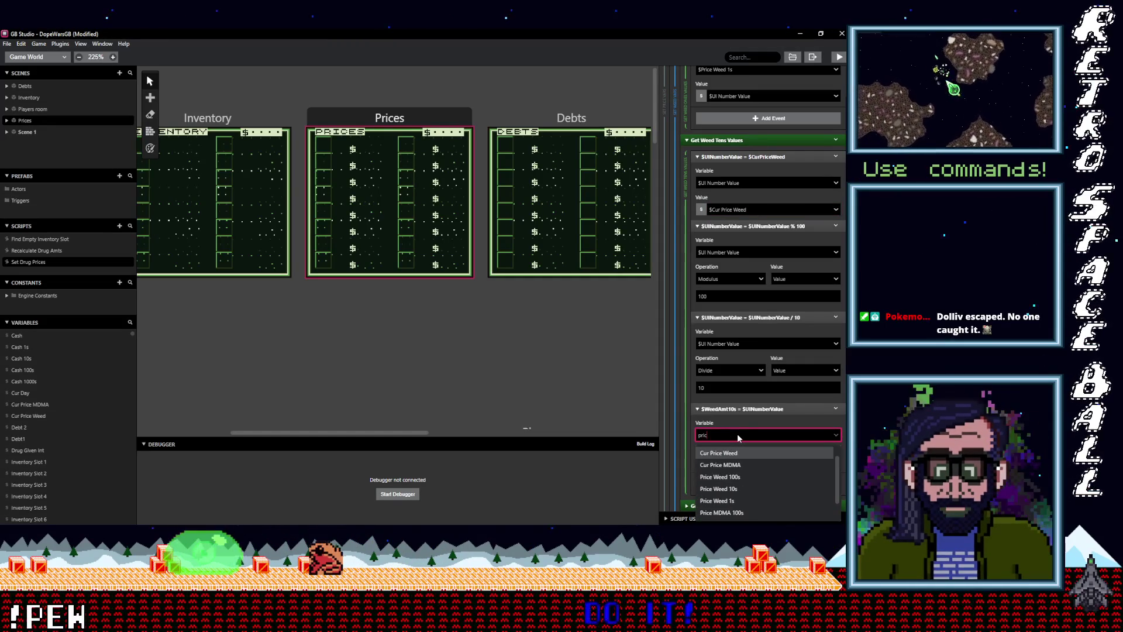
click(729, 488)
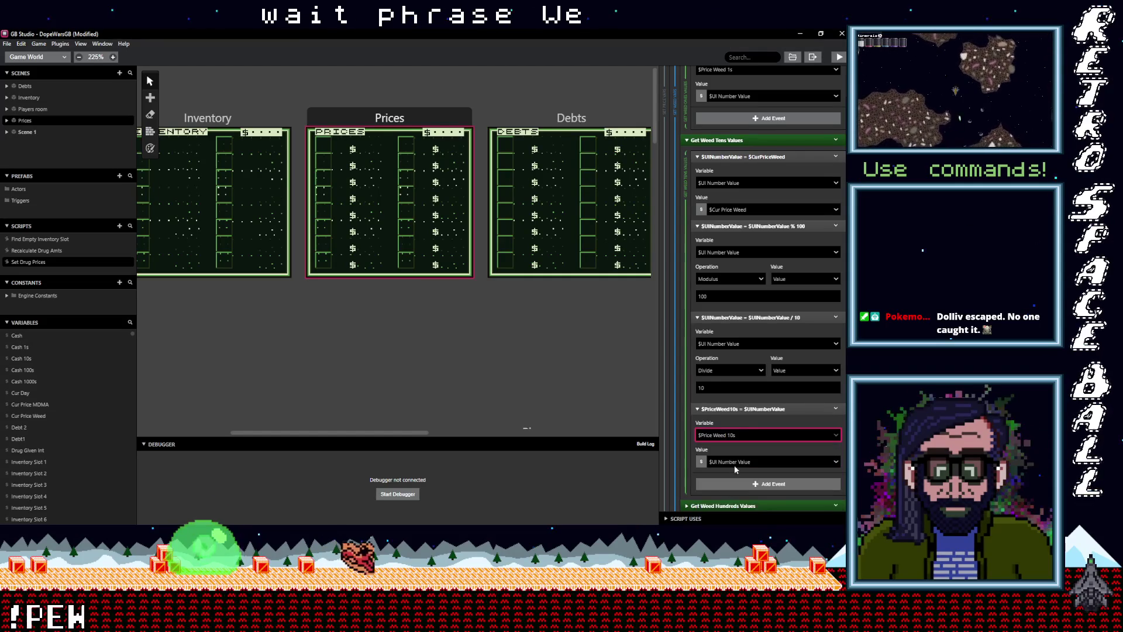
scroll(735, 462, down, 2)
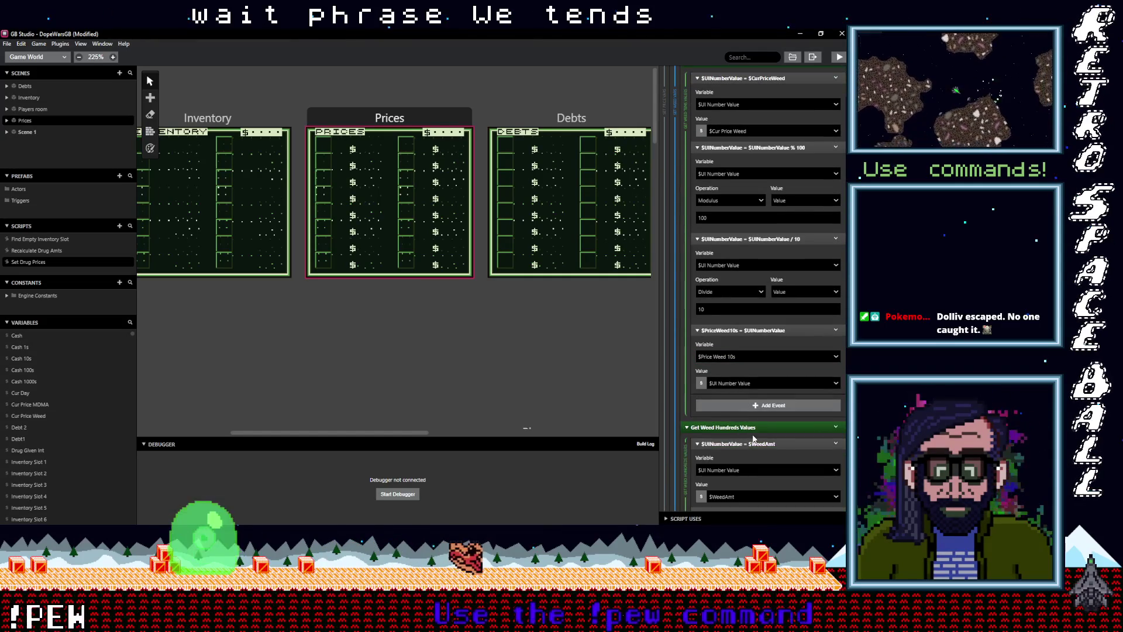
scroll(752, 439, down, 3)
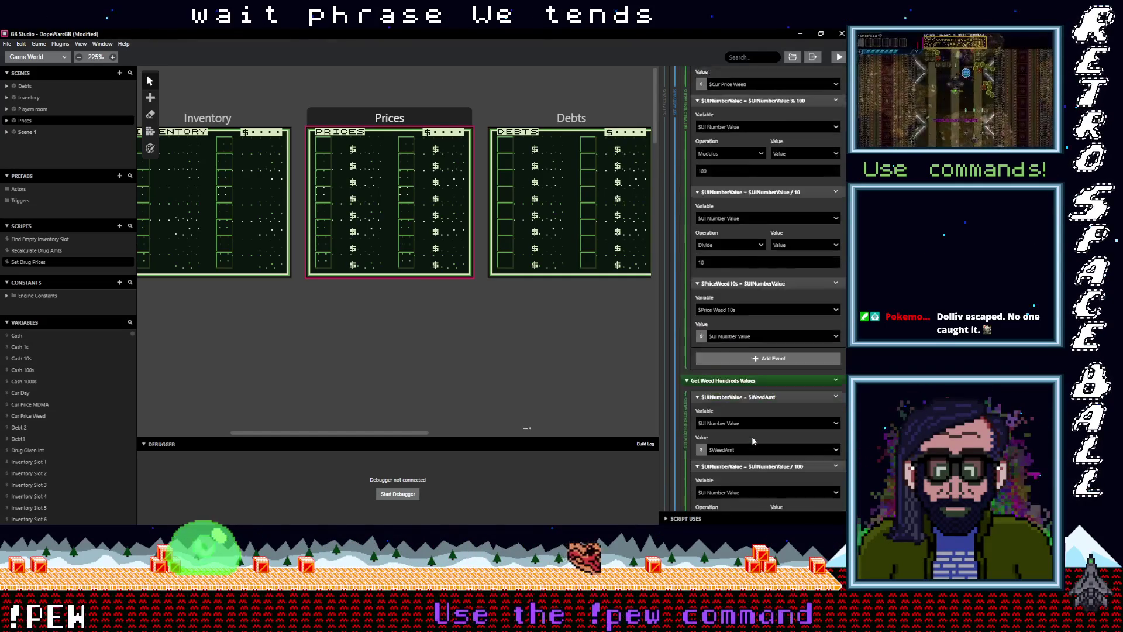
Step: Make the weed hundreds step read Cur Price Weed into Price Weed 100s
click(746, 358)
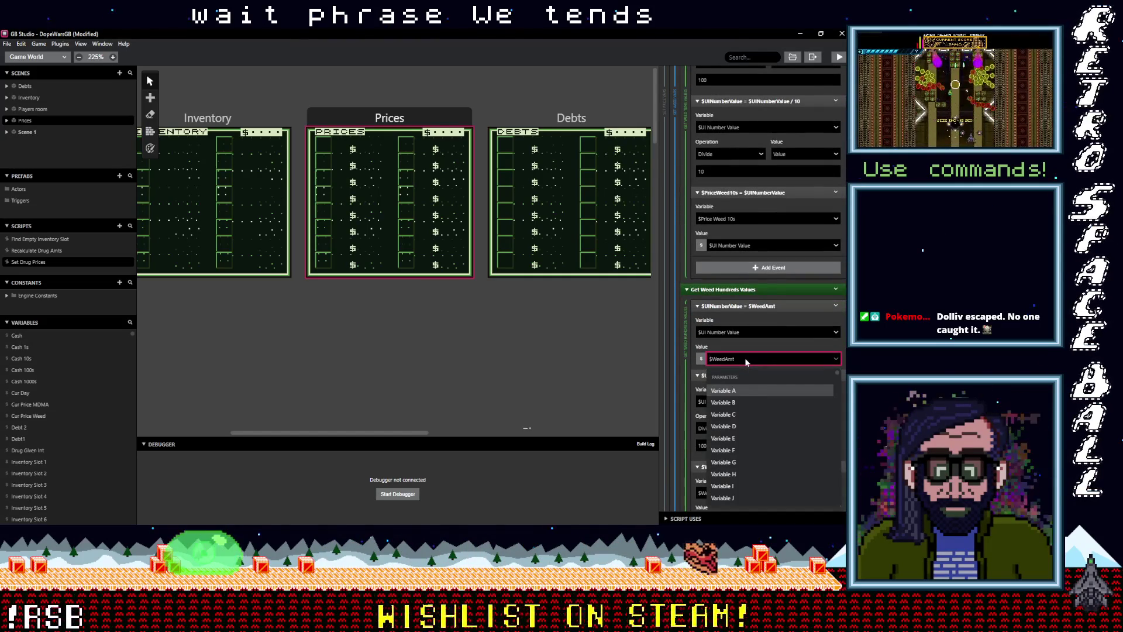
text(cur)
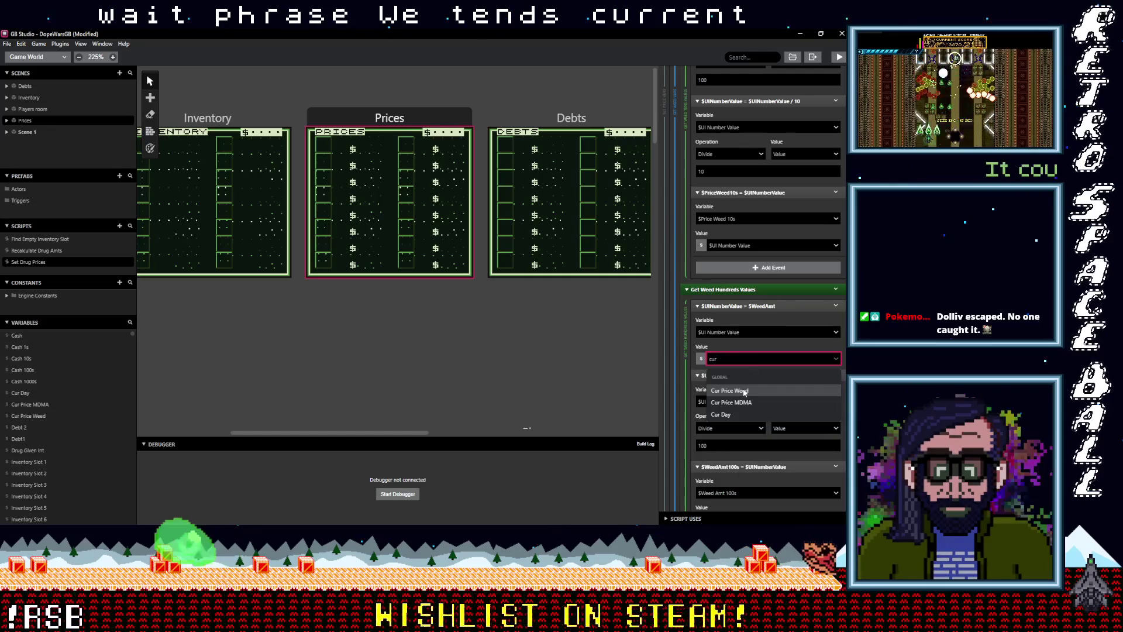
click(745, 391)
scroll(742, 410, down, 2)
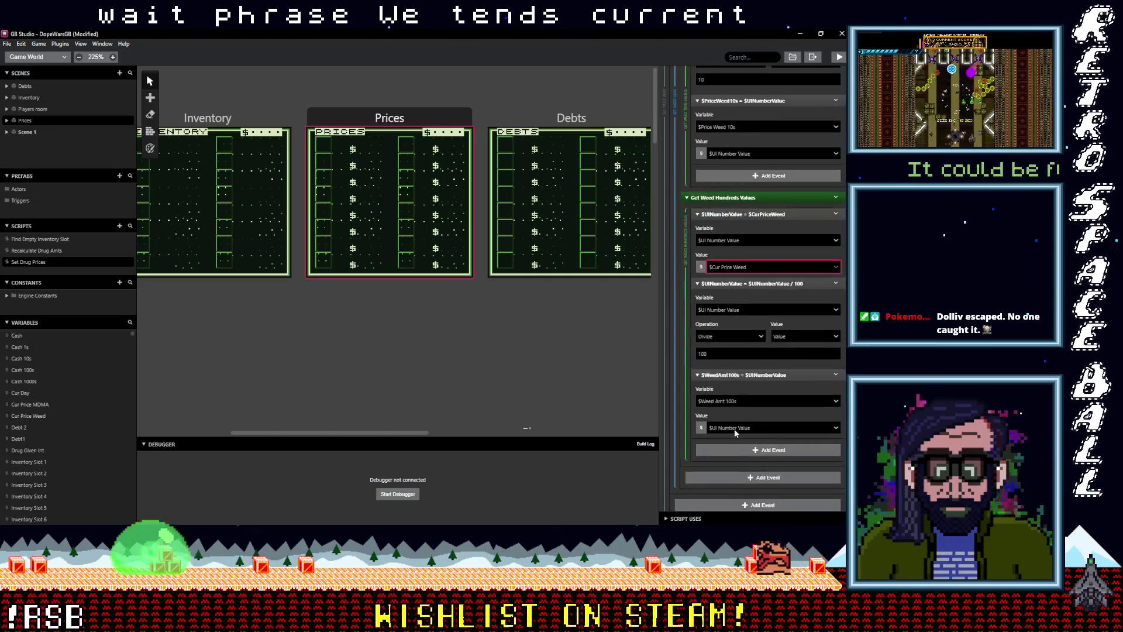
click(744, 401)
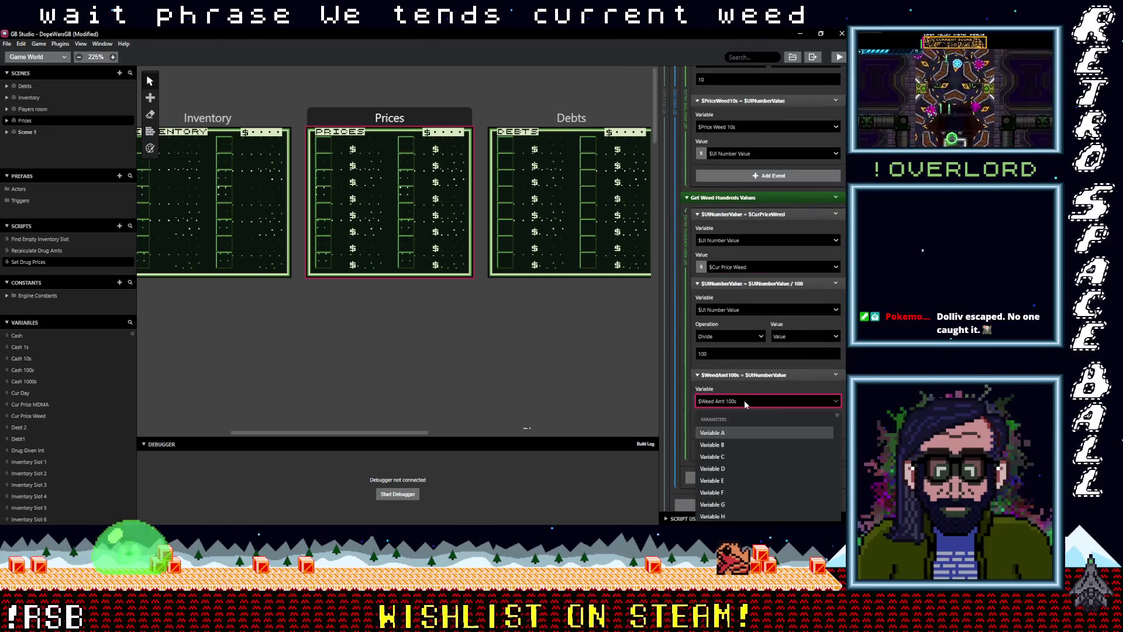
text(pric)
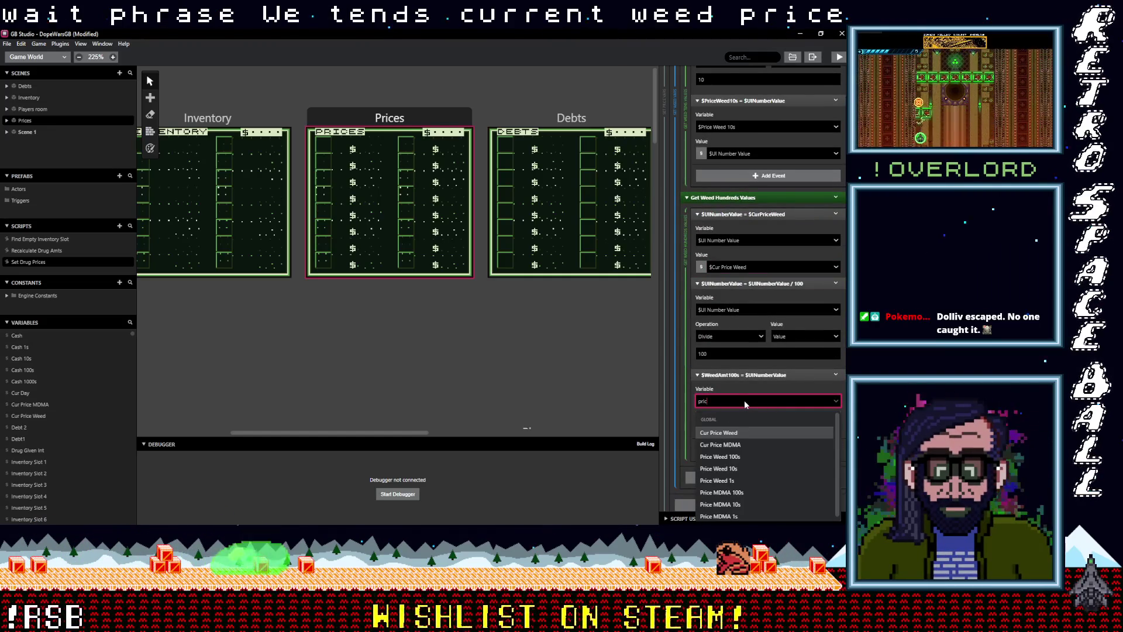
key(Down)
key(Down)
key(Return)
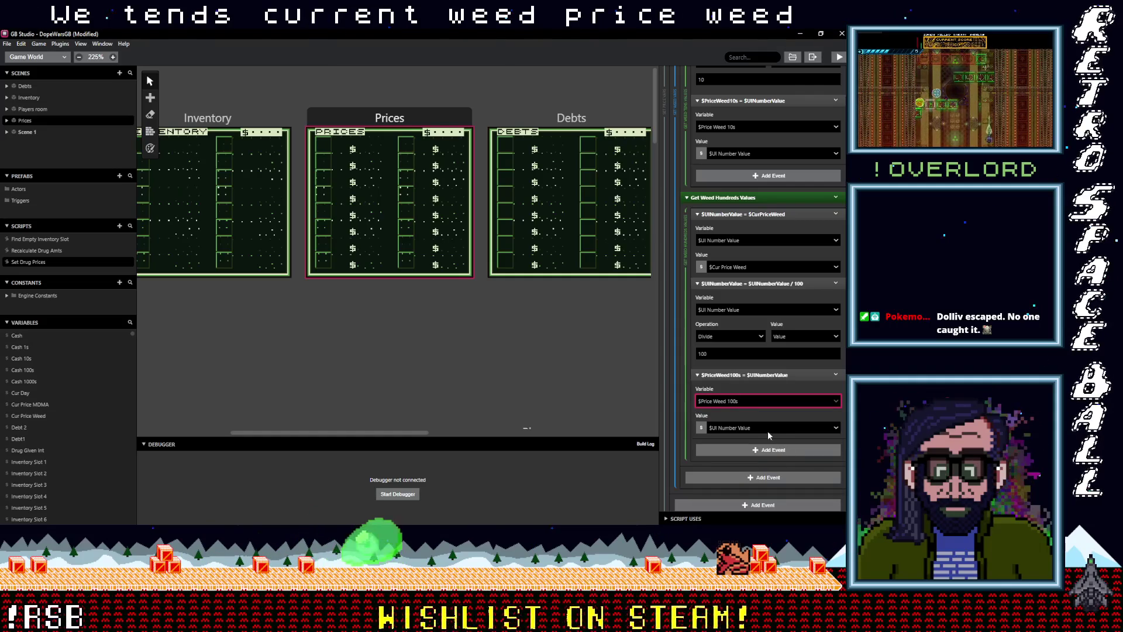
scroll(767, 433, down, 1)
scroll(766, 430, up, 10)
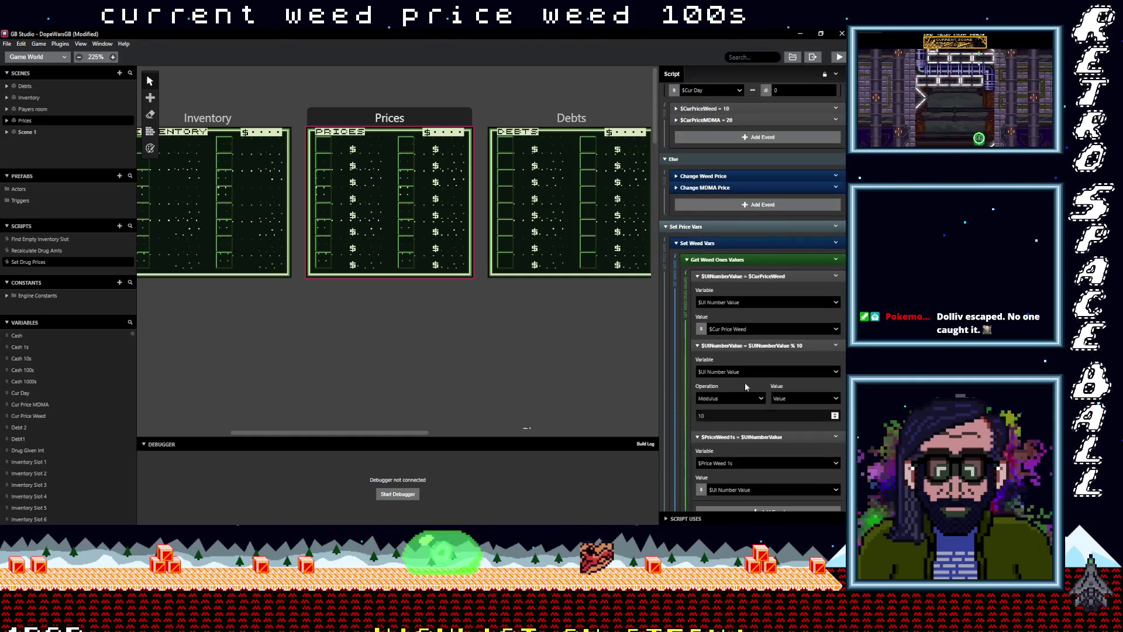
Step: Collapse the Set Weed Vars group, copy it, and paste a duplicate after it
click(723, 242)
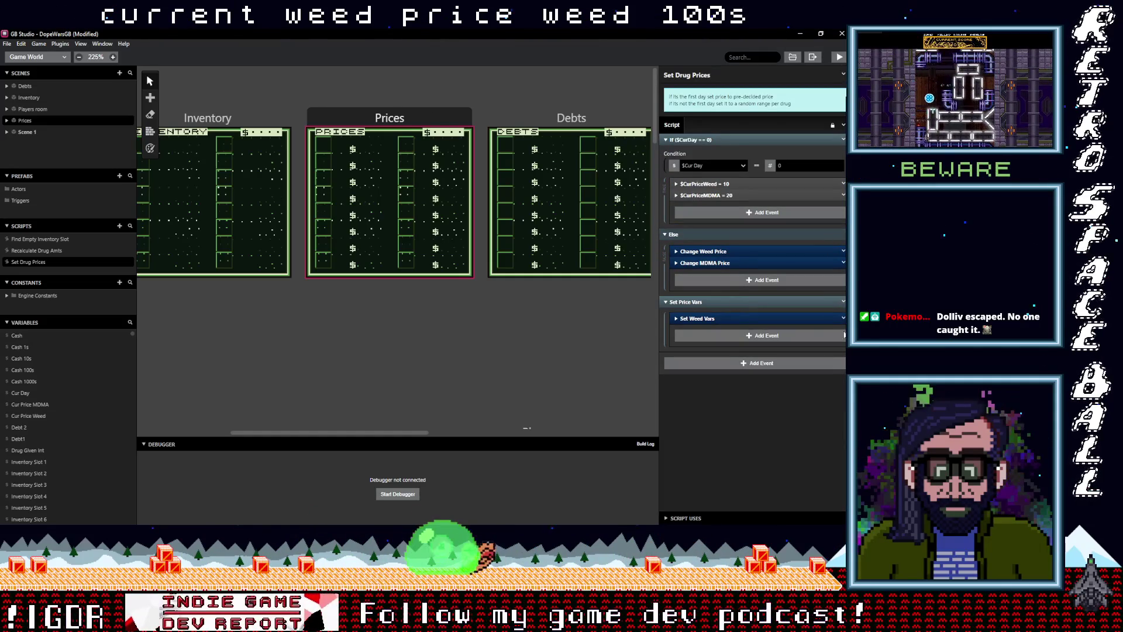
click(843, 318)
click(812, 380)
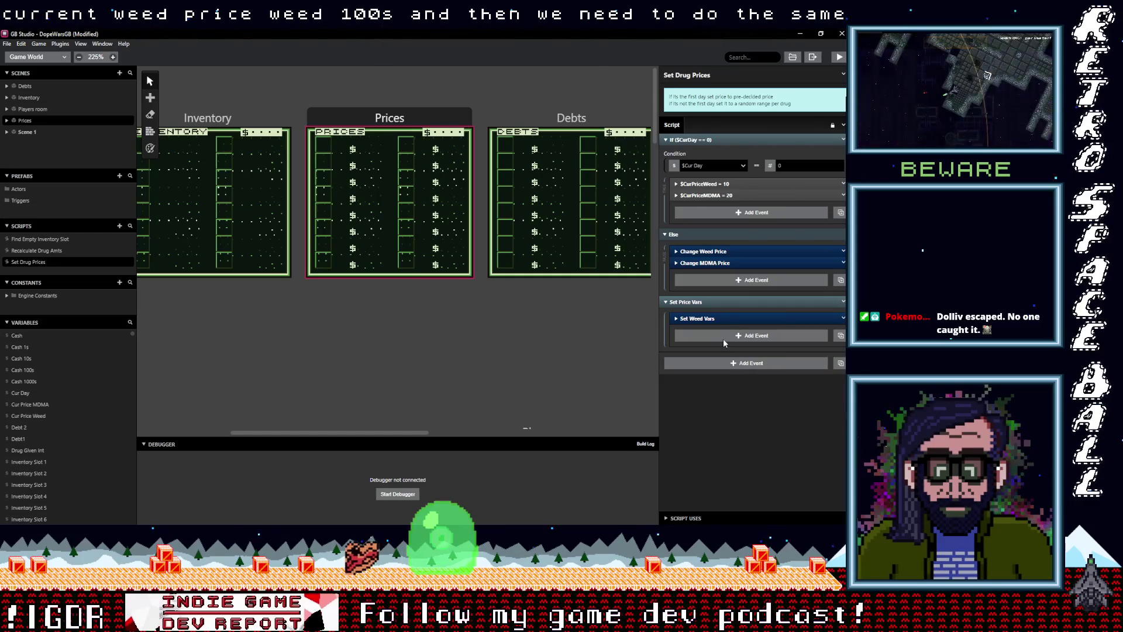
key(super)
key(Escape)
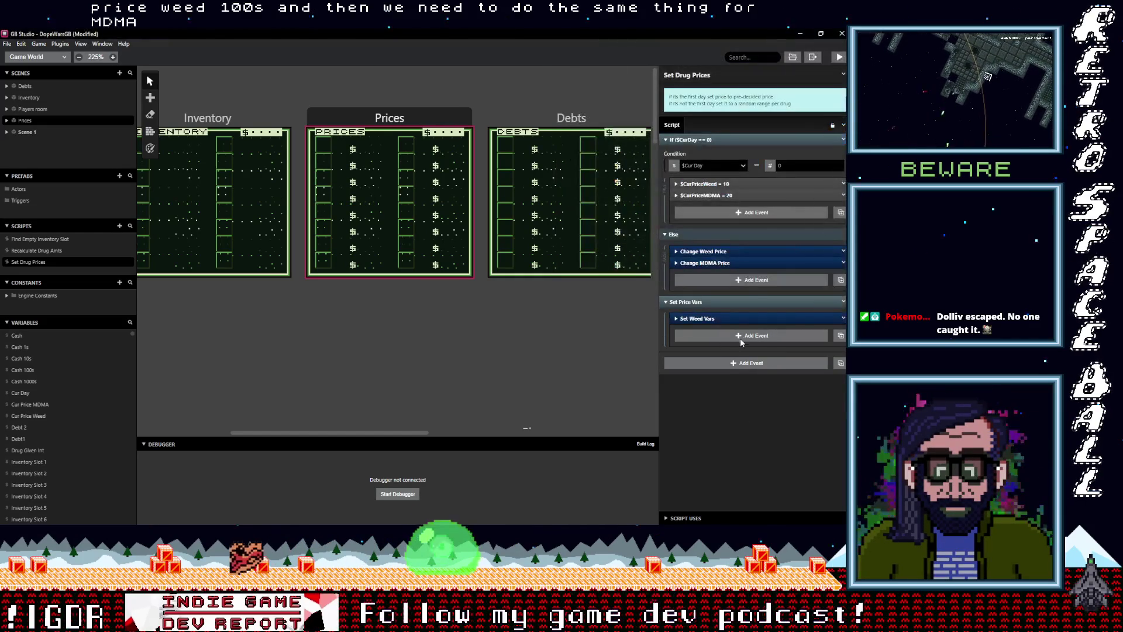
click(739, 338)
click(730, 331)
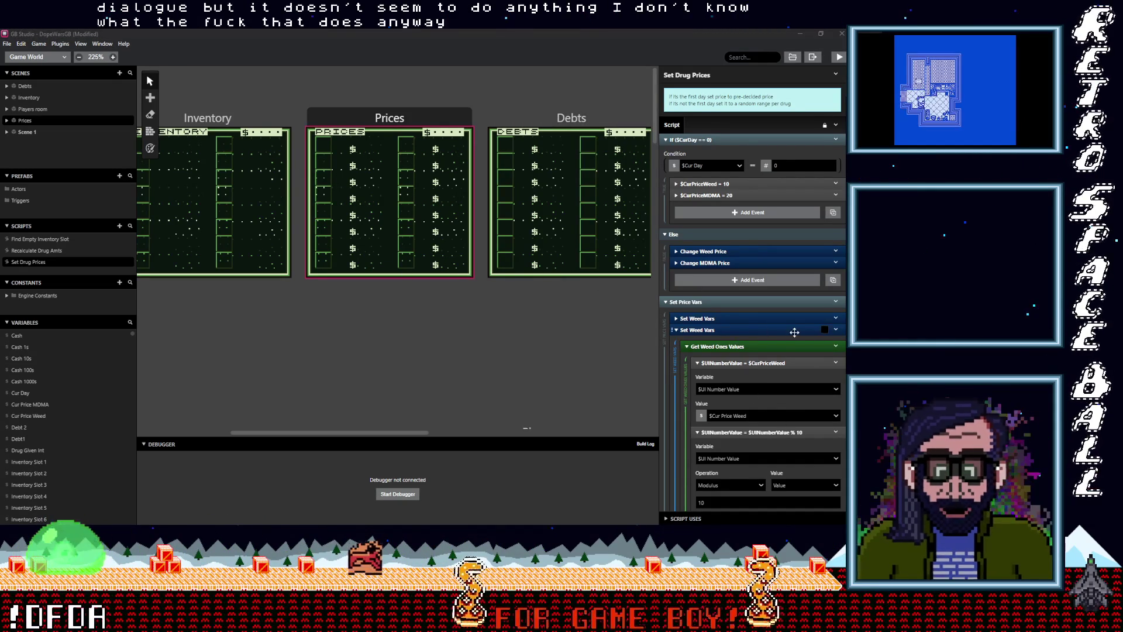
click(836, 328)
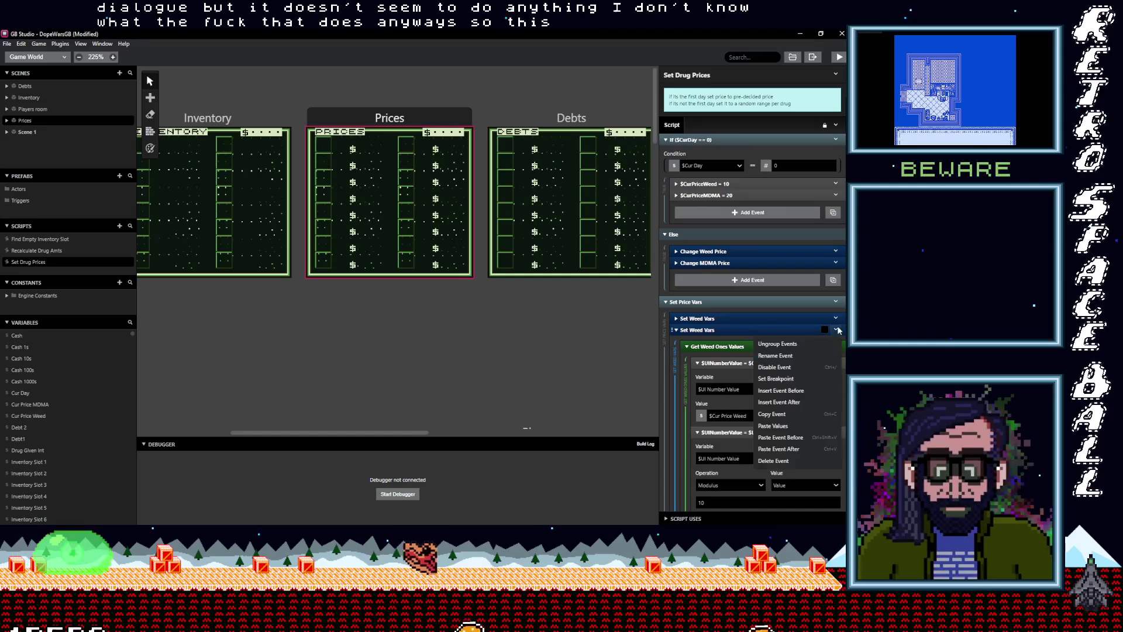
Step: Rename the copy Set MDMA Vars; its ones step reads Cur Price MDMA into Price MDMA 1s
click(767, 353)
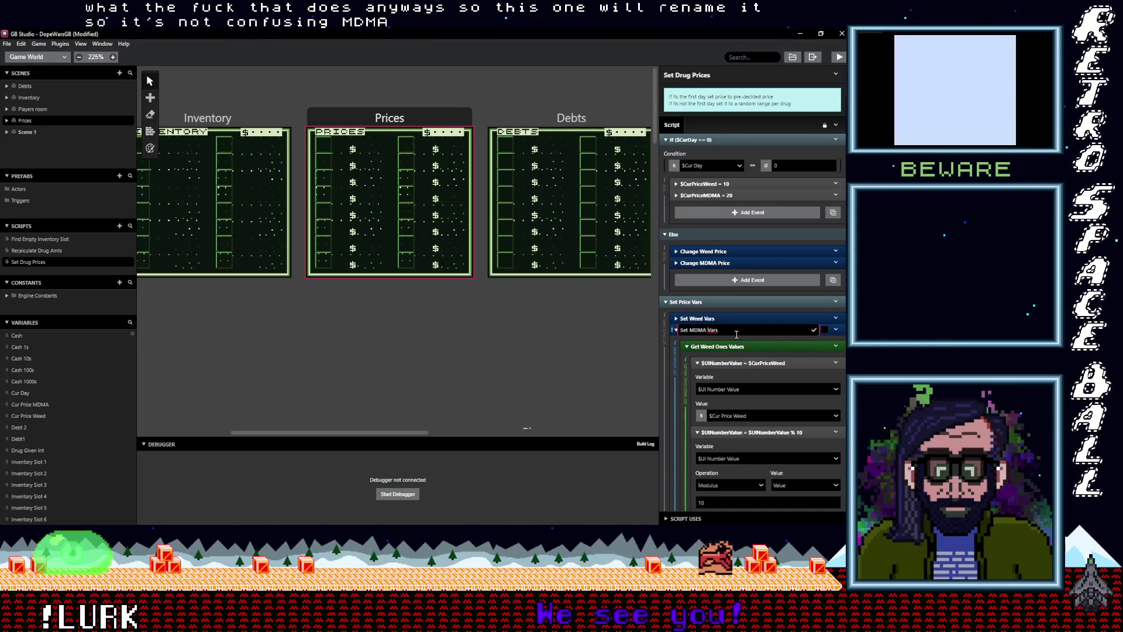
scroll(744, 377, down, 1)
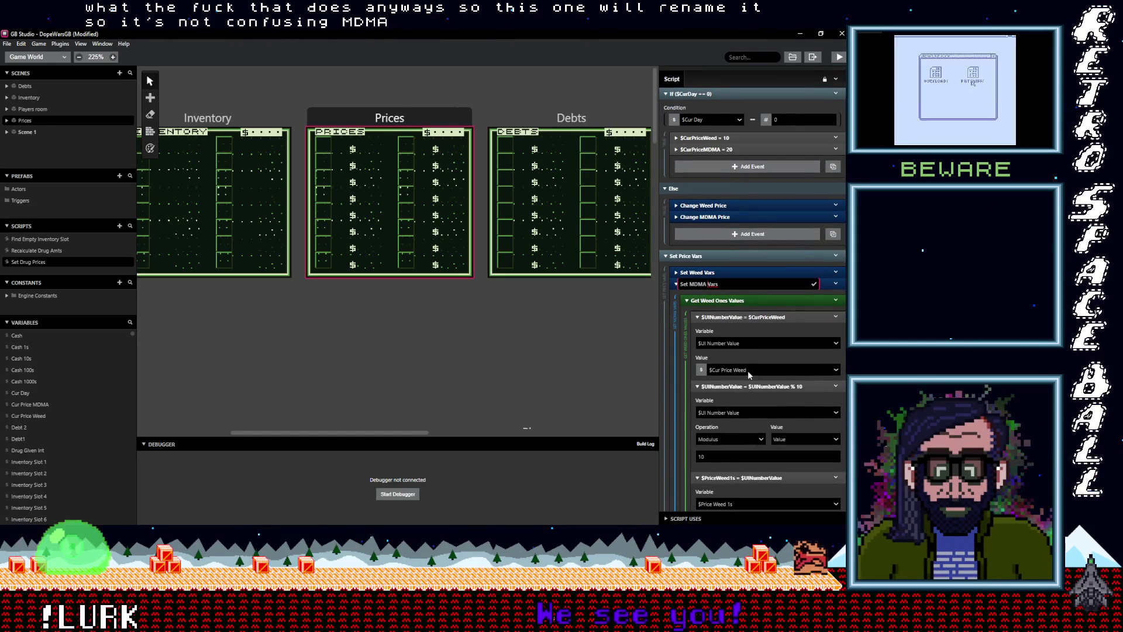
click(748, 371)
text(cur)
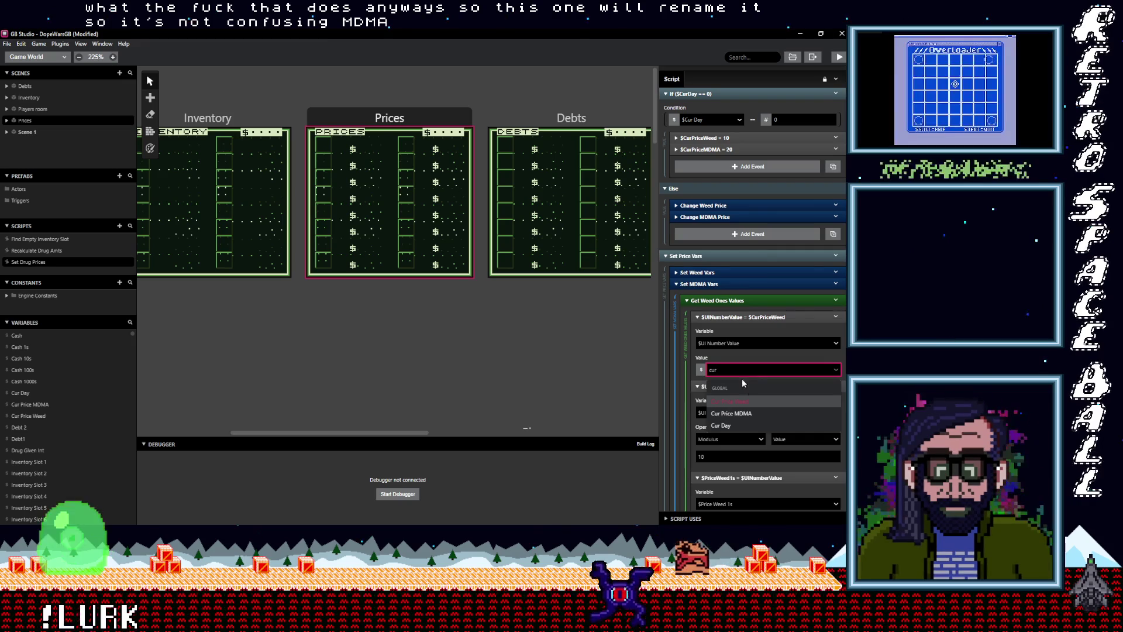
click(757, 413)
scroll(731, 375, down, 3)
click(736, 366)
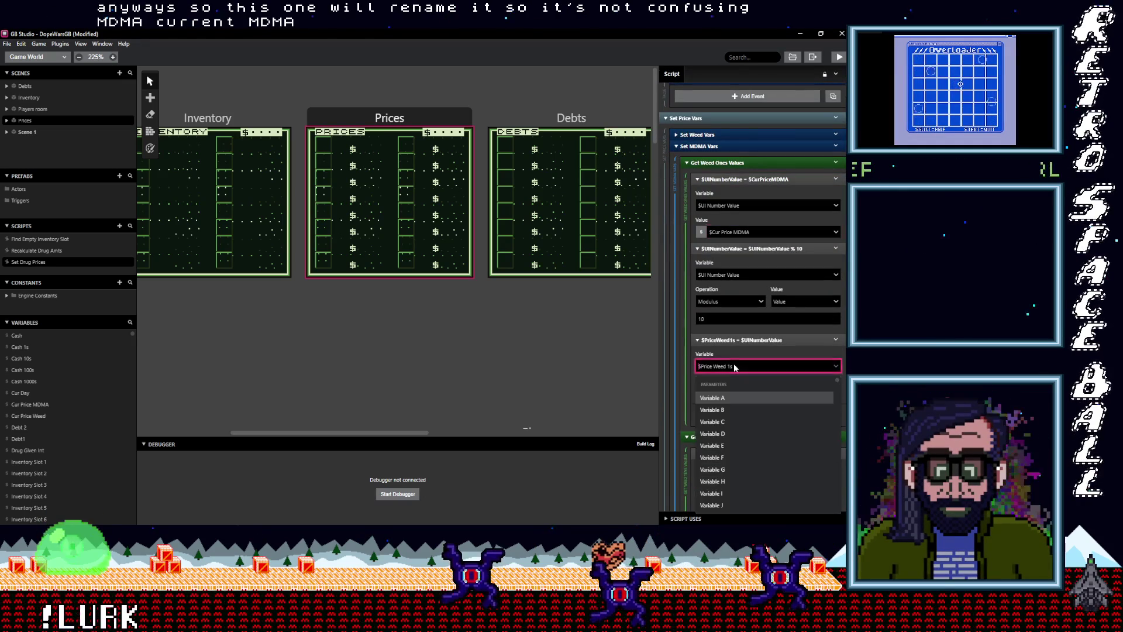
text(mdma)
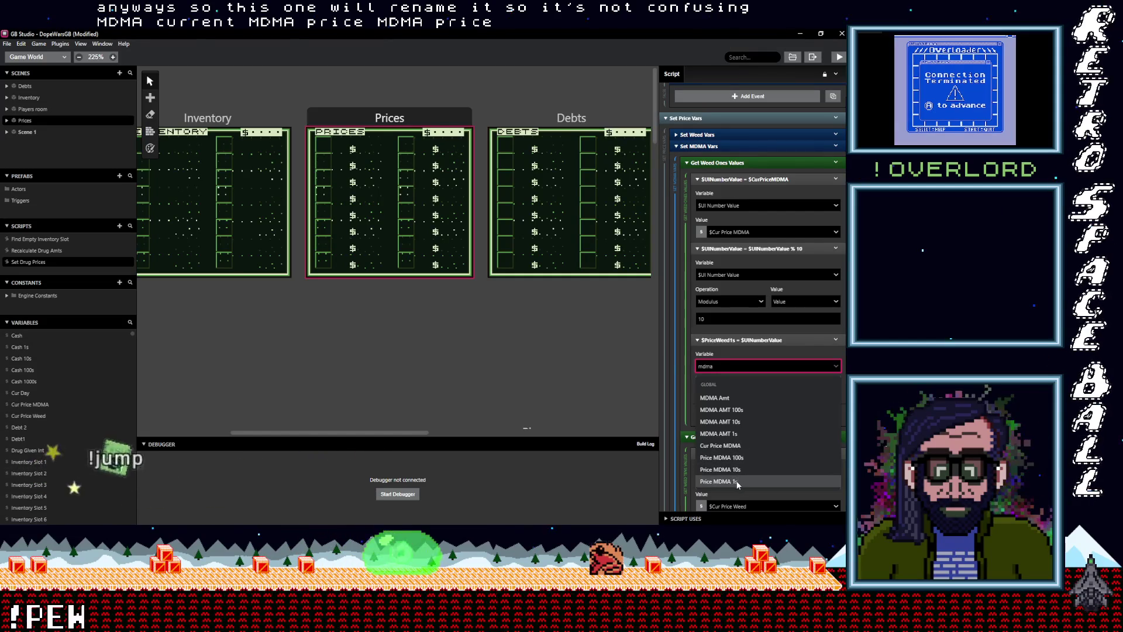
click(737, 481)
Step: Make the MDMA tens step read Cur Price MDMA into Price MDMA 10s
scroll(754, 380, down, 1)
scroll(754, 381, down, 3)
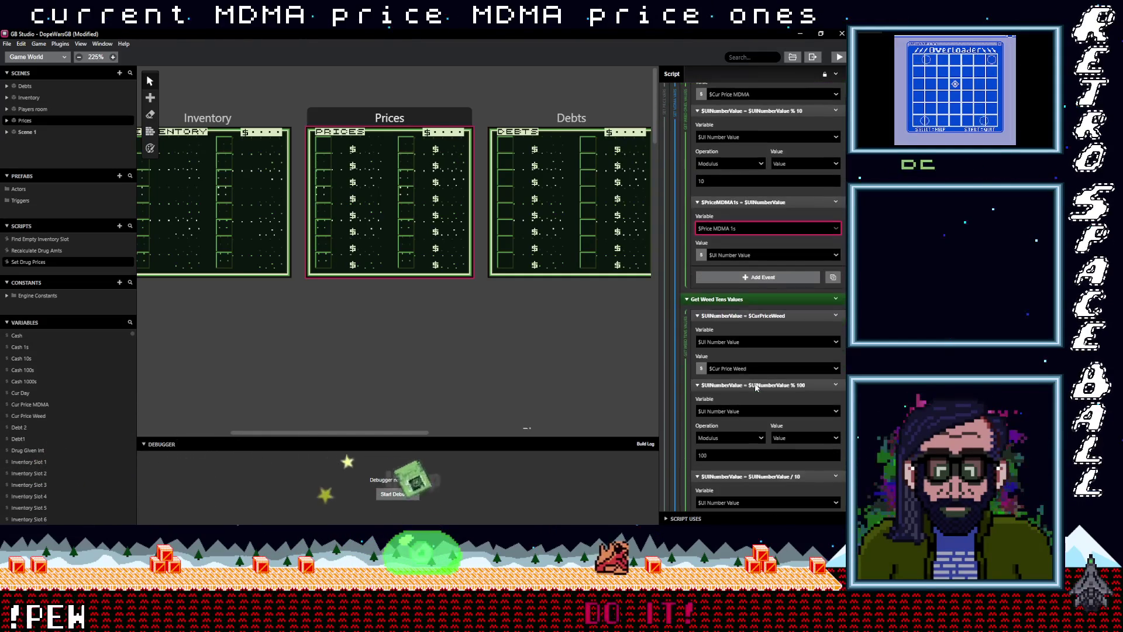
click(752, 323)
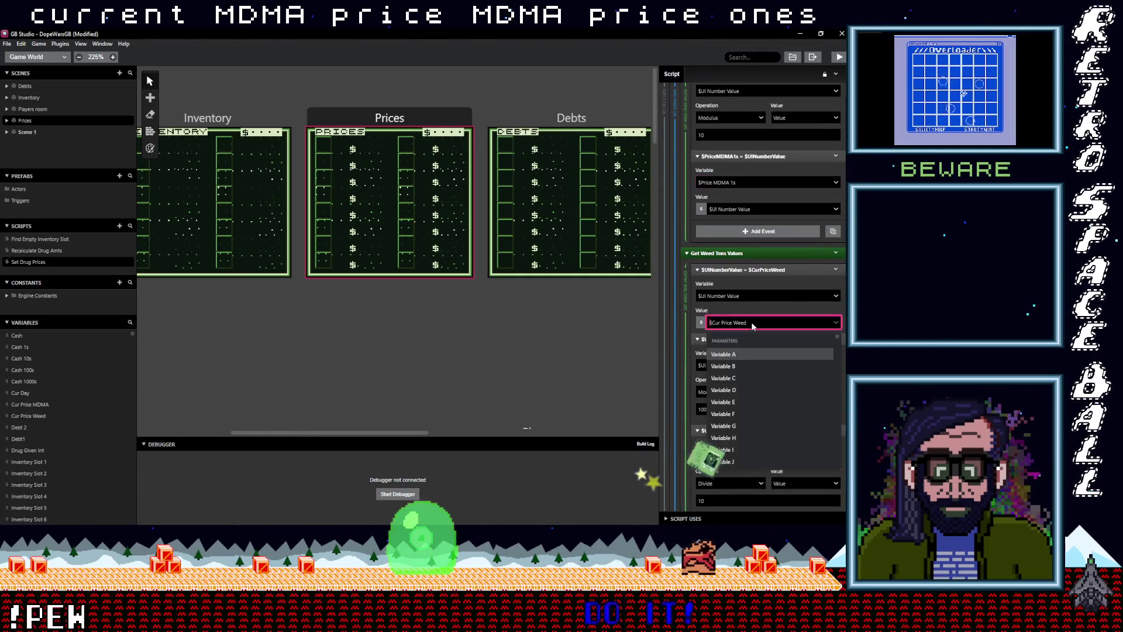
text(cur)
click(738, 365)
scroll(733, 438, down, 2)
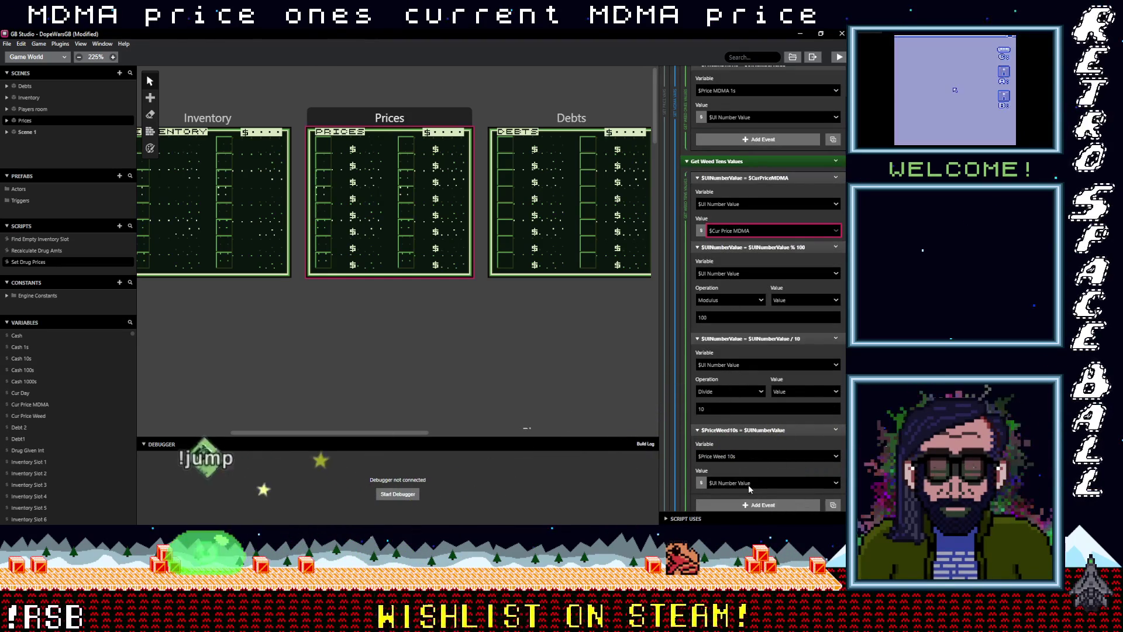
click(743, 456)
text(price)
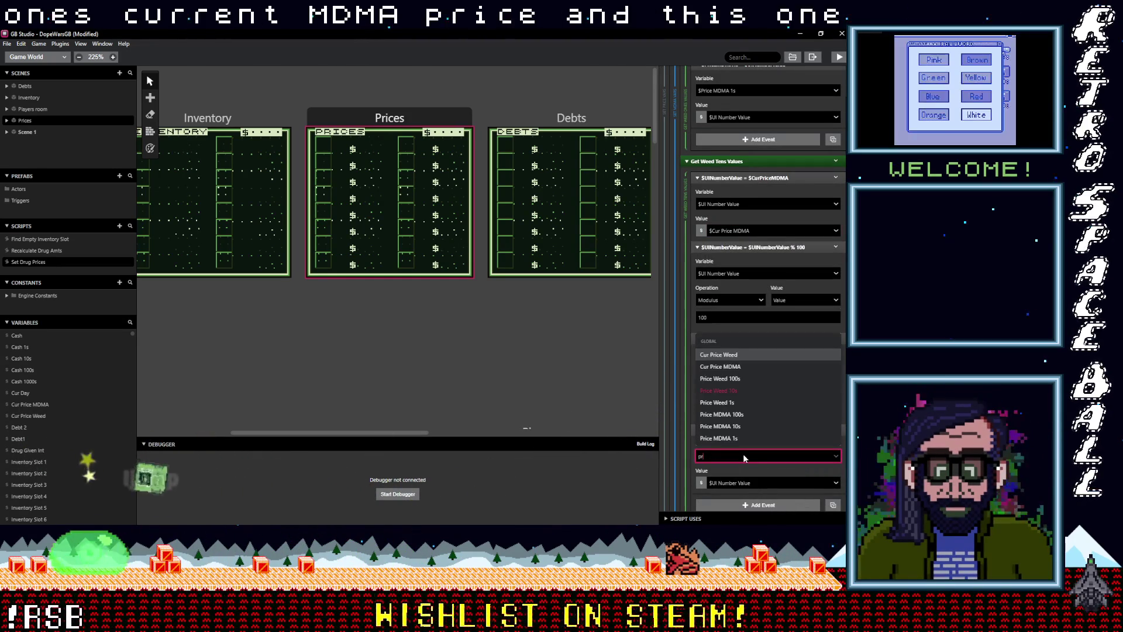
click(732, 427)
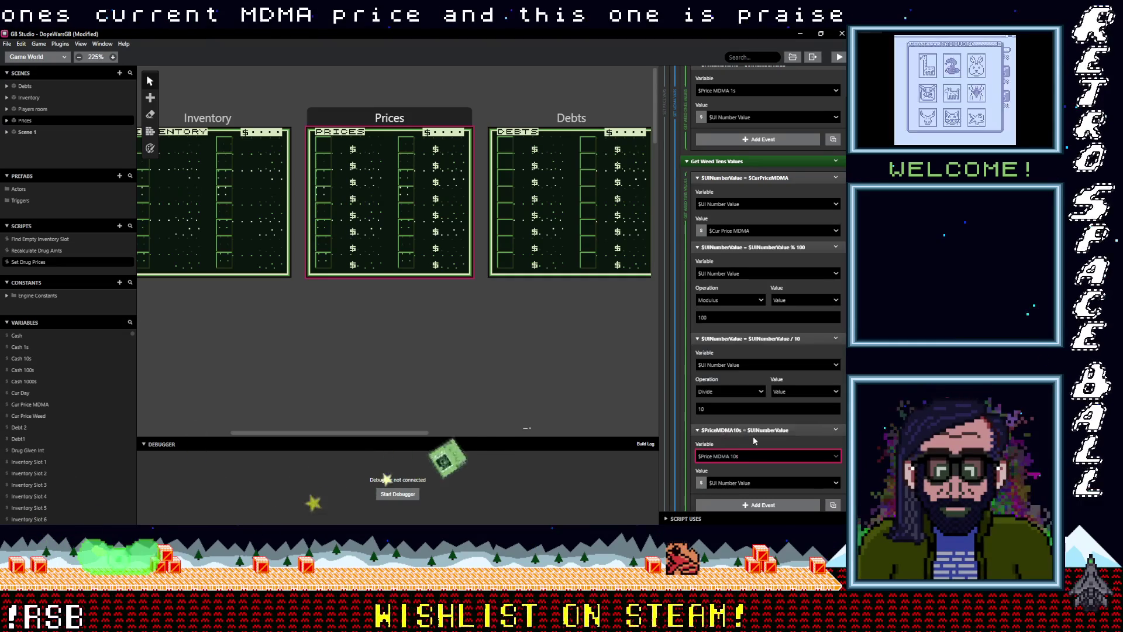
Step: Make the MDMA hundreds step read Cur Price MDMA into Price MDMA 100s
scroll(753, 436, down, 4)
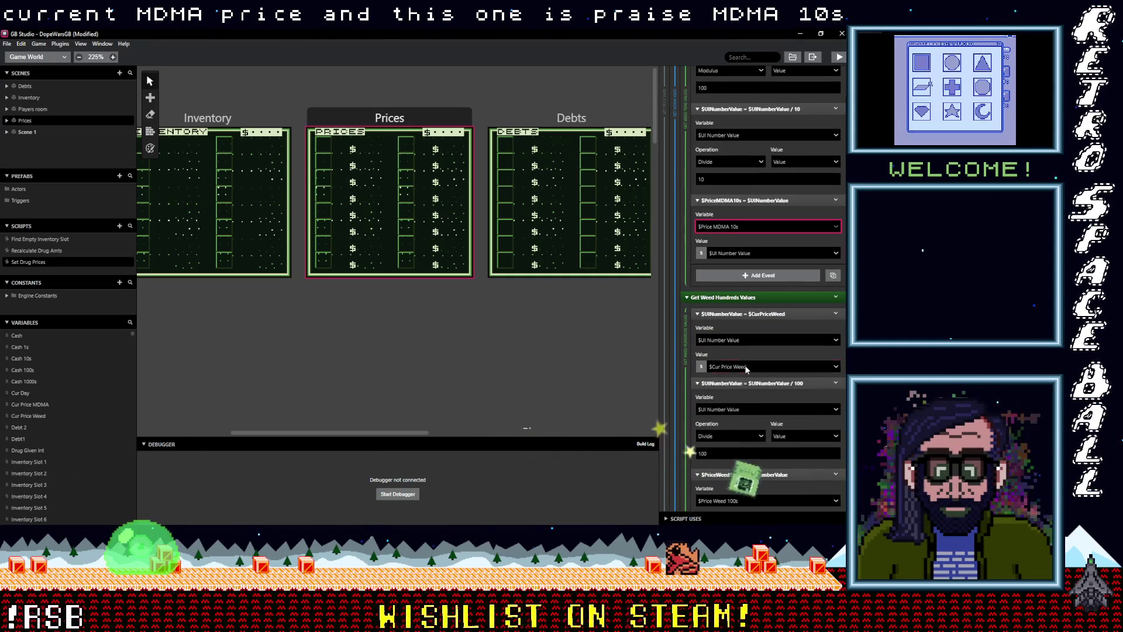
click(746, 367)
text(cur)
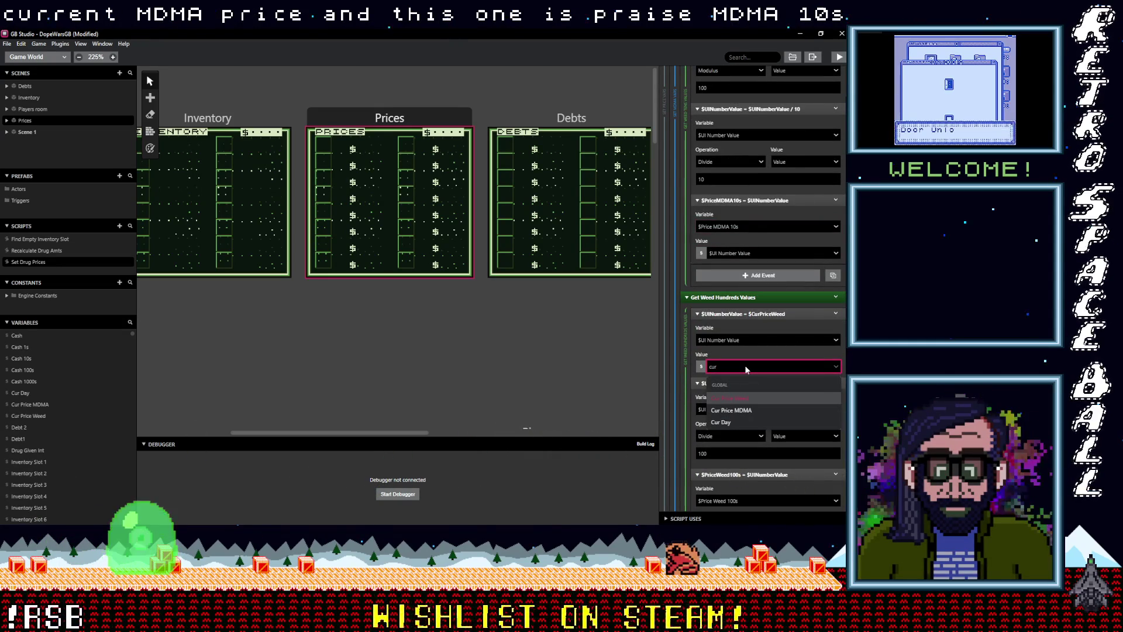
click(734, 410)
scroll(732, 386, down, 2)
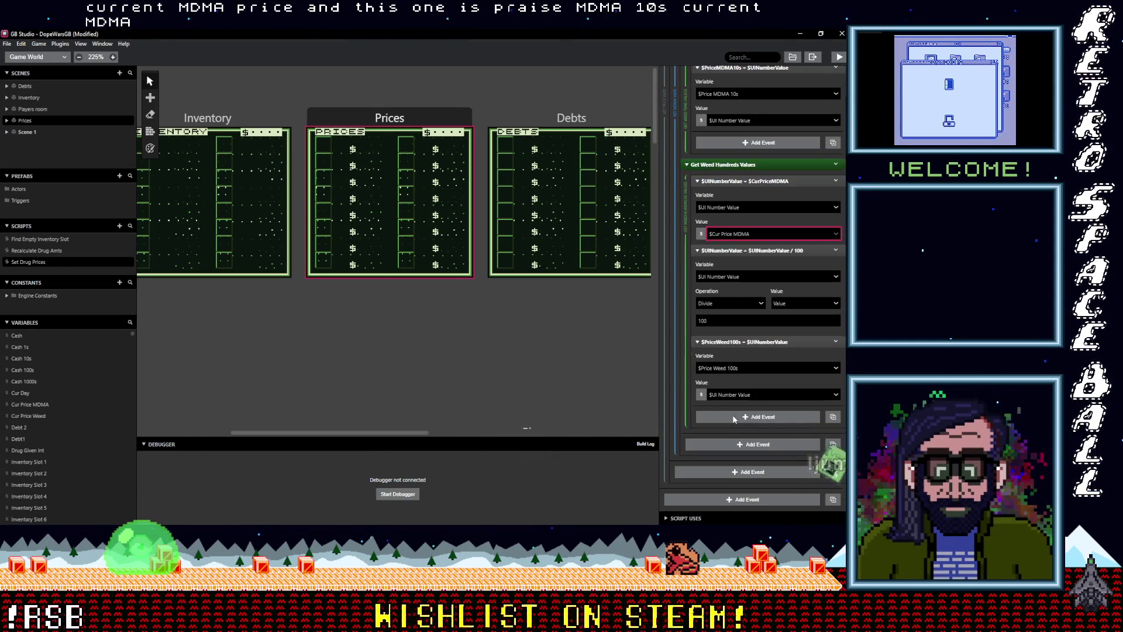
click(732, 368)
text(price)
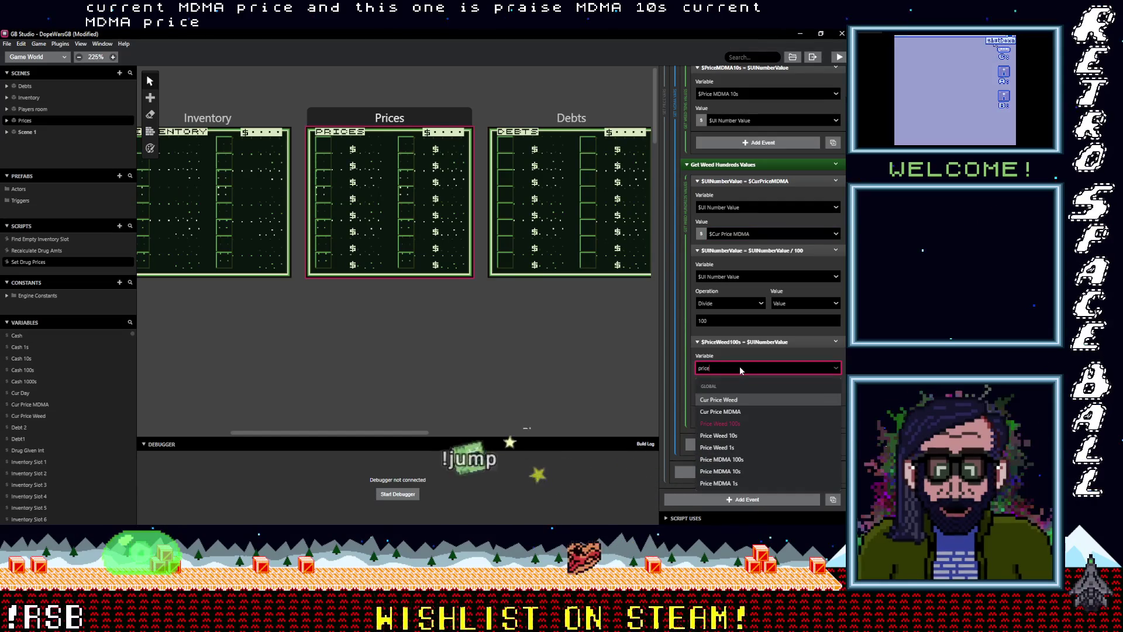
click(725, 459)
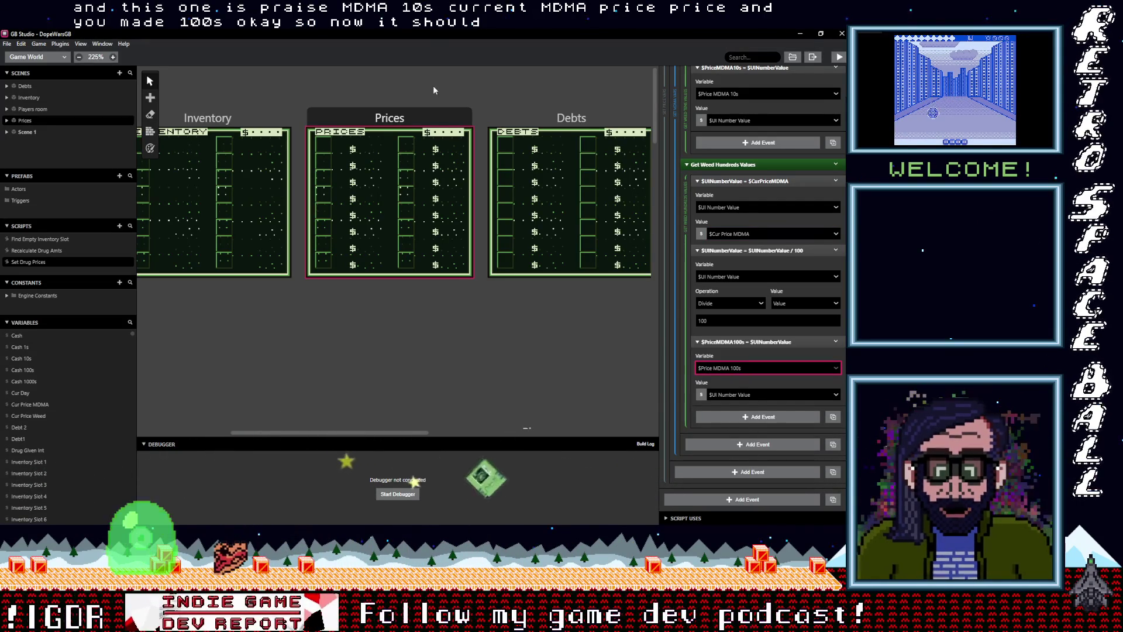
Step: Run a test build, walk down, open and close the Start menu, then close the game
click(839, 57)
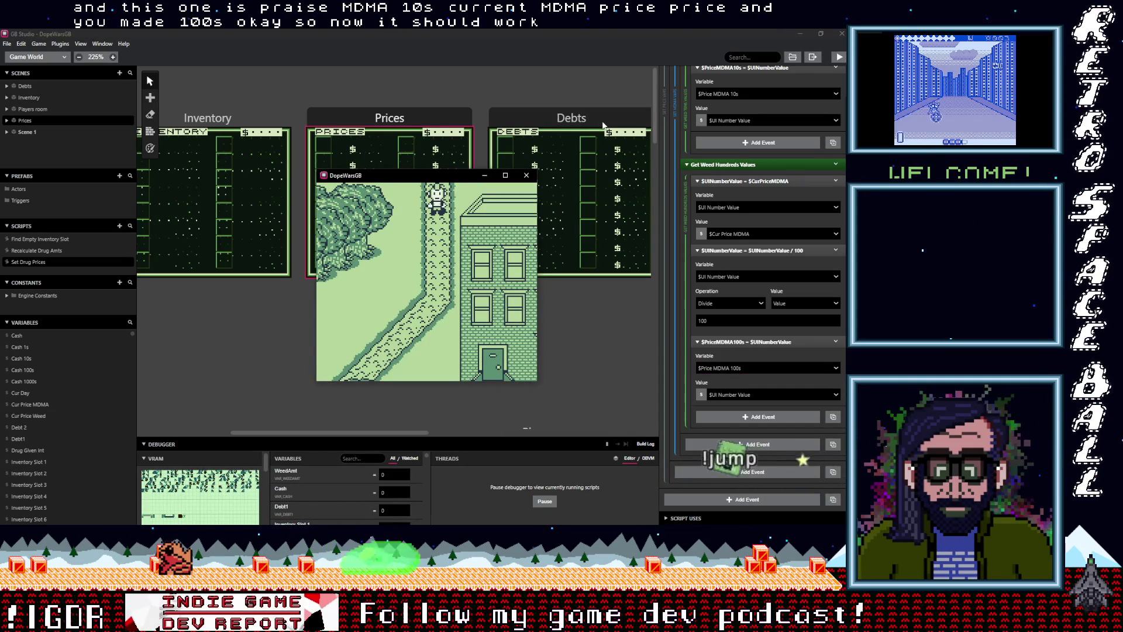
key(Down)
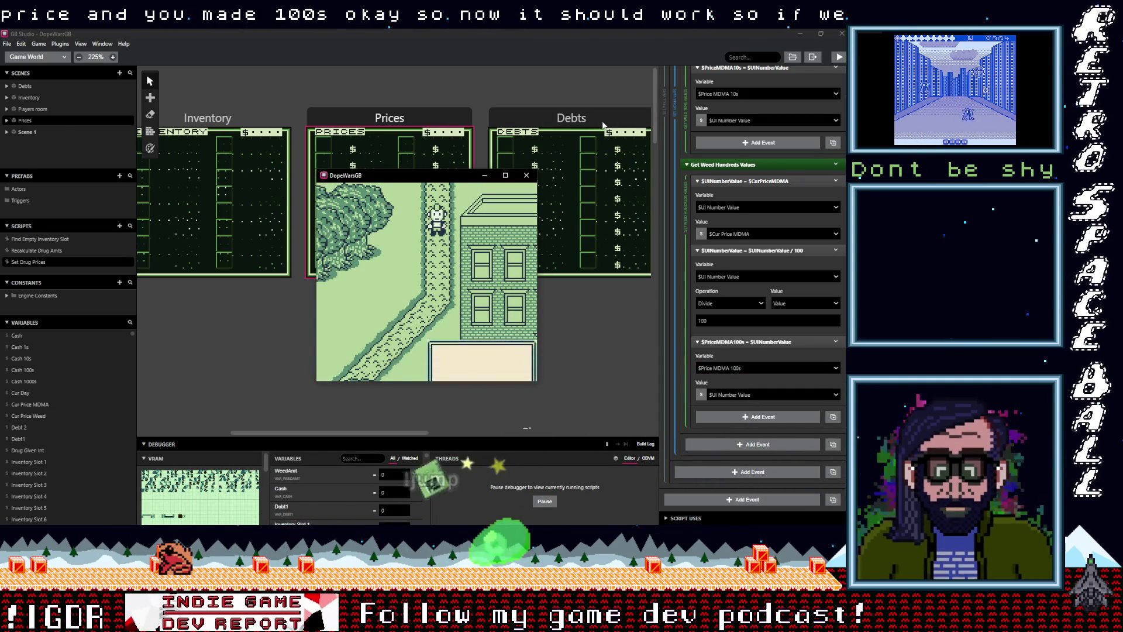
key(Return)
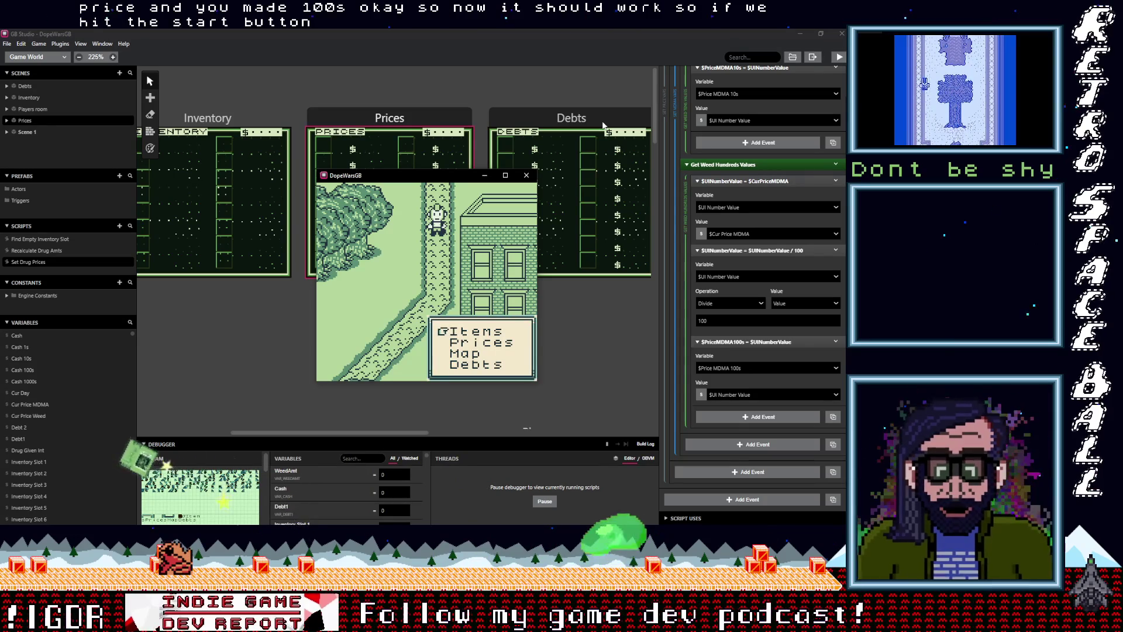
key(Return)
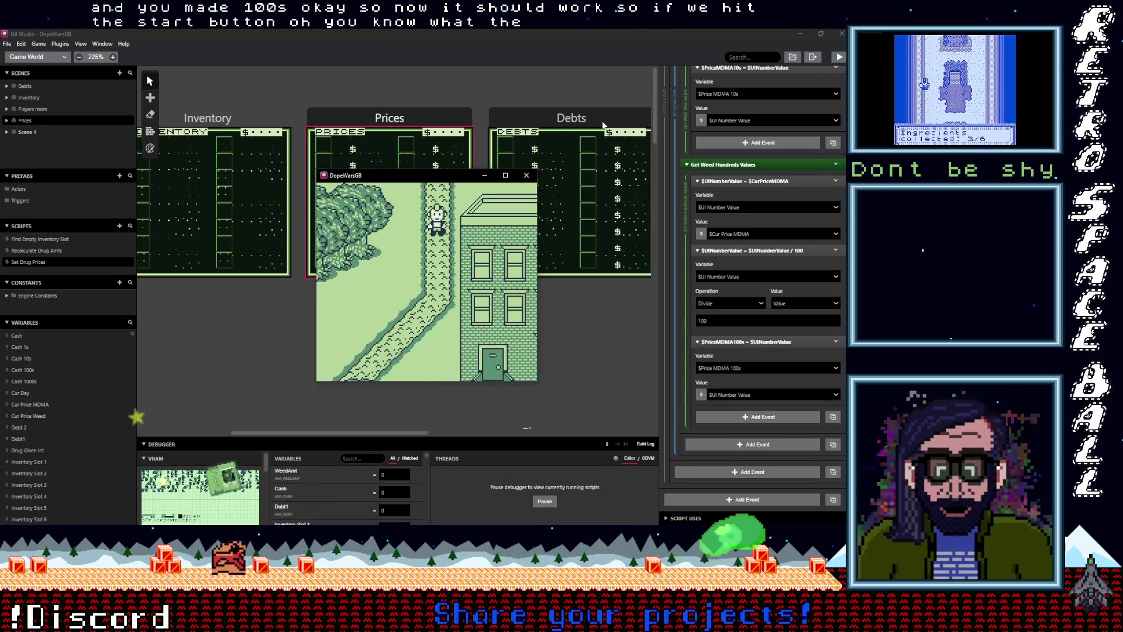
click(526, 175)
scroll(290, 359, down, 10)
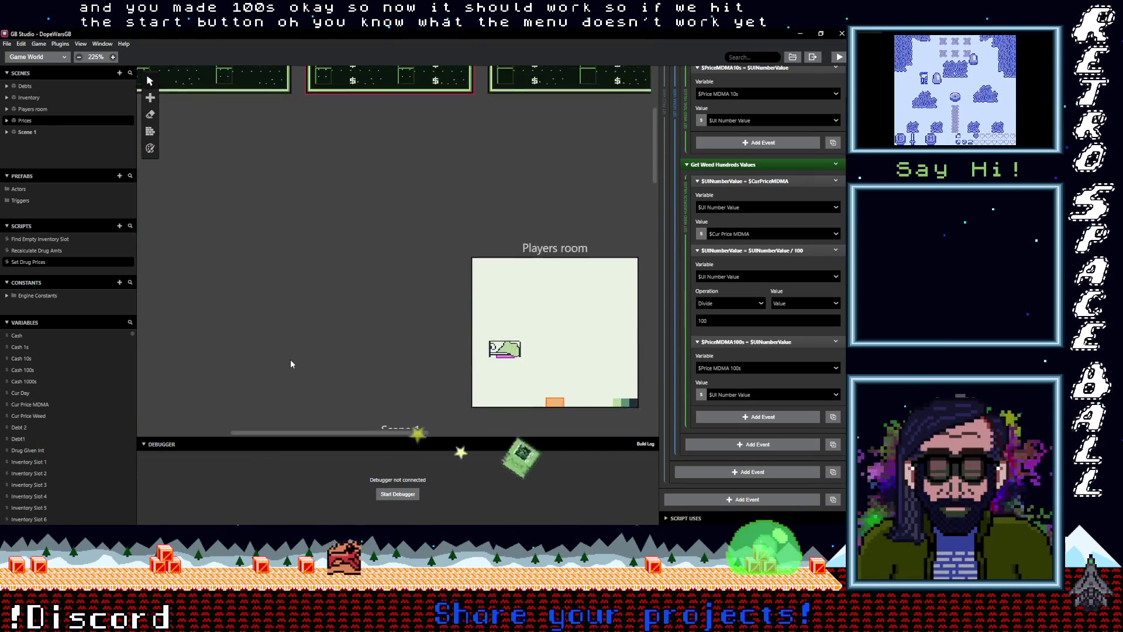
Step: Add a Control Flow Switch event after Display Menu in Scene 1's Start button script
scroll(374, 170, right, 4)
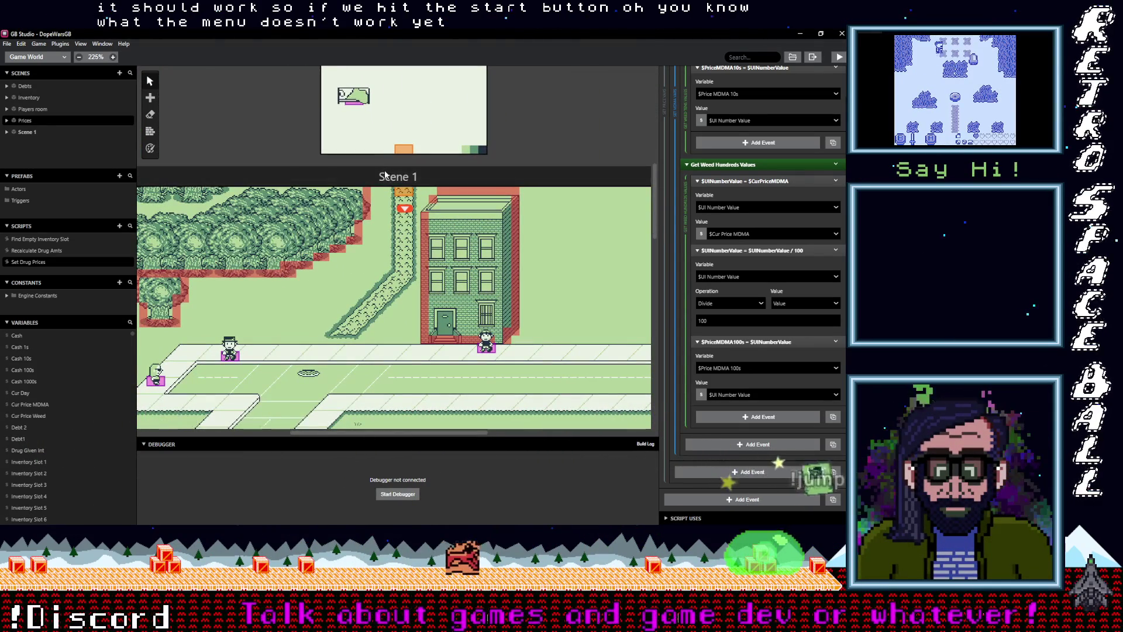
click(375, 172)
scroll(724, 410, down, 1)
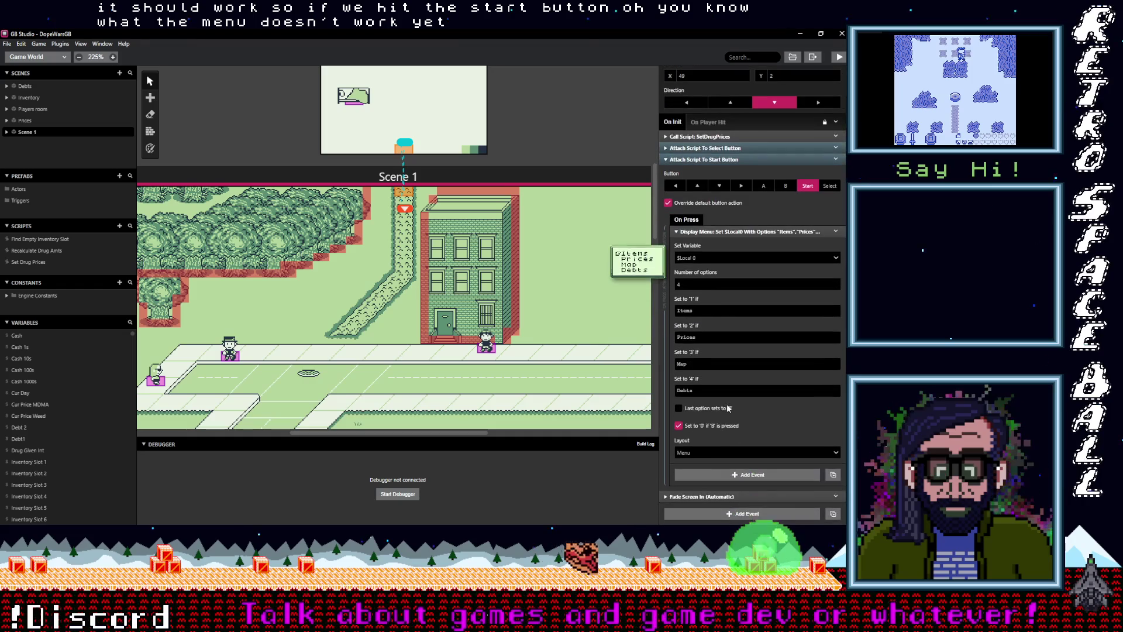
click(726, 232)
click(729, 475)
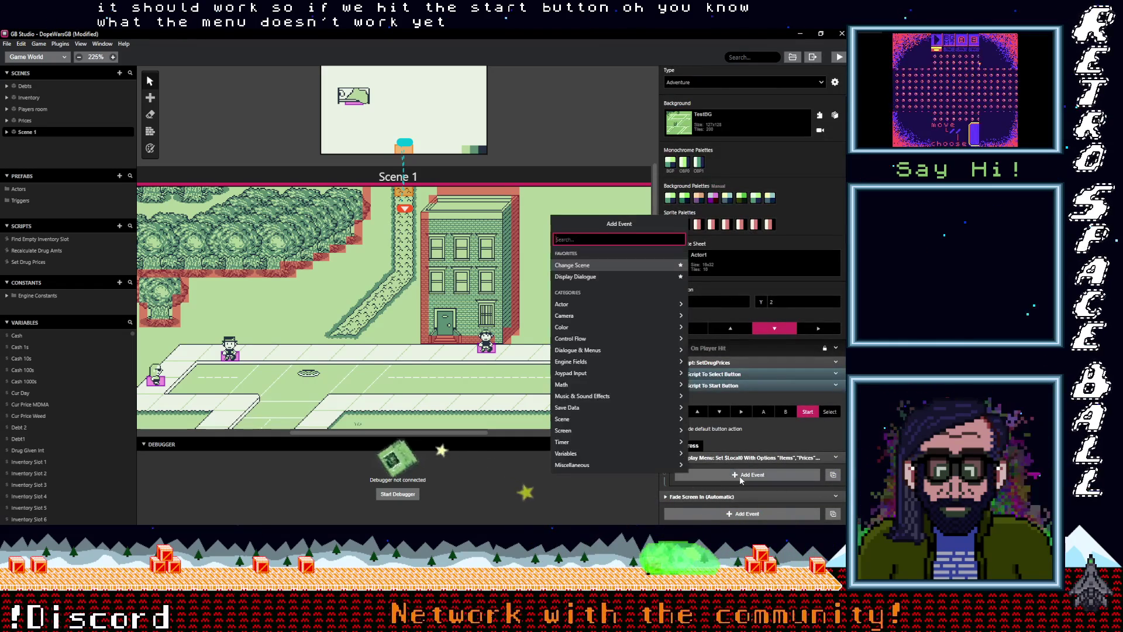
text(swirch)
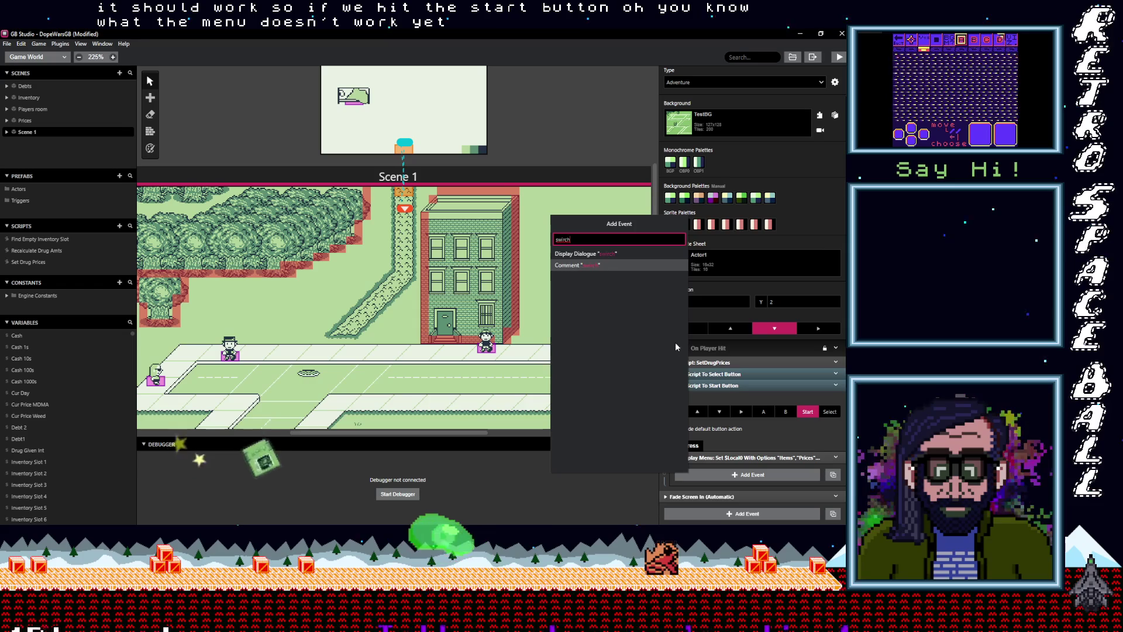
key(BackSpace)
key(BackSpace)
key(BackSpace)
text(tch)
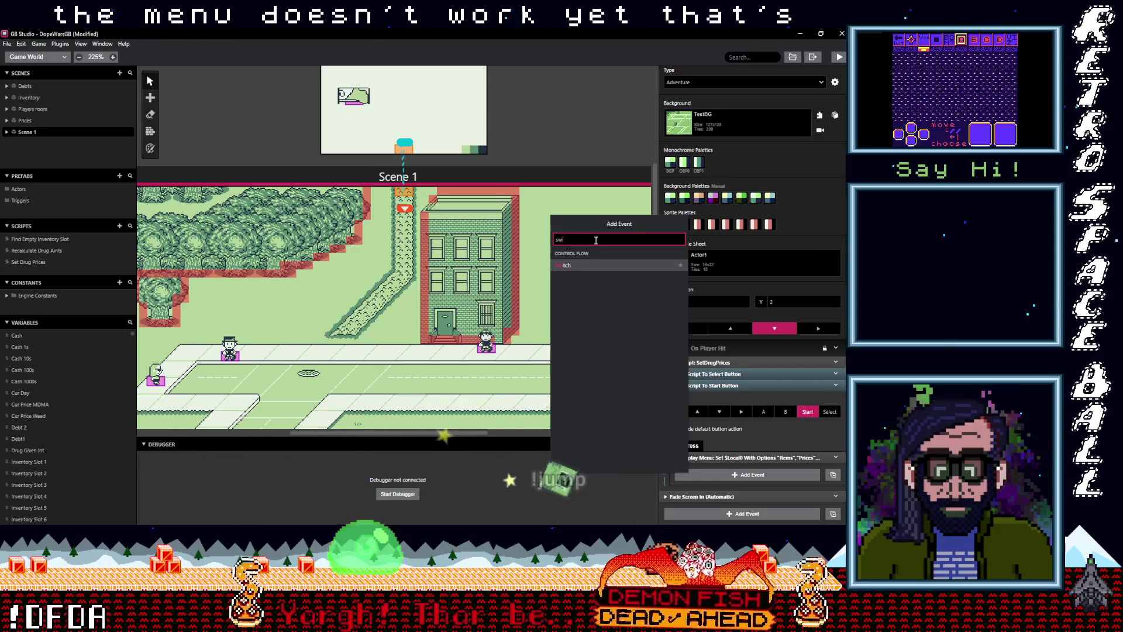
click(564, 265)
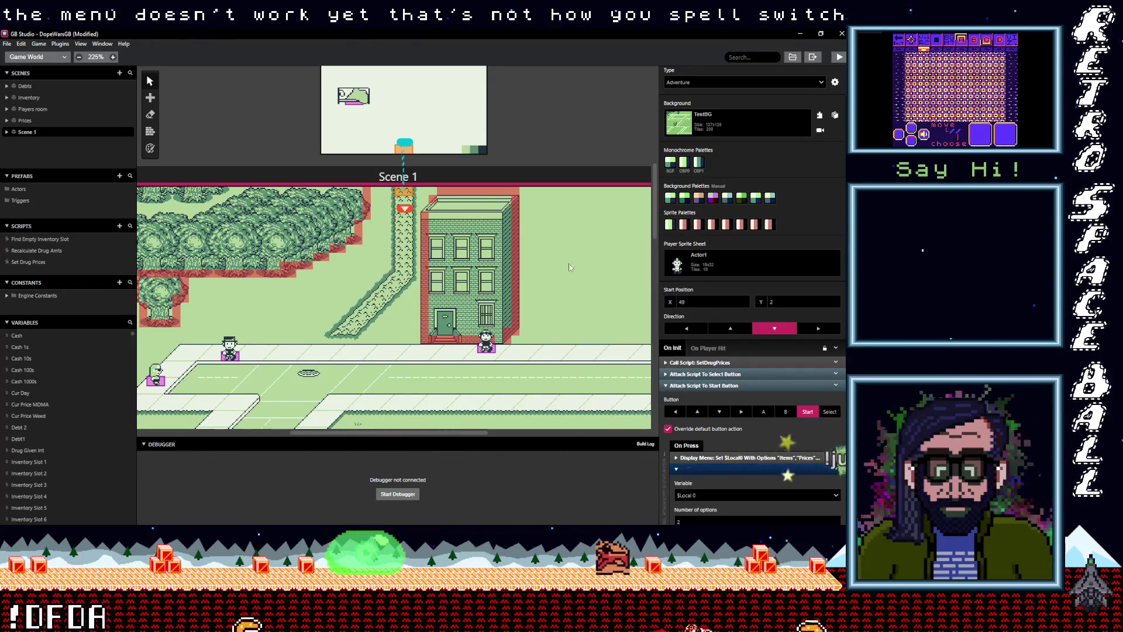
scroll(733, 392, down, 2)
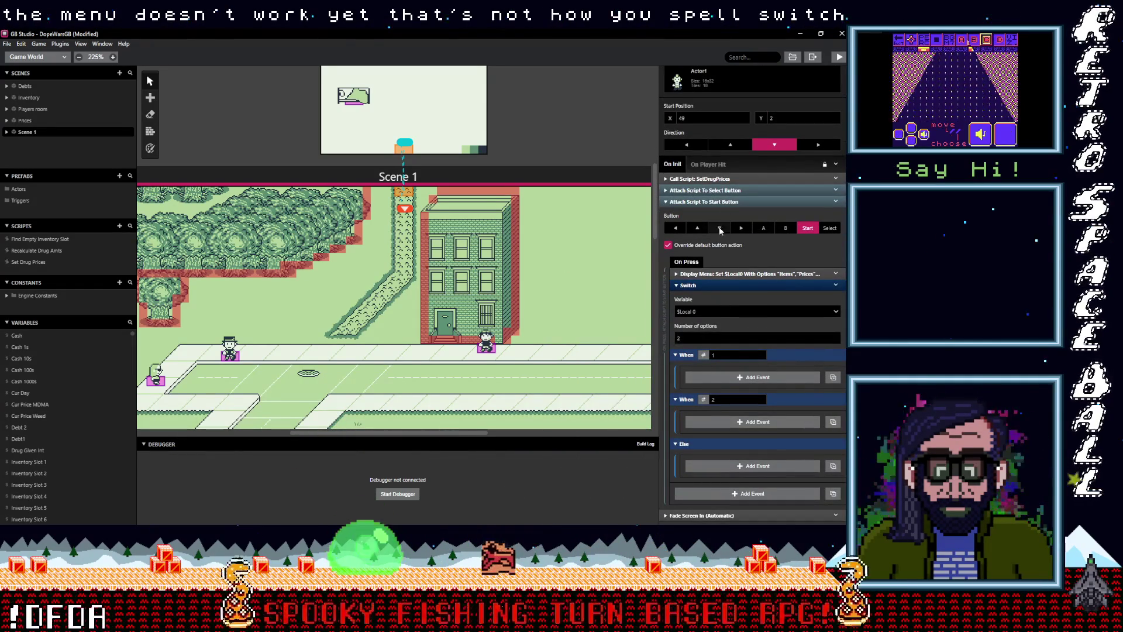
click(724, 190)
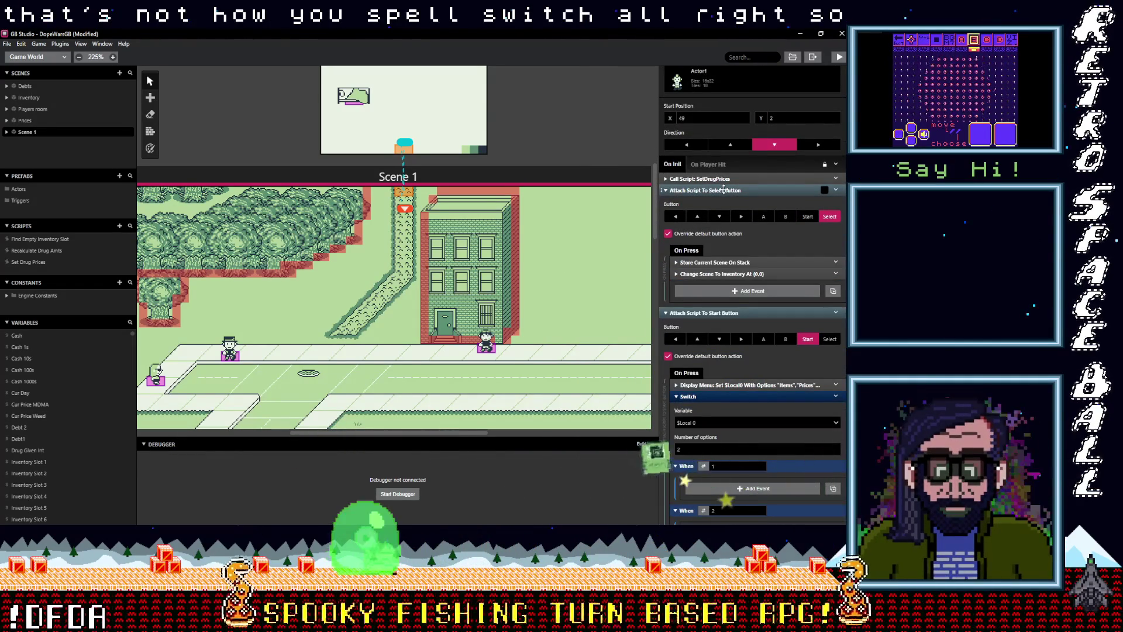
Step: Set the Switch's number of options to 5
click(724, 190)
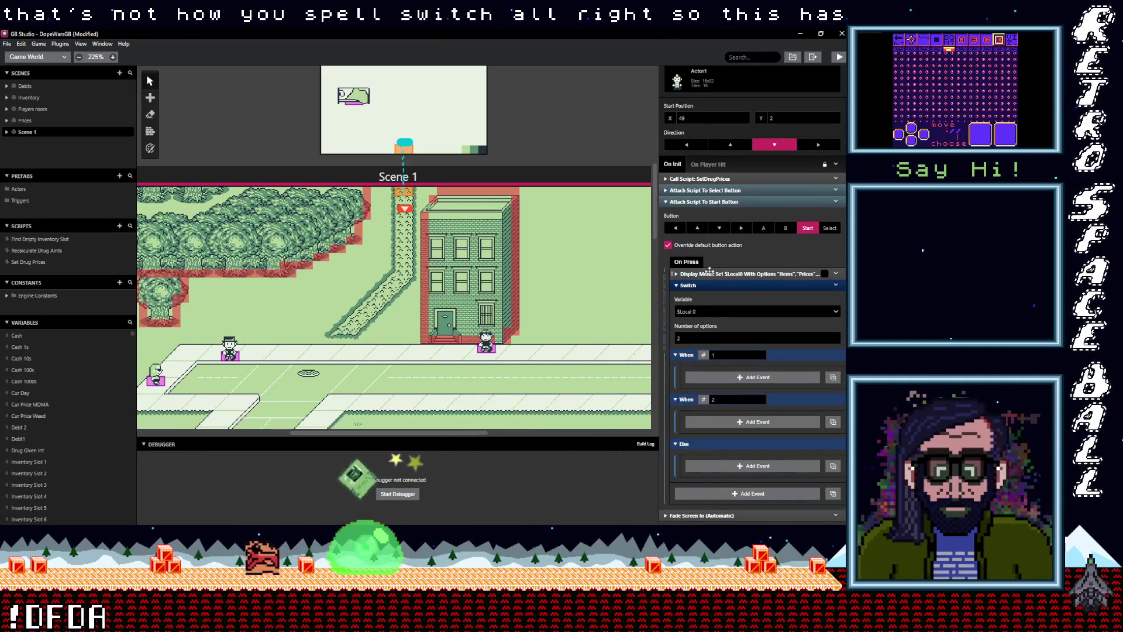
click(711, 273)
scroll(735, 293, down, 3)
double_click(686, 381)
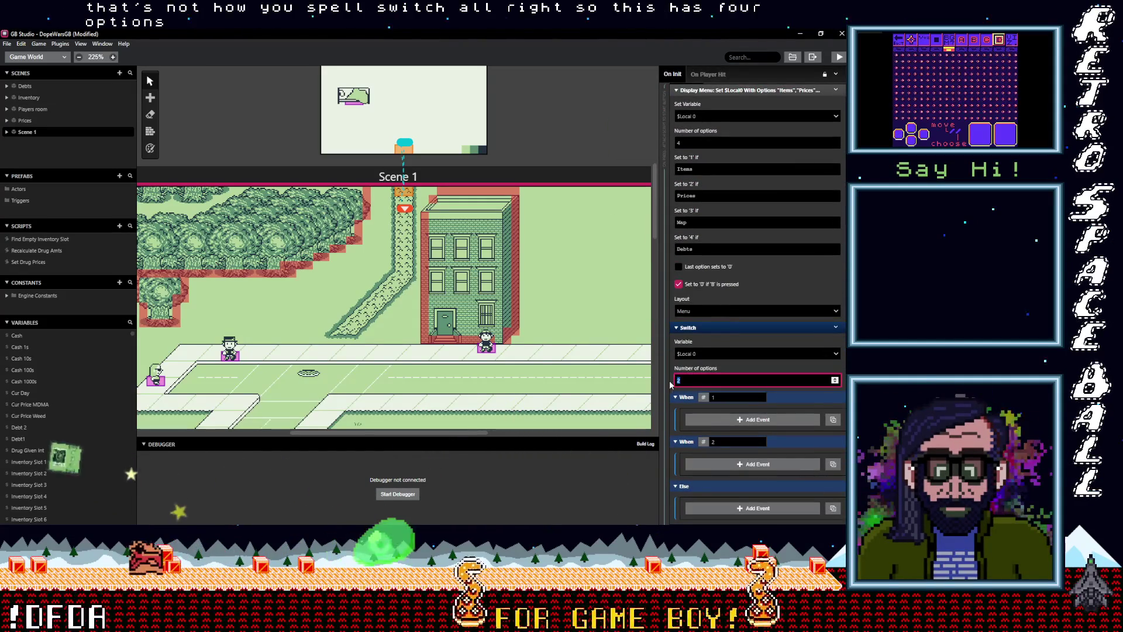
text(4)
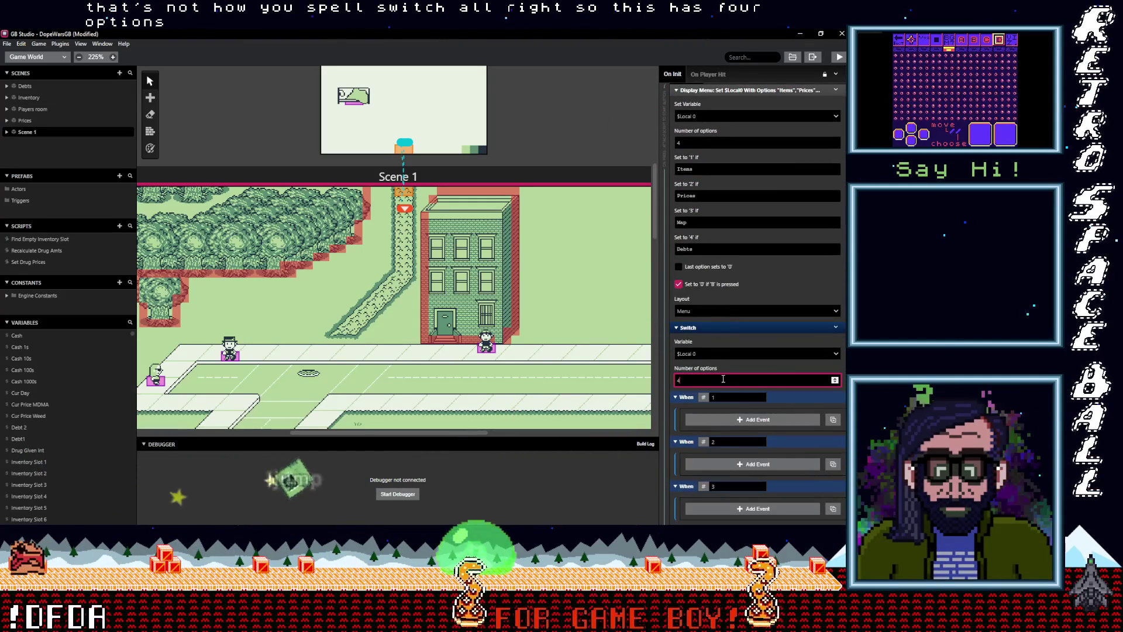
scroll(732, 381, down, 2)
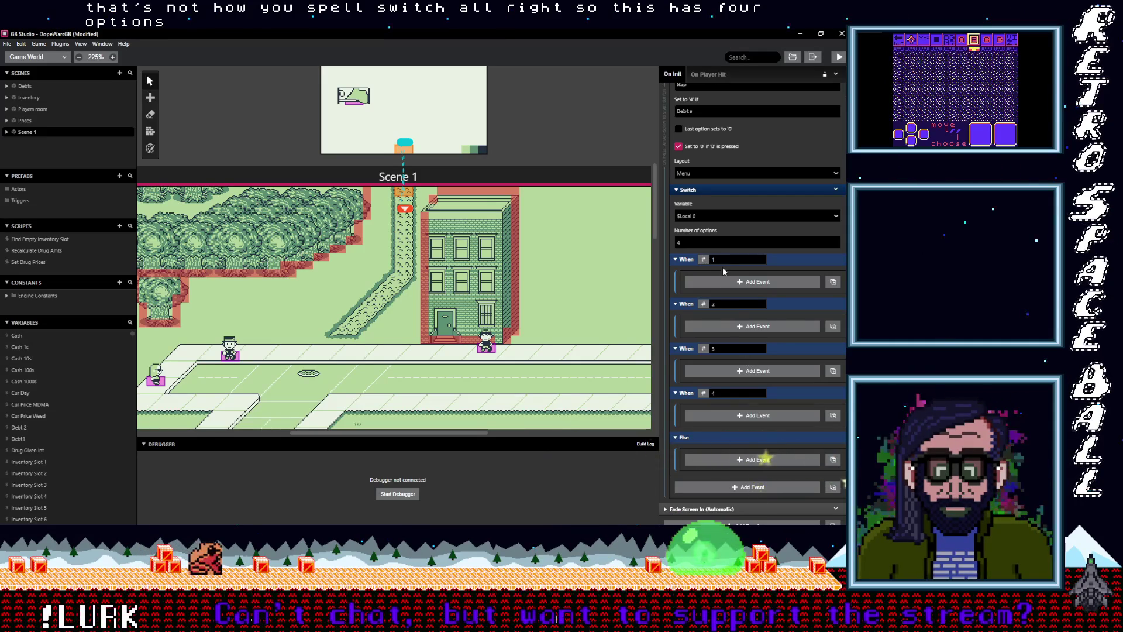
scroll(727, 304, up, 3)
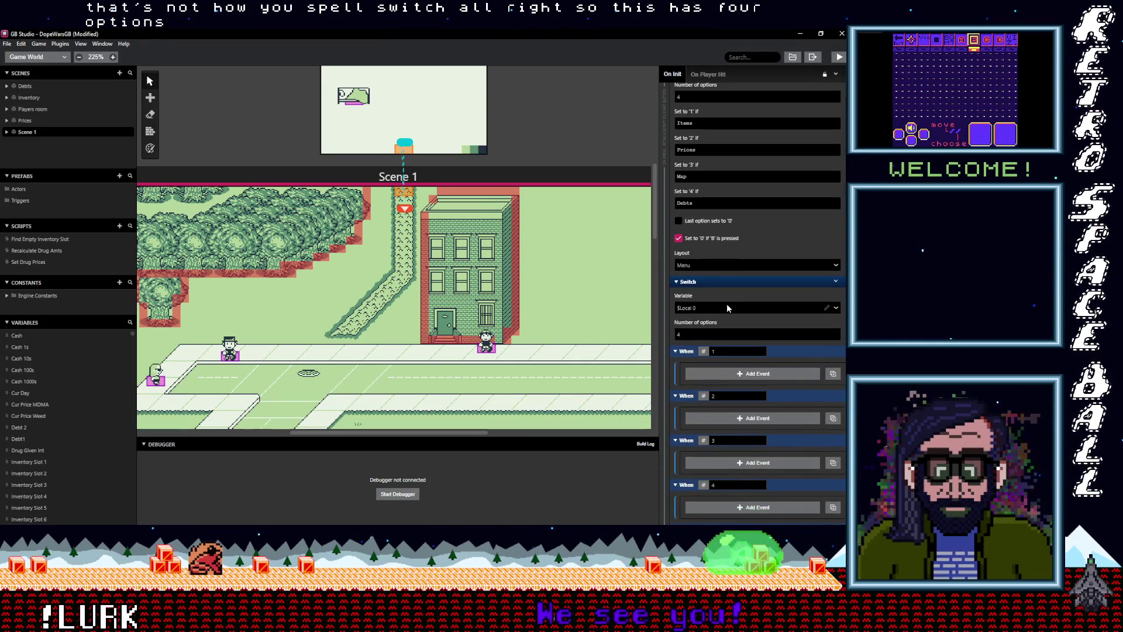
scroll(727, 307, down, 3)
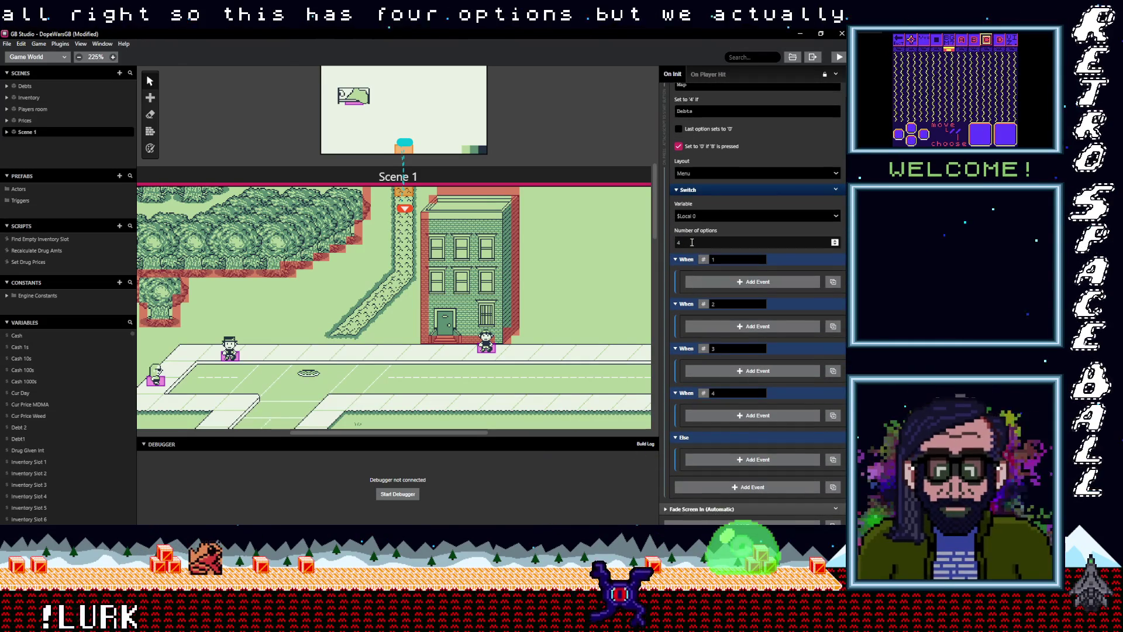
double_click(689, 245)
text(5)
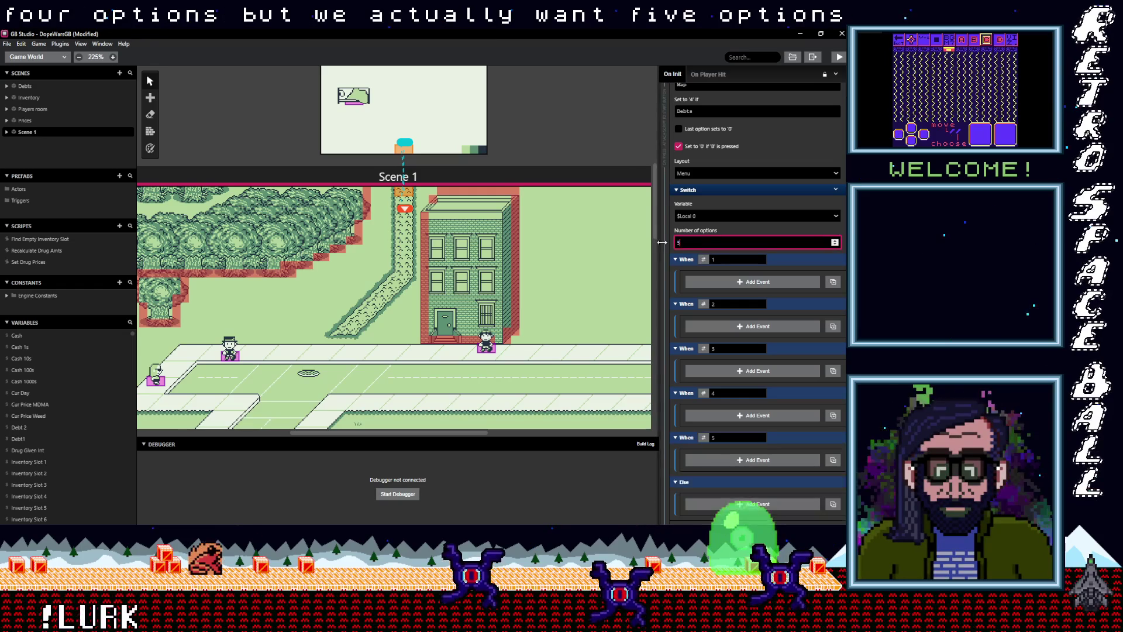
scroll(734, 288, down, 2)
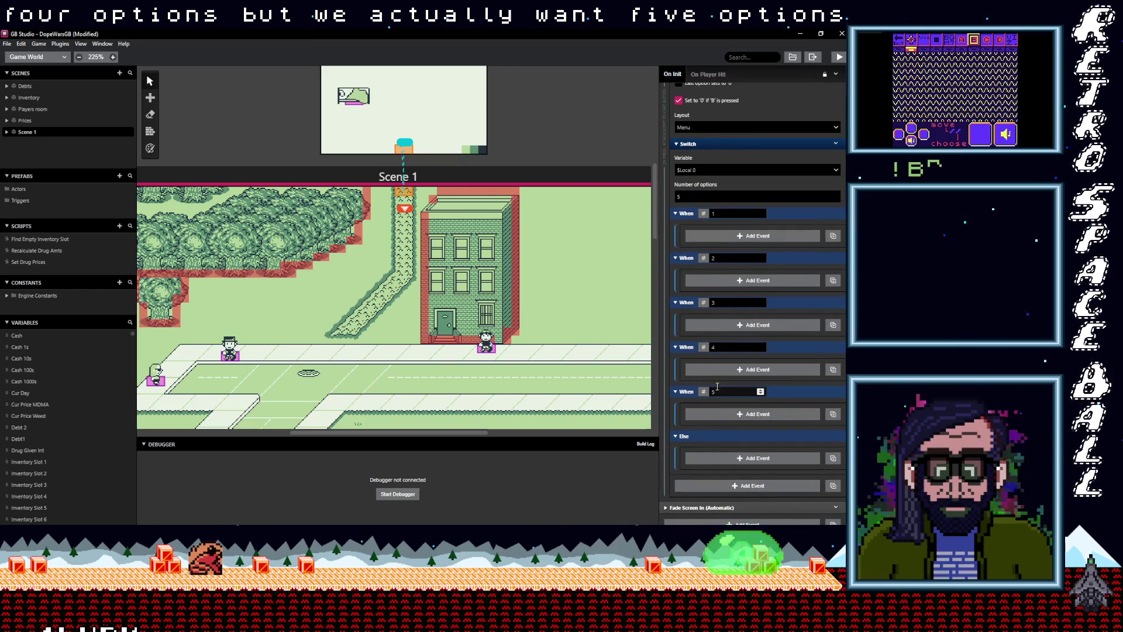
Step: Renumber the Switch's case values in sequence starting from 0, 1, 2, 3
double_click(712, 214)
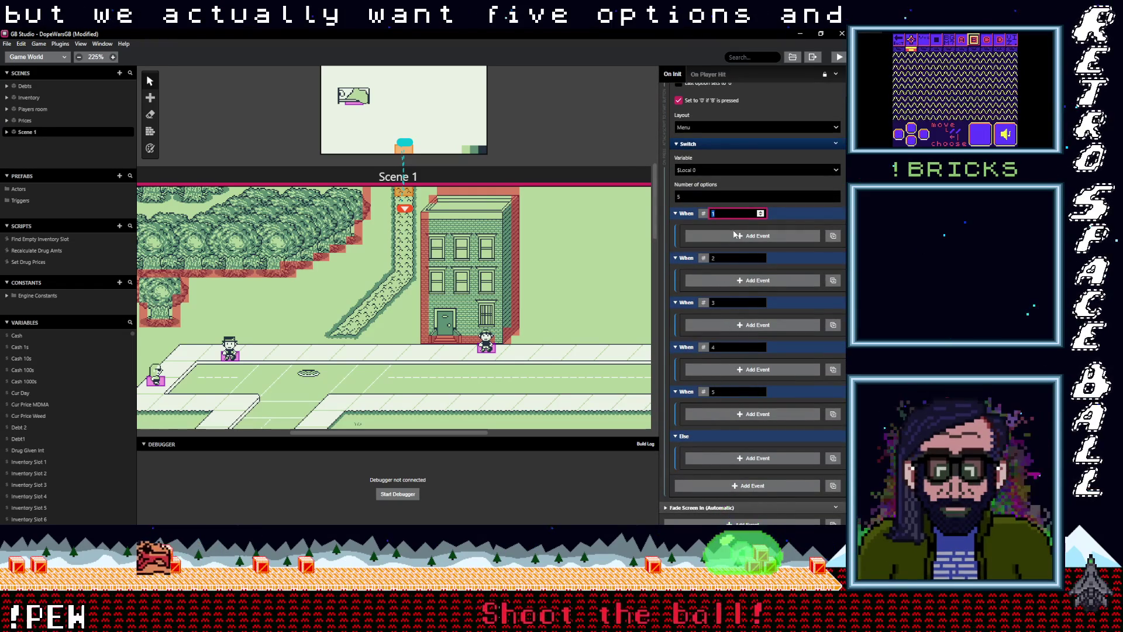
text(0)
key(Tab)
text(1)
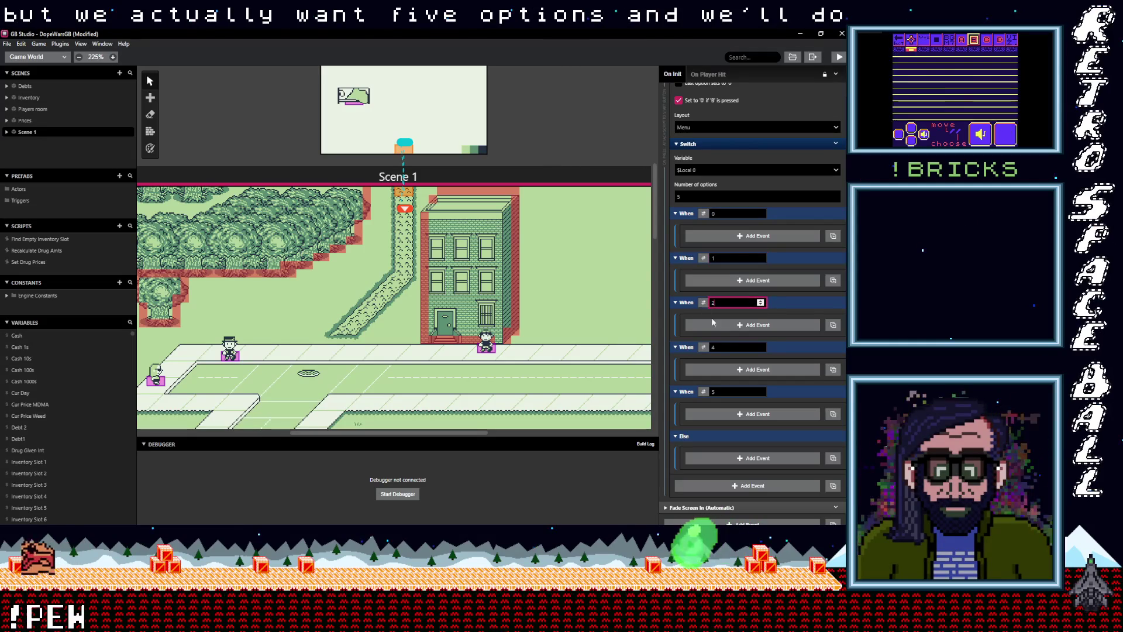
key(Tab)
key(Tab)
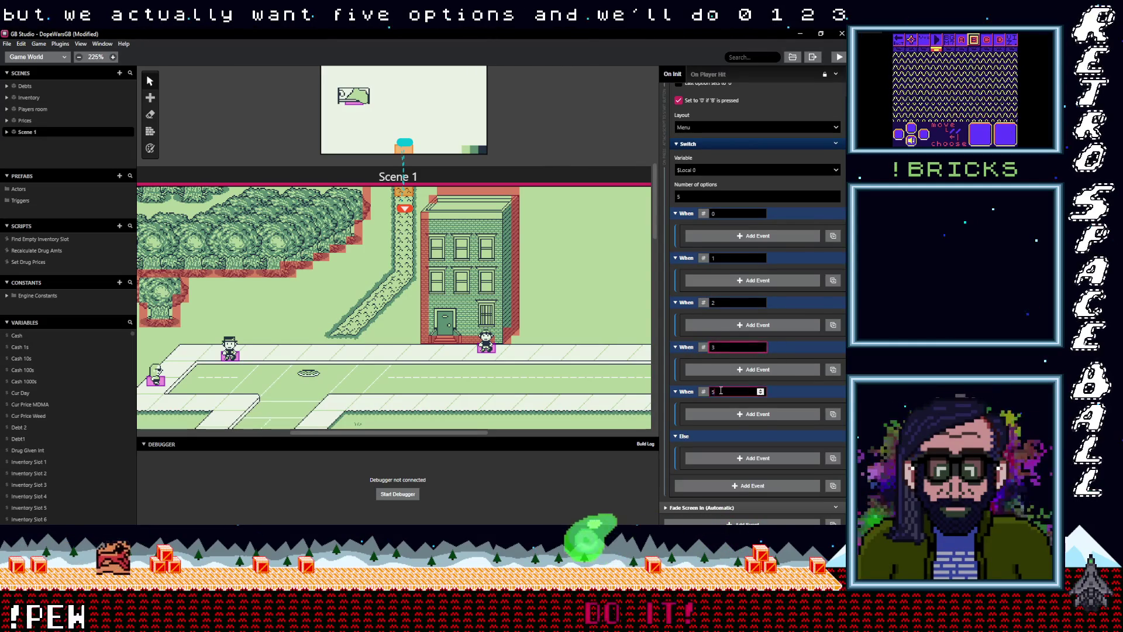
click(676, 391)
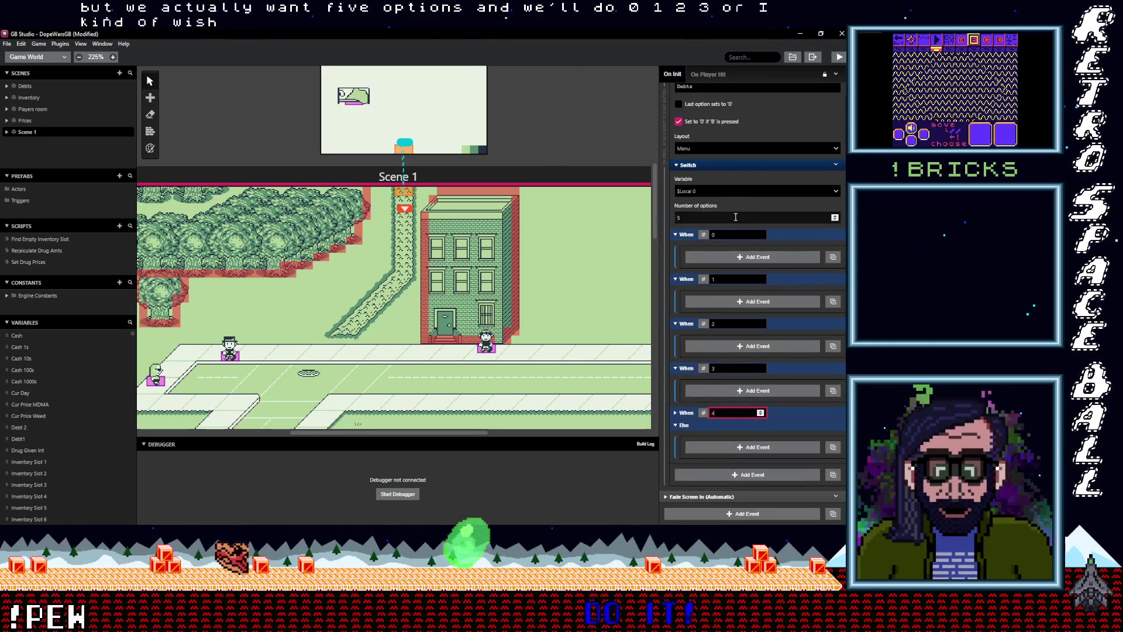
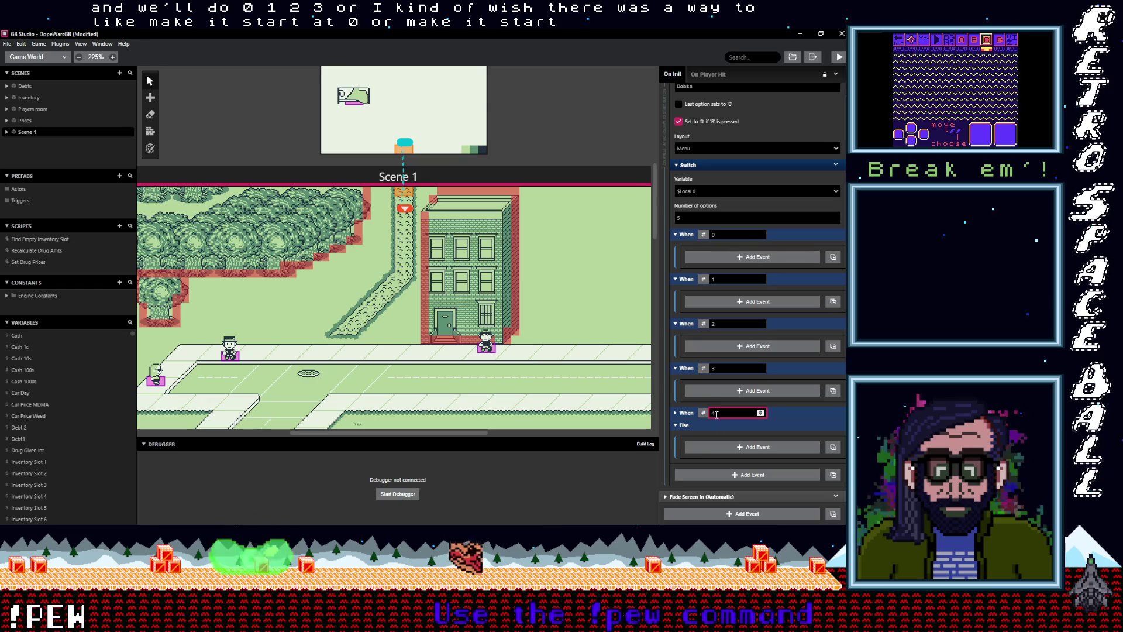
Step: Collapse the menu switch's Else and When 0 branches, leaving cases 1–4 visible
click(683, 428)
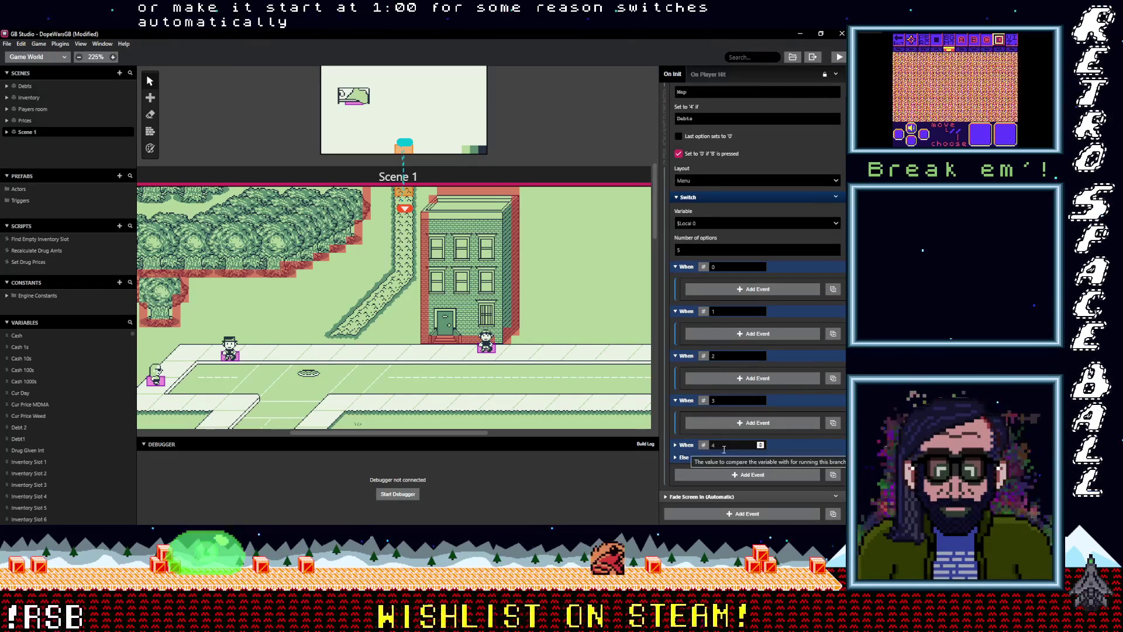
scroll(734, 449, up, 1)
scroll(735, 448, up, 1)
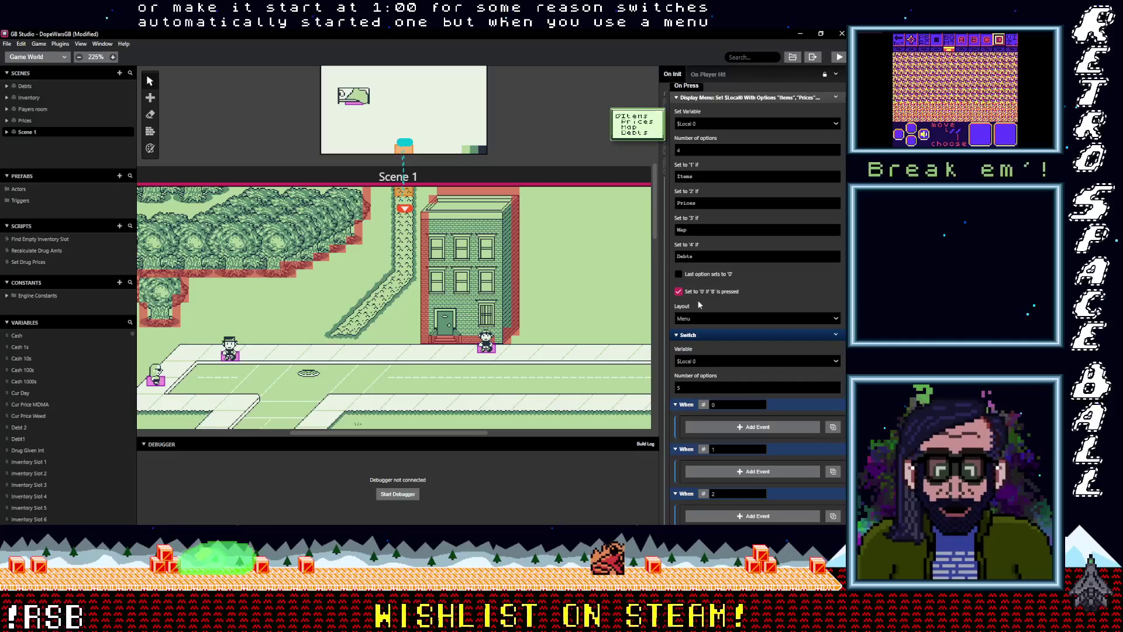
scroll(683, 209, down, 1)
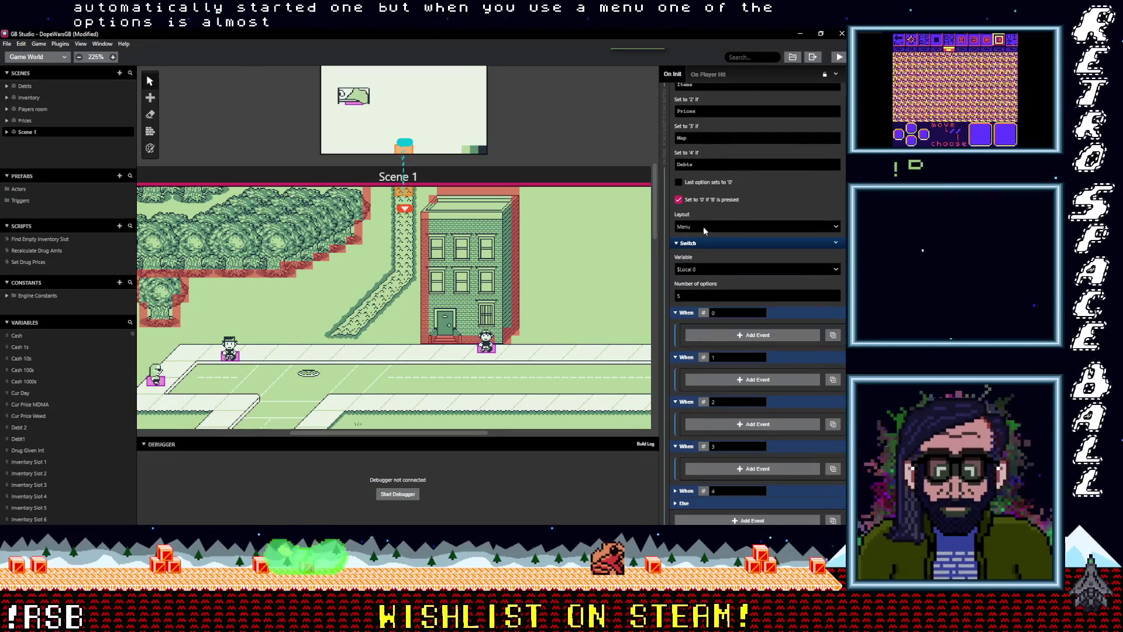
scroll(690, 199, up, 2)
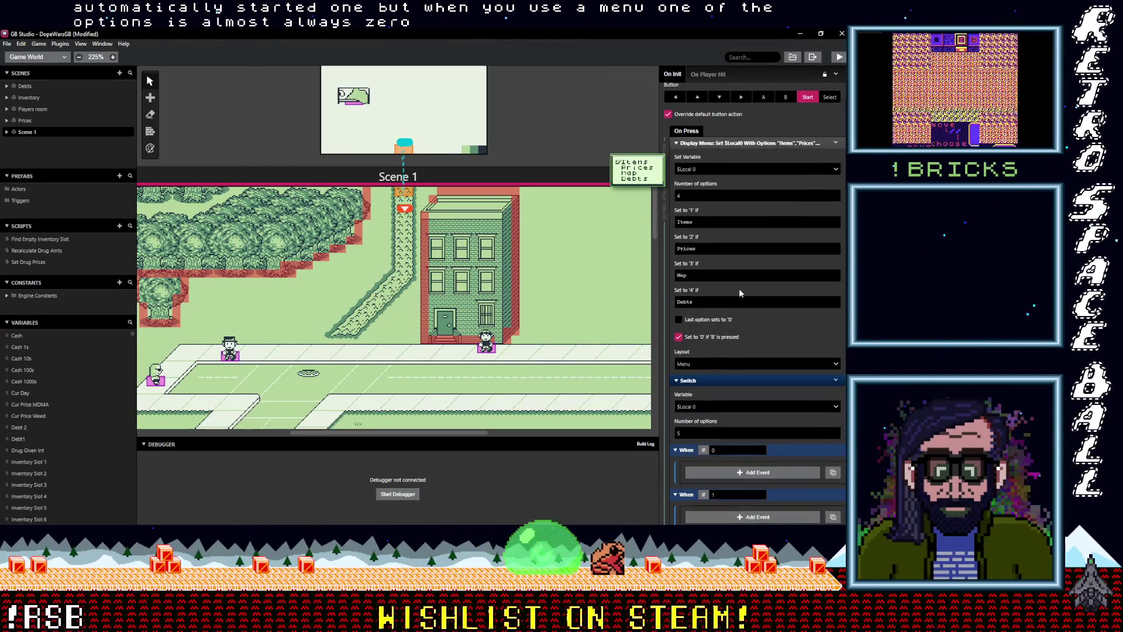
scroll(739, 289, down, 2)
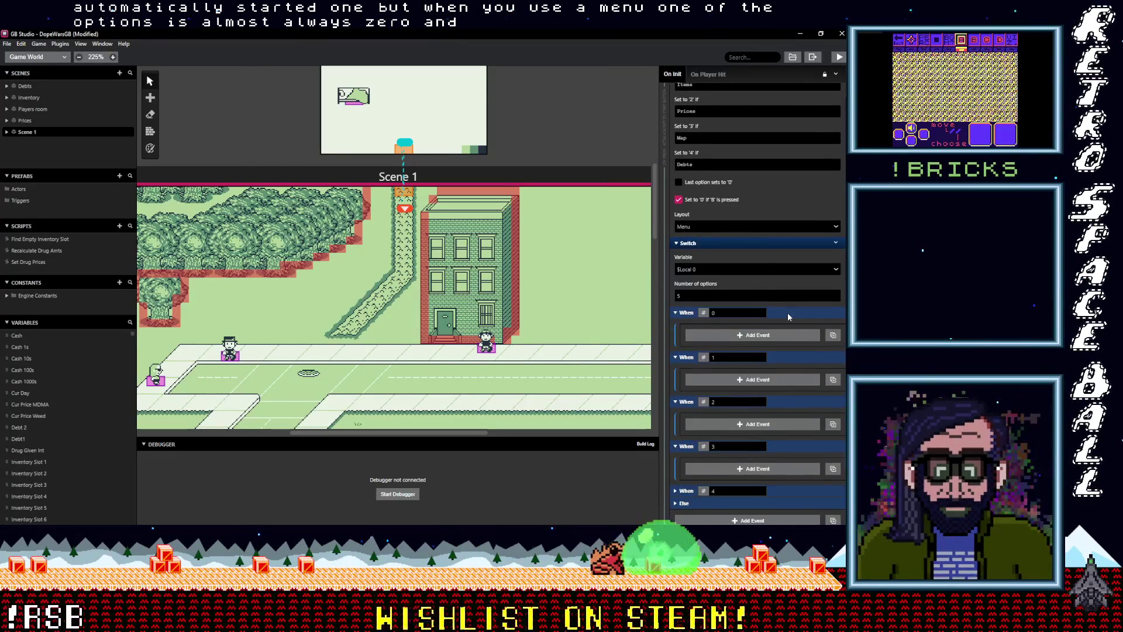
click(788, 315)
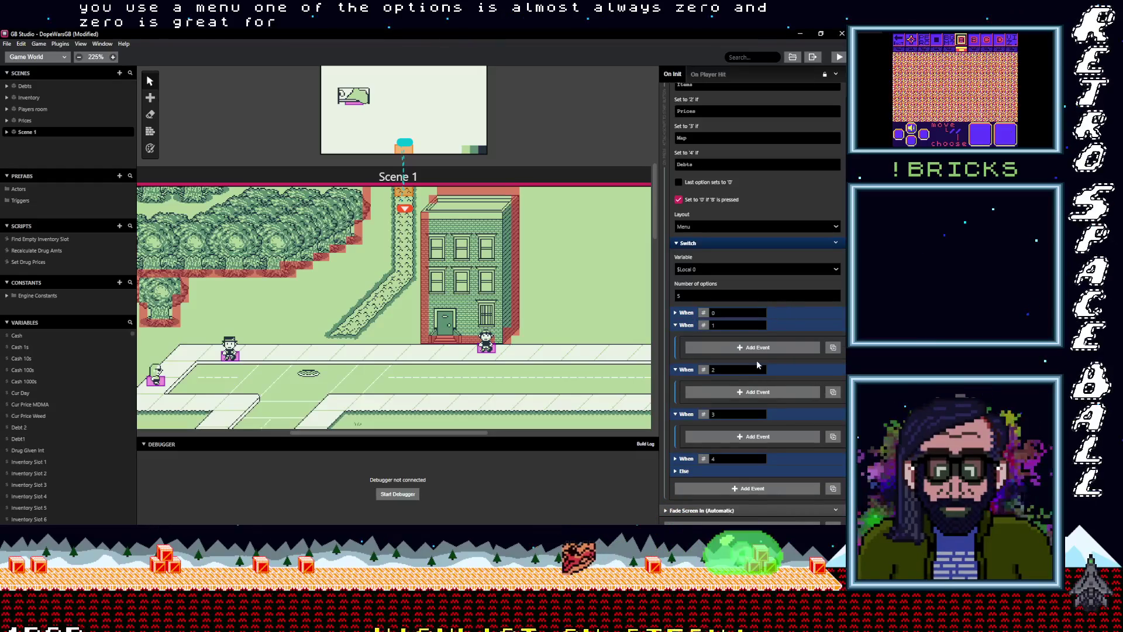
scroll(738, 348, up, 1)
scroll(738, 348, up, 2)
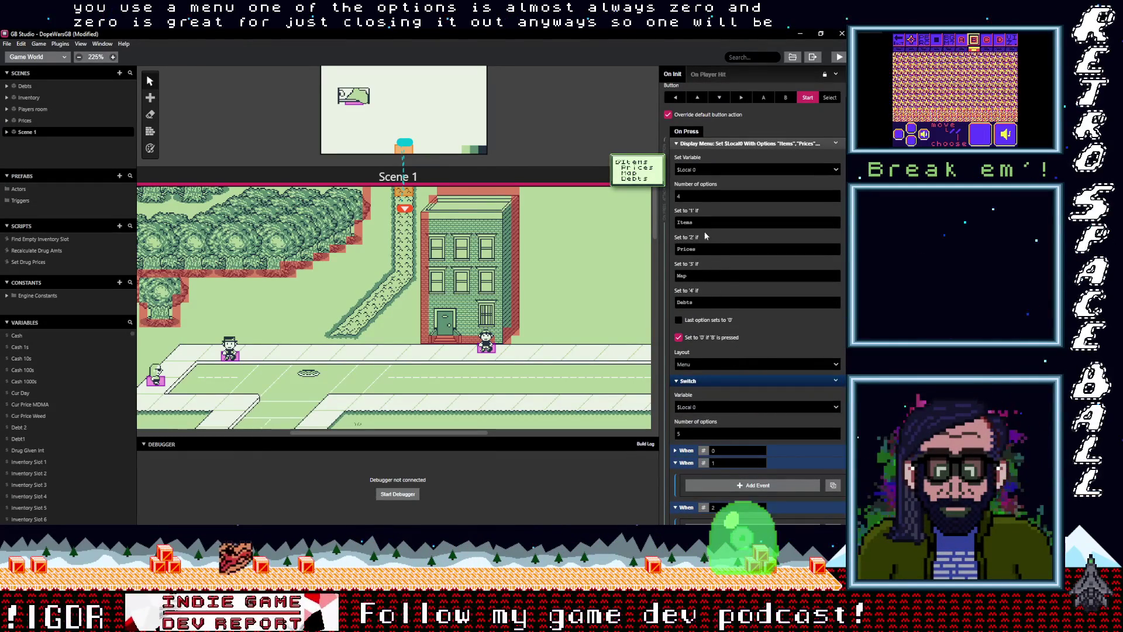
scroll(735, 364, down, 3)
click(738, 349)
Step: Add an 'Items' comment under When 1 and paste a copy into When 2 for 'Prices'
text(com)
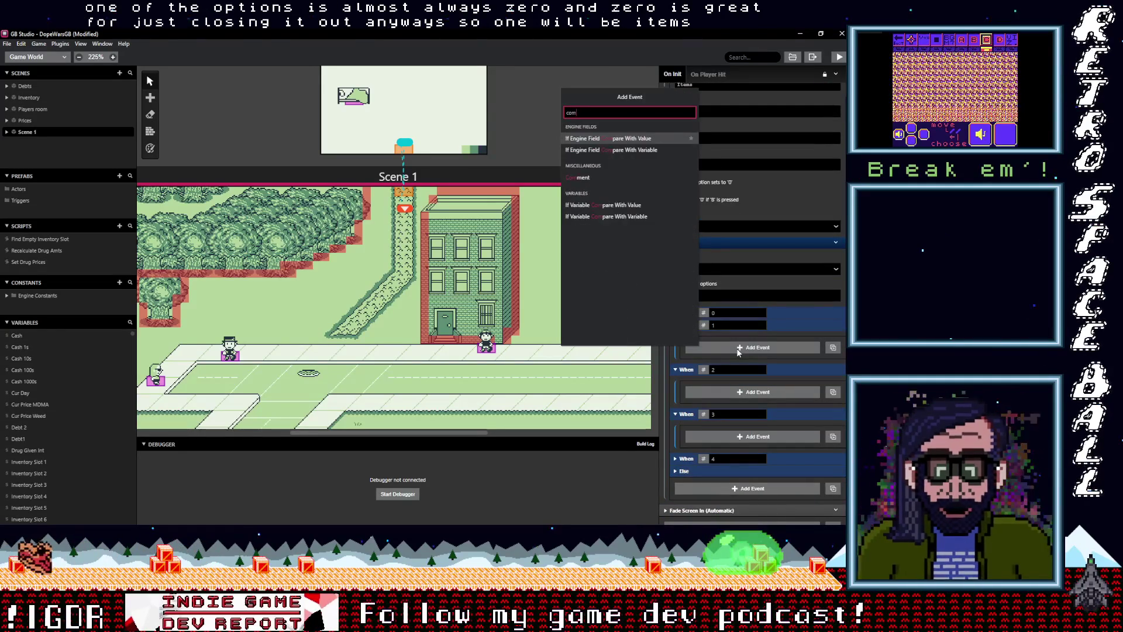
click(595, 177)
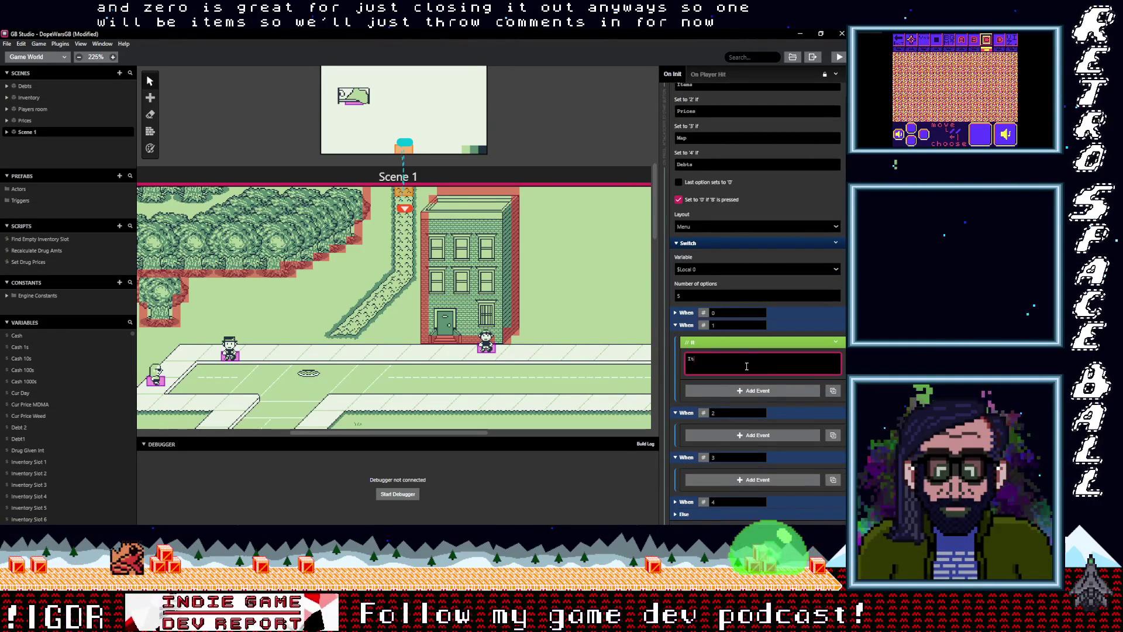
text(Items)
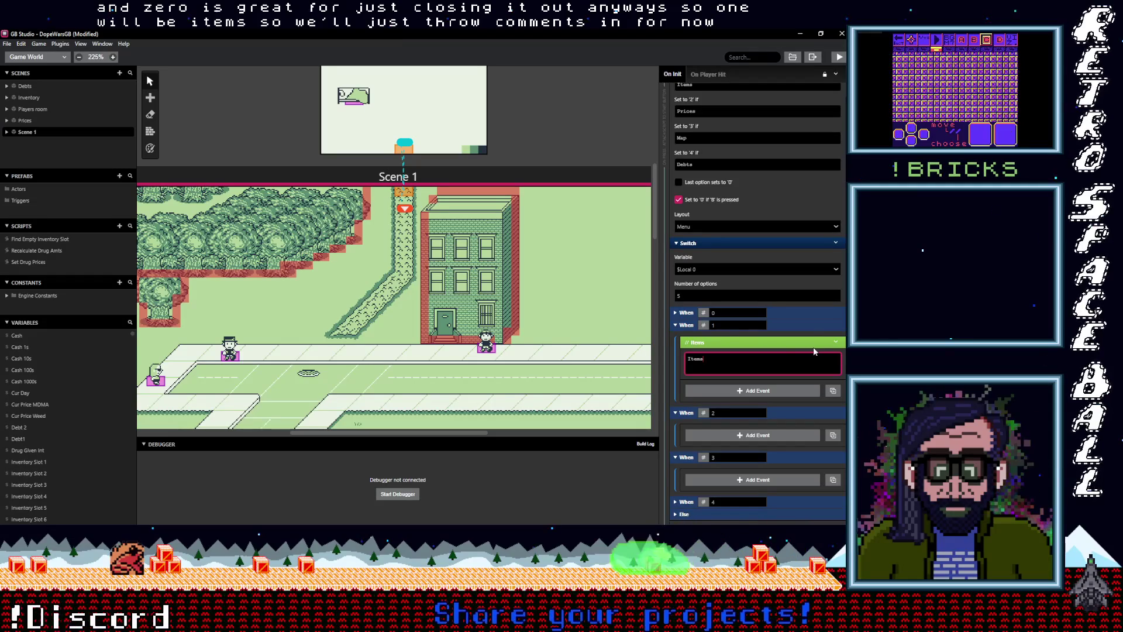
click(838, 344)
click(795, 415)
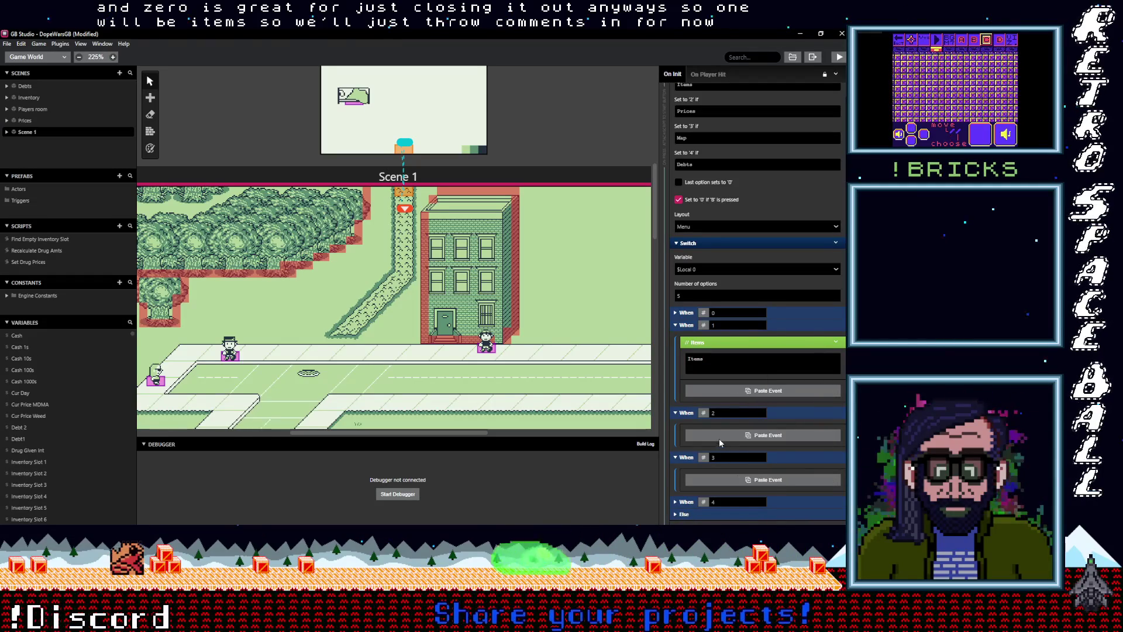
click(718, 438)
drag(720, 448, 670, 449)
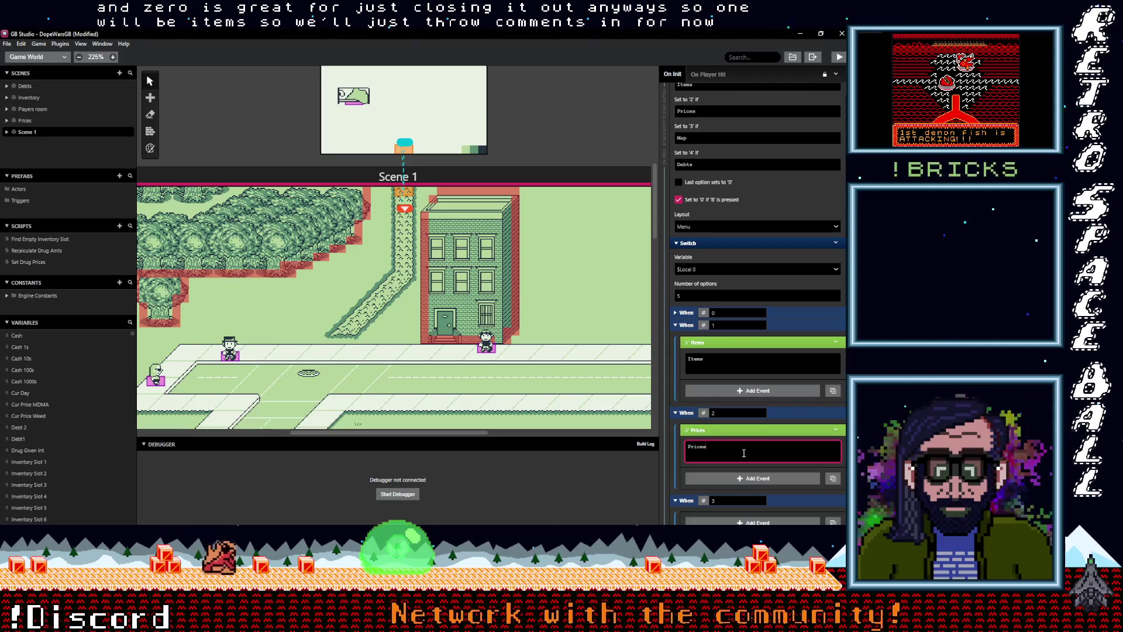
Step: Copy the Prices comment into When 3 and relabel it 'Map'
scroll(732, 451, down, 3)
click(838, 339)
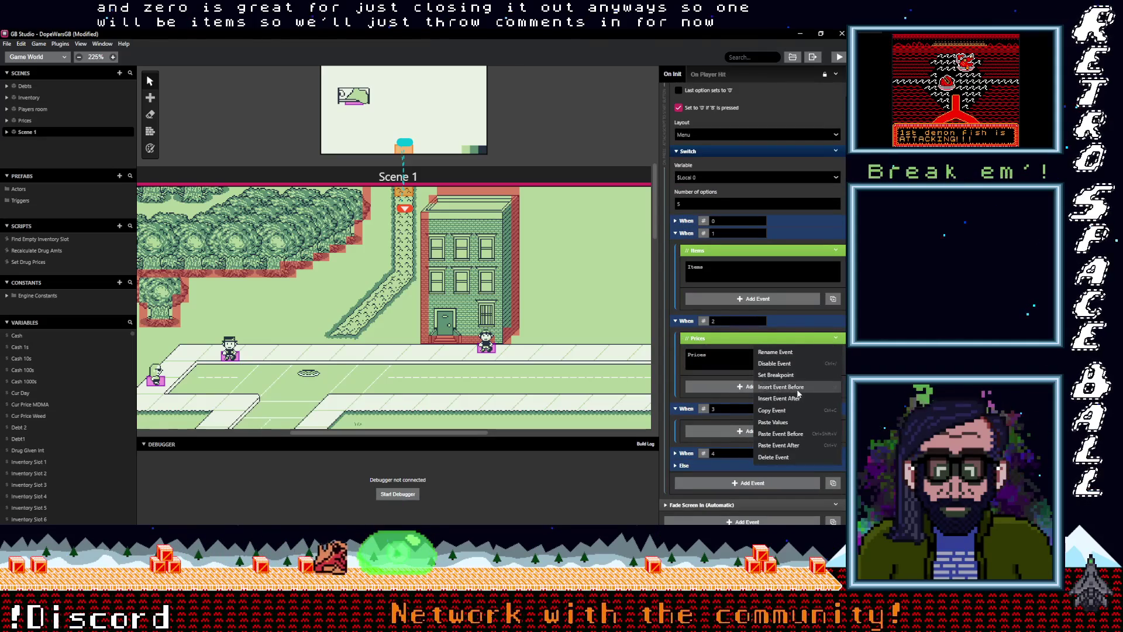
click(772, 421)
click(732, 431)
double_click(730, 436)
text(Map)
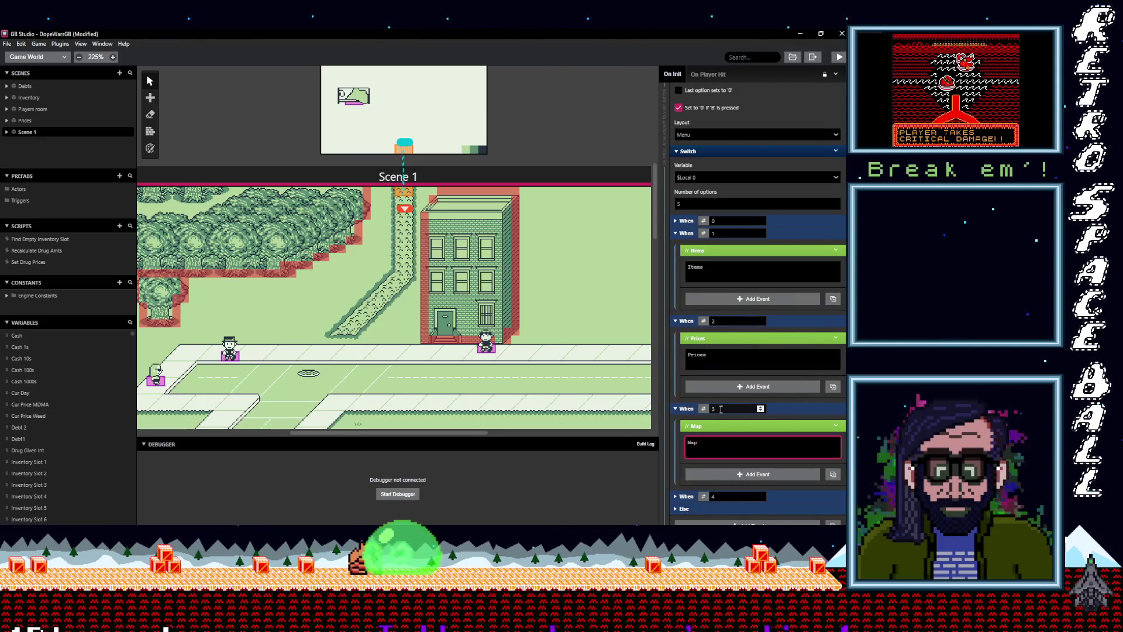
Step: Paste a comment into When 4 and label it 'Debts'
scroll(730, 455, down, 2)
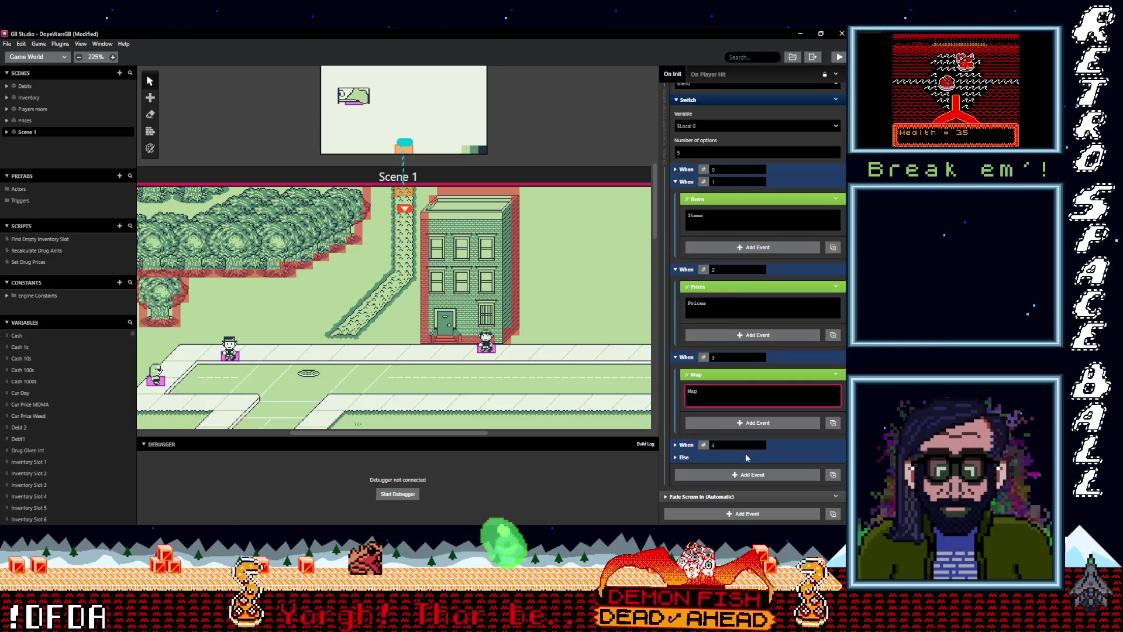
click(740, 449)
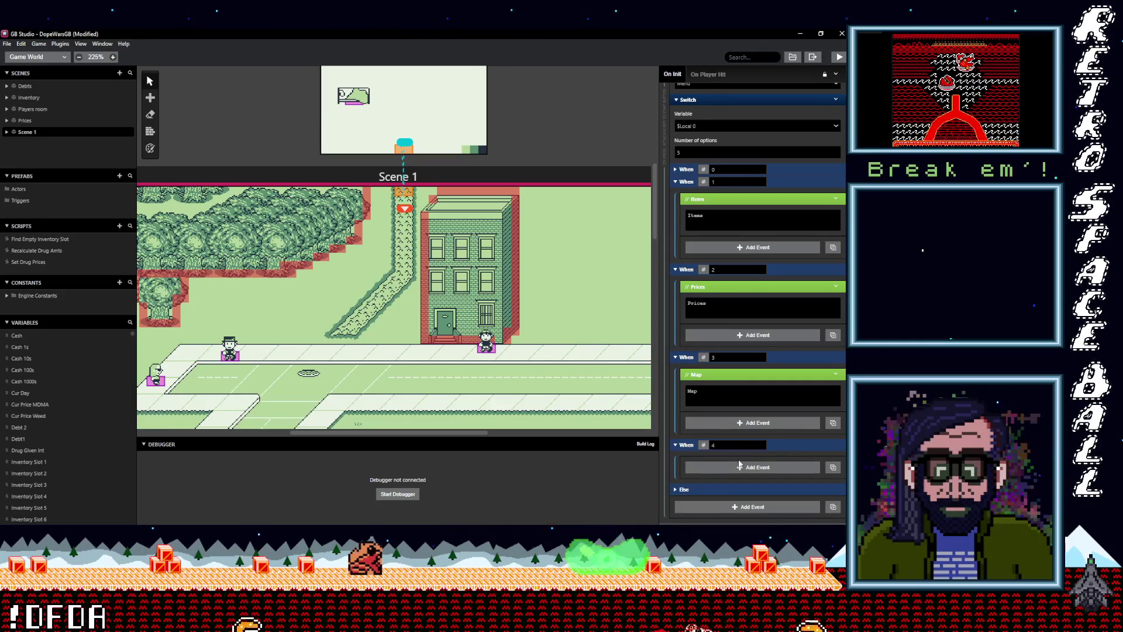
alt+click(742, 468)
text(Debts)
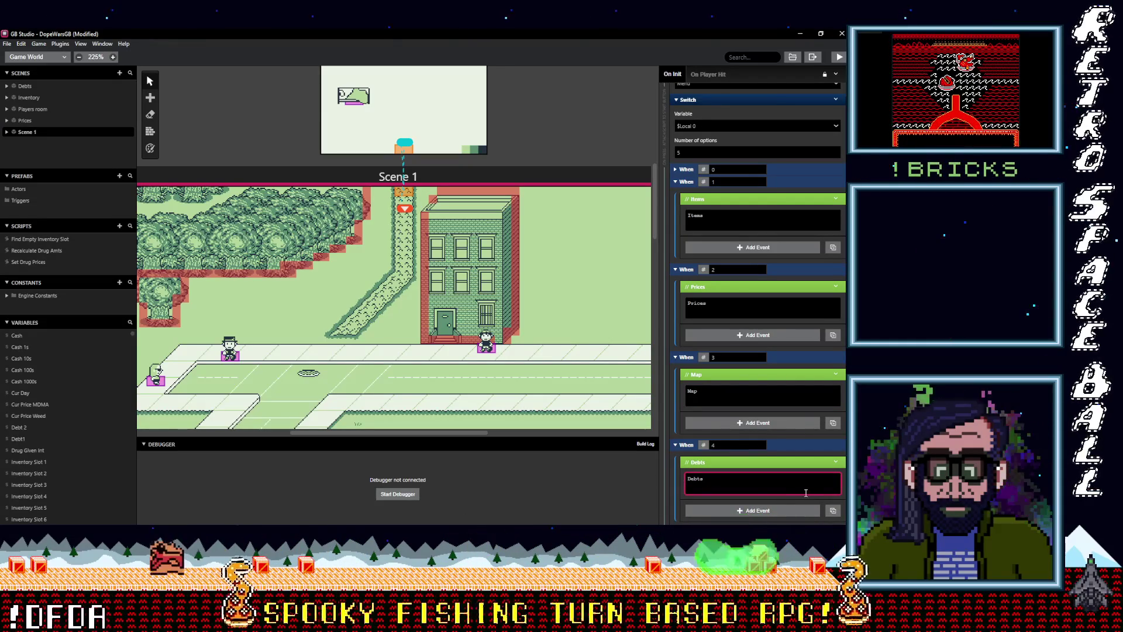
Step: Collapse the Items, Prices, Map and Debts comments
click(755, 374)
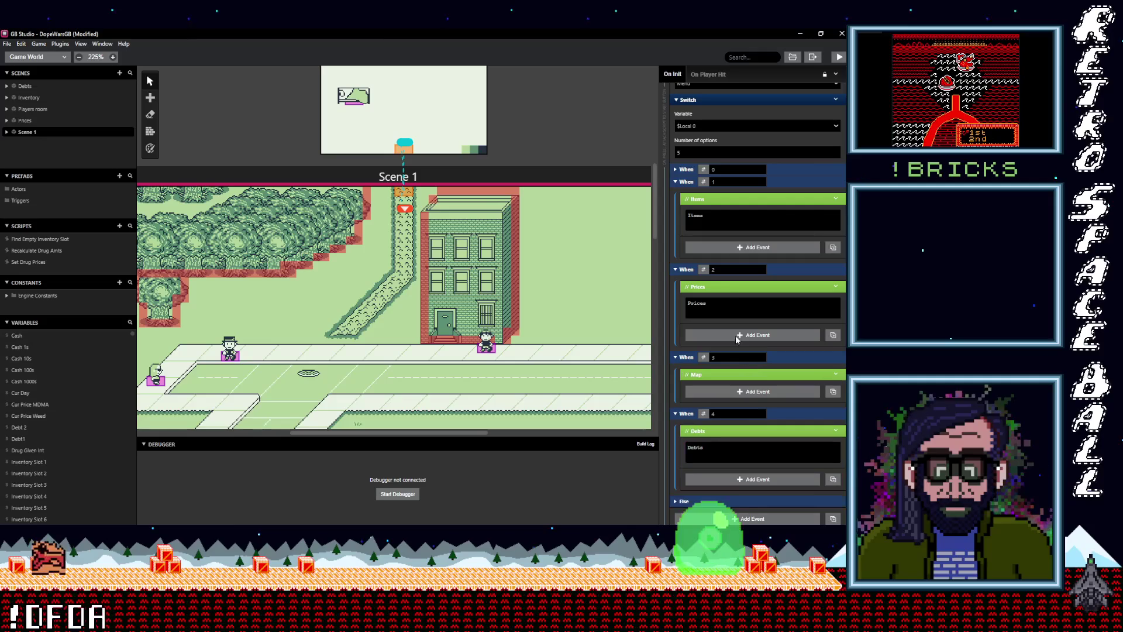
click(734, 286)
click(725, 200)
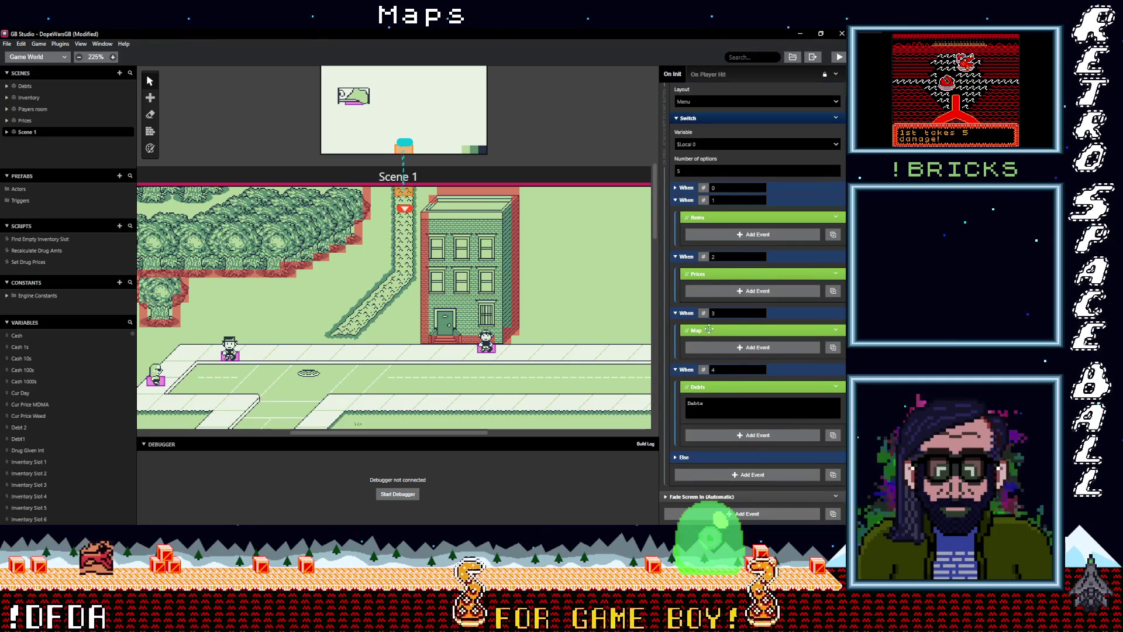
click(754, 368)
click(740, 266)
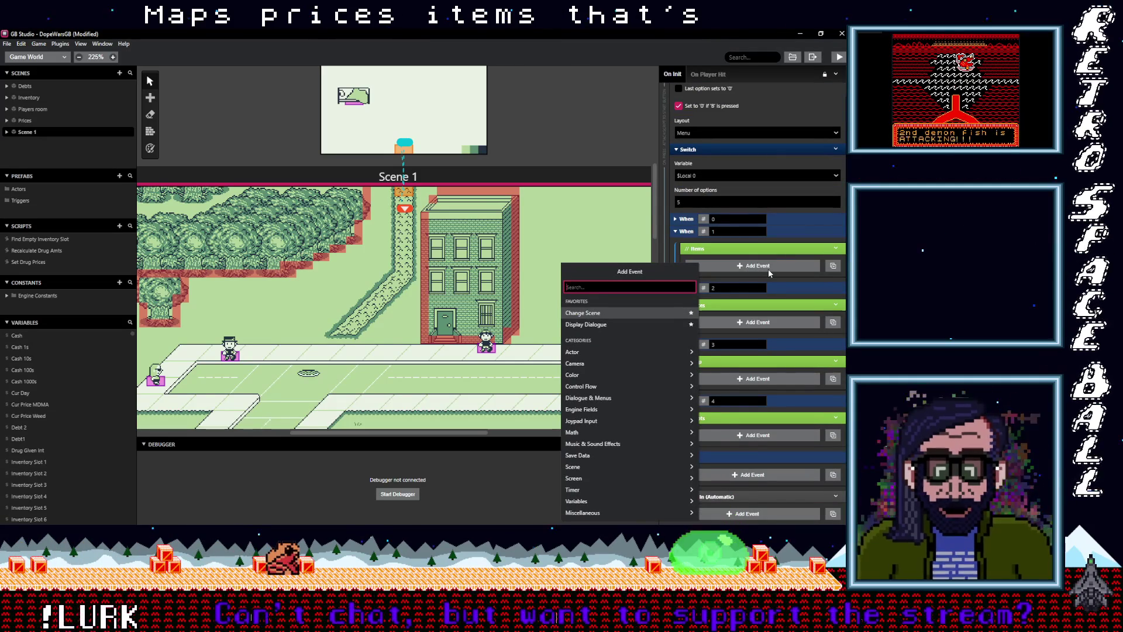
Step: Add a Store Current Scene On Stack event to the Items case
text(store)
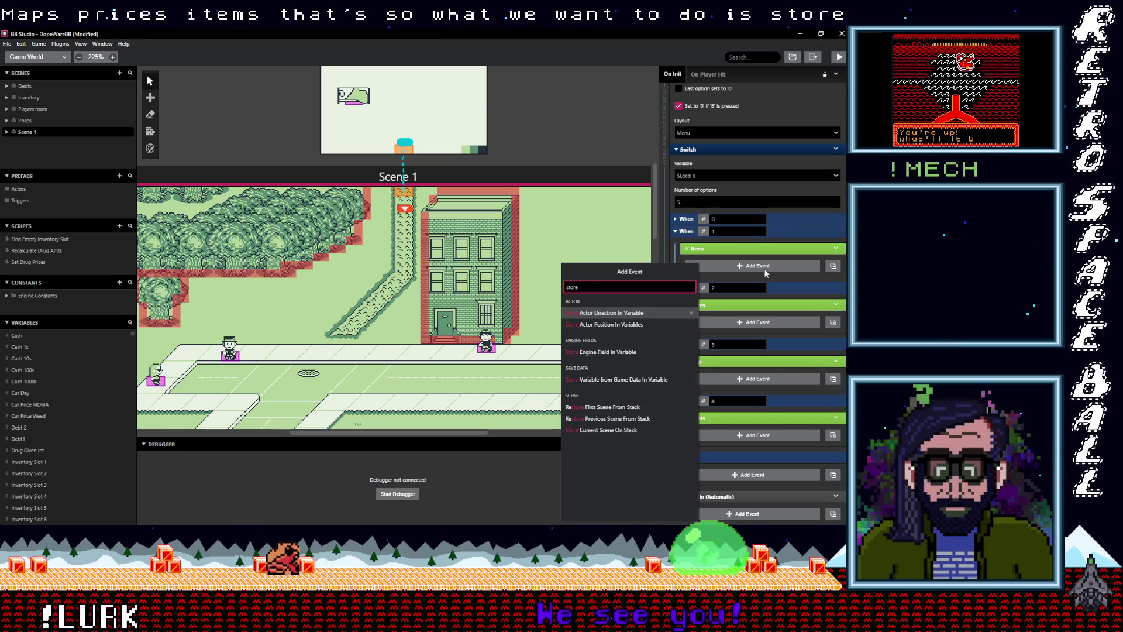
click(614, 431)
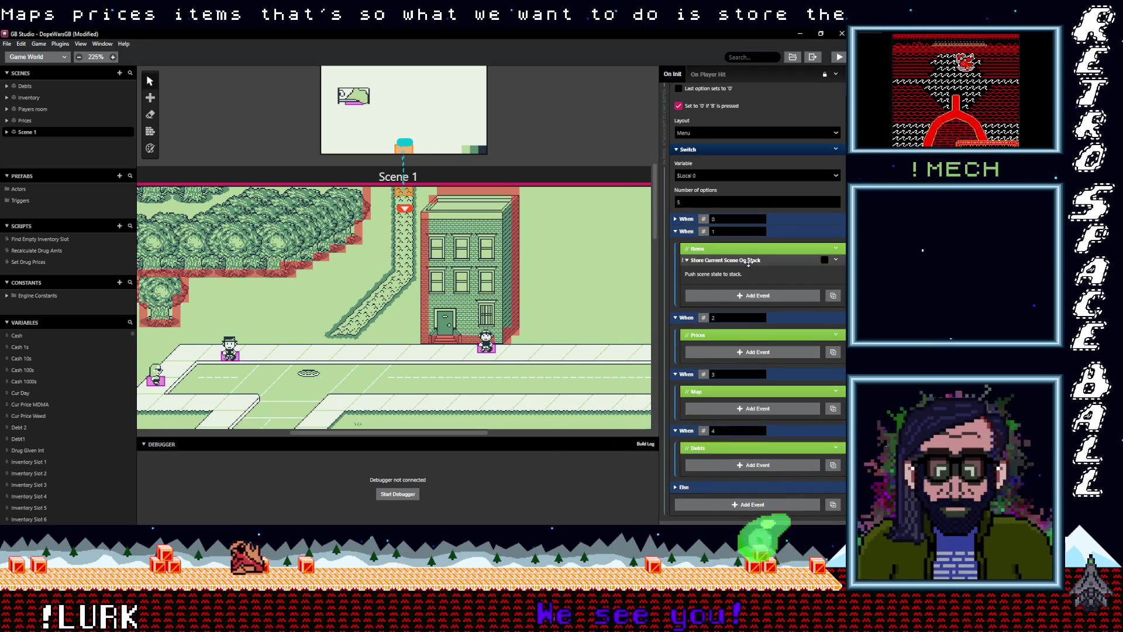
click(769, 261)
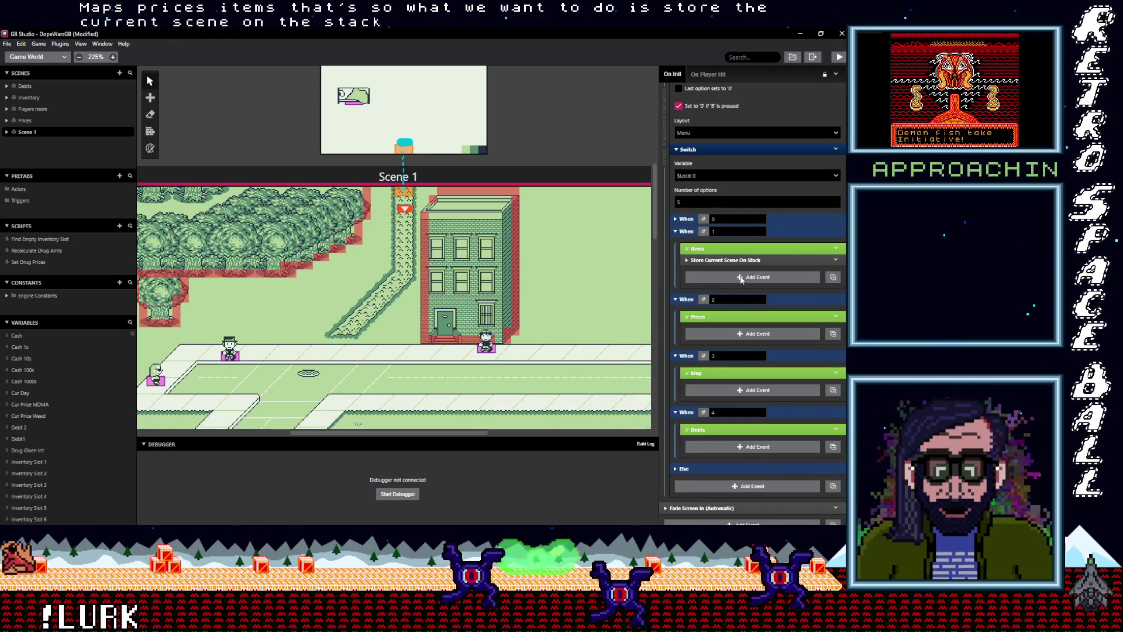
Step: Add a Change Scene event to Debts below the store-scene event
click(741, 278)
text(chen)
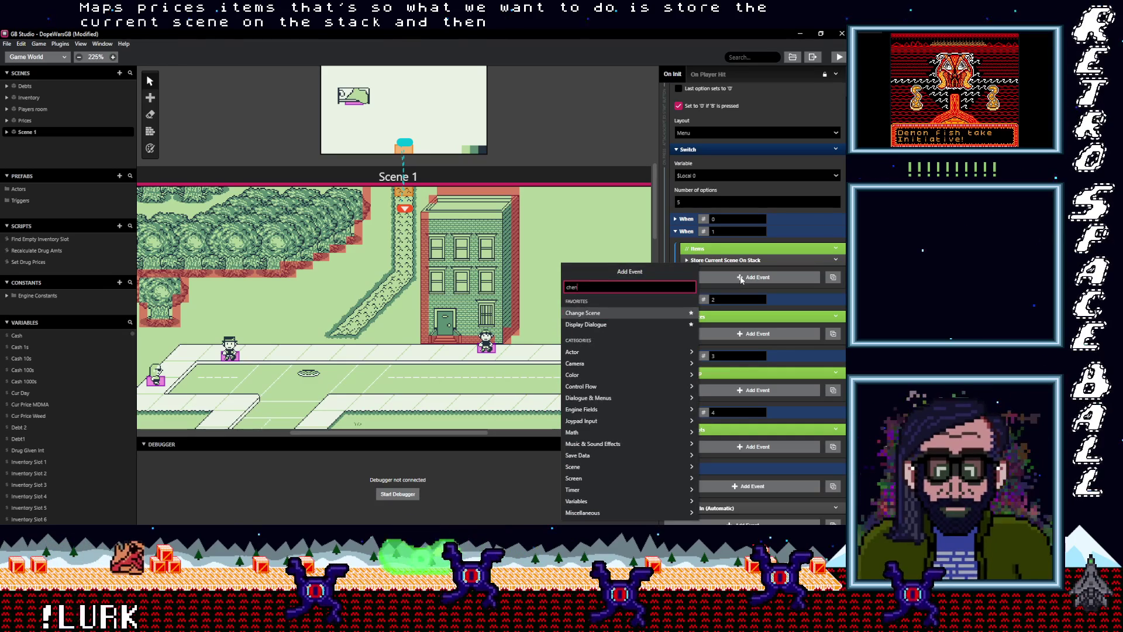
key(BackSpace)
key(BackSpace)
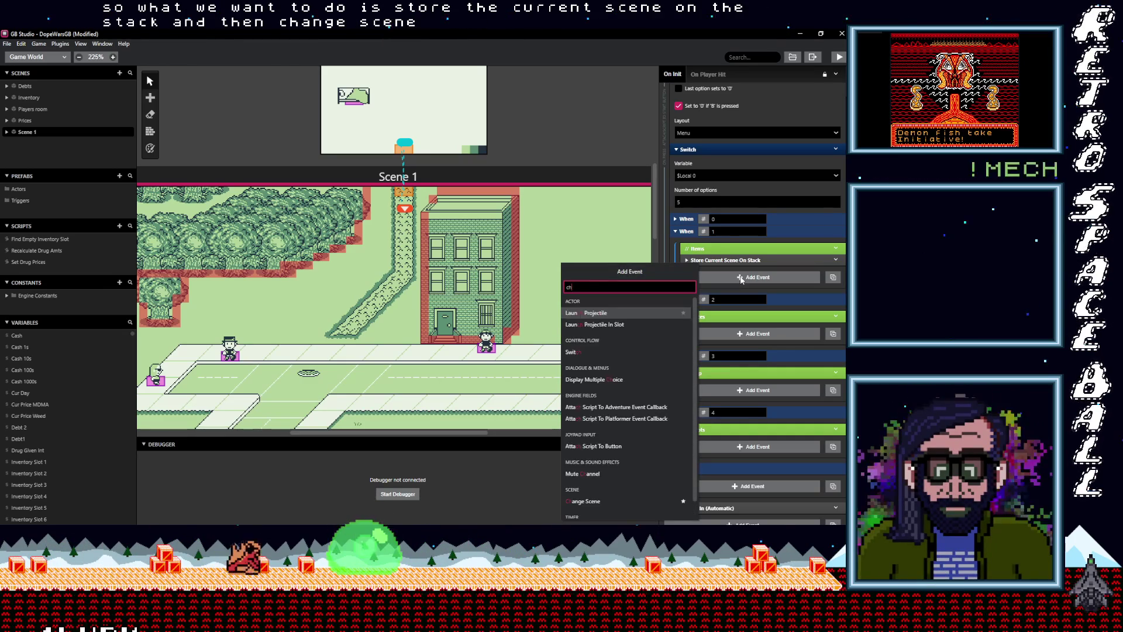
text(an)
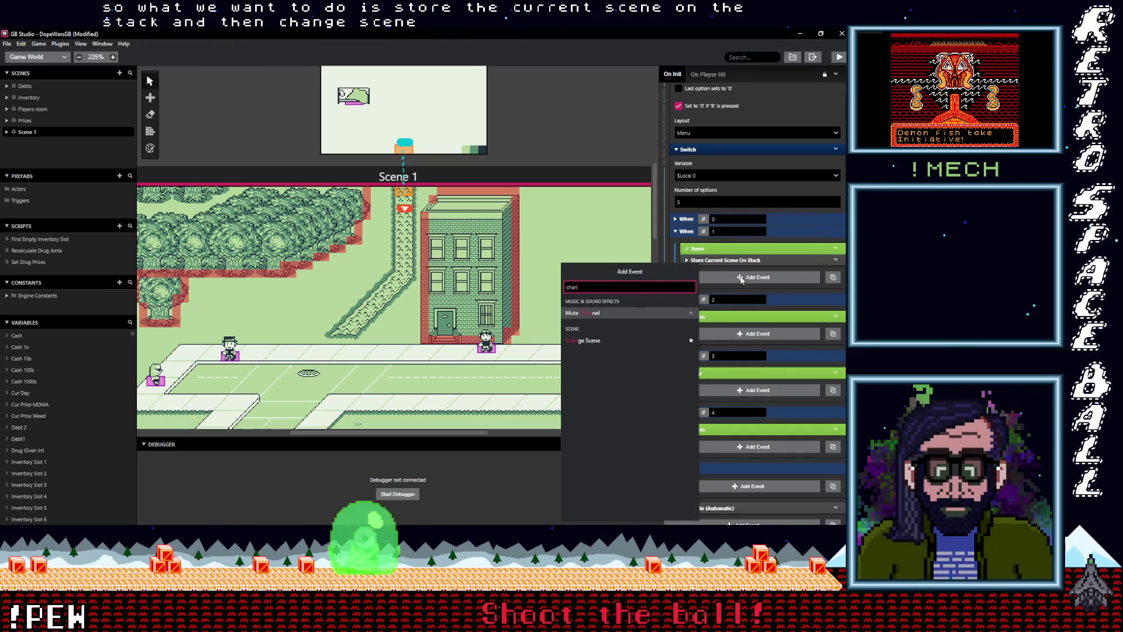
click(582, 340)
click(753, 271)
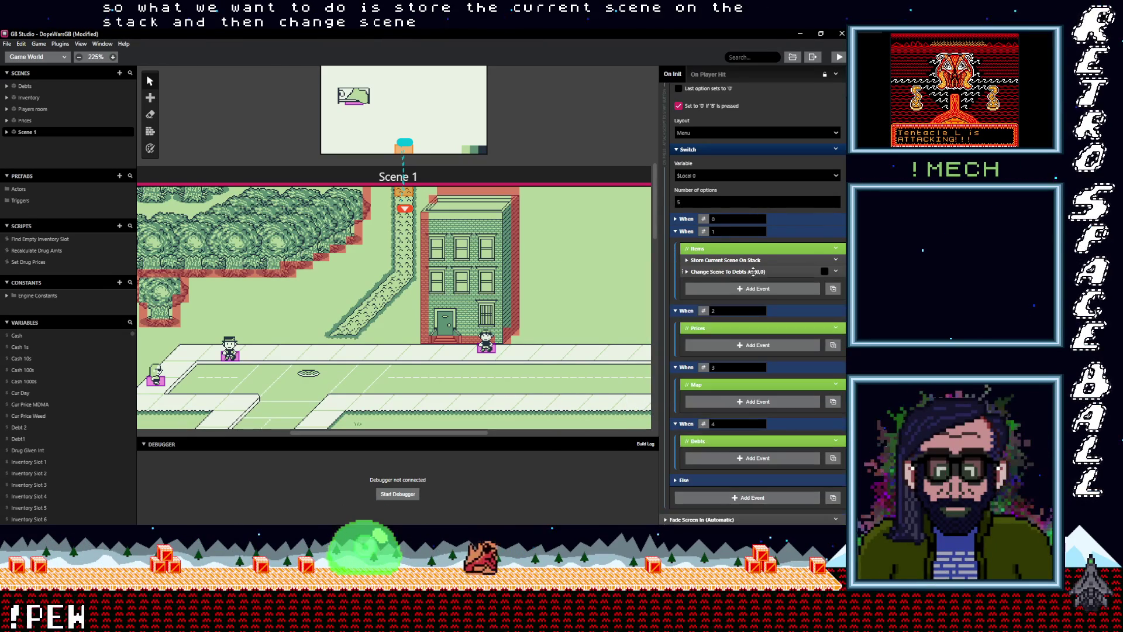
Step: Select both new events and copy them
shift+click(759, 272)
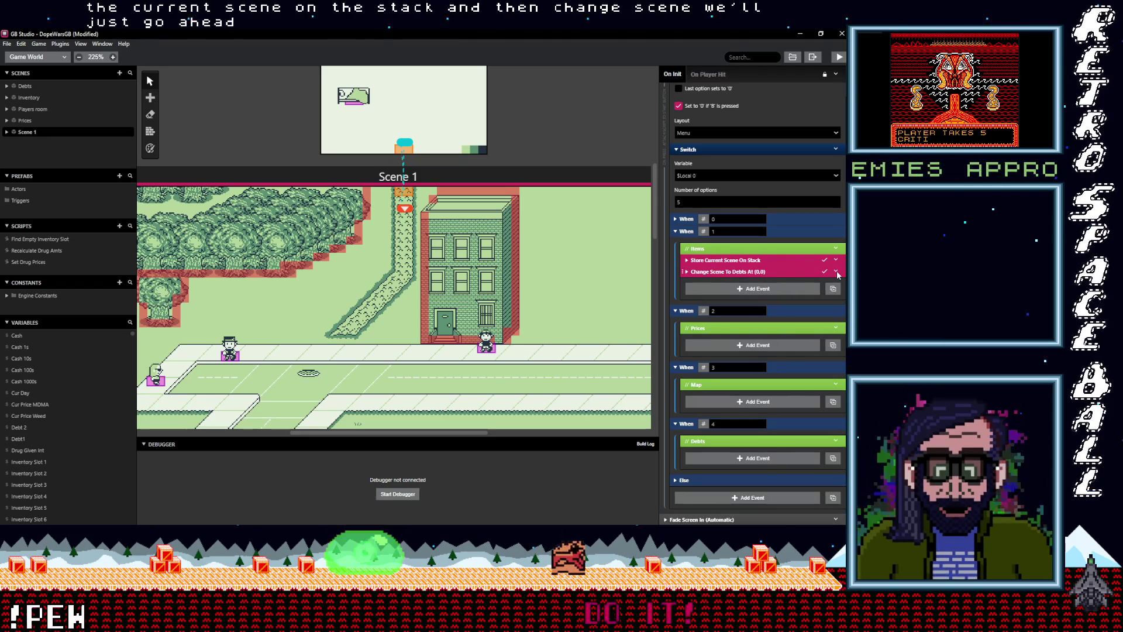
right_click(756, 275)
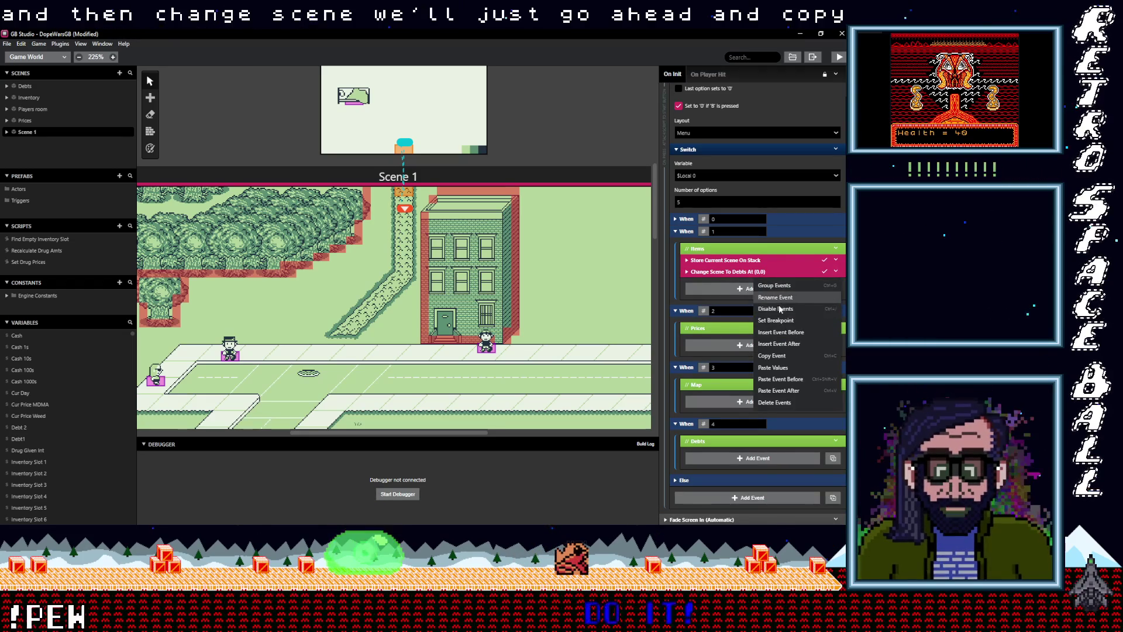
click(778, 355)
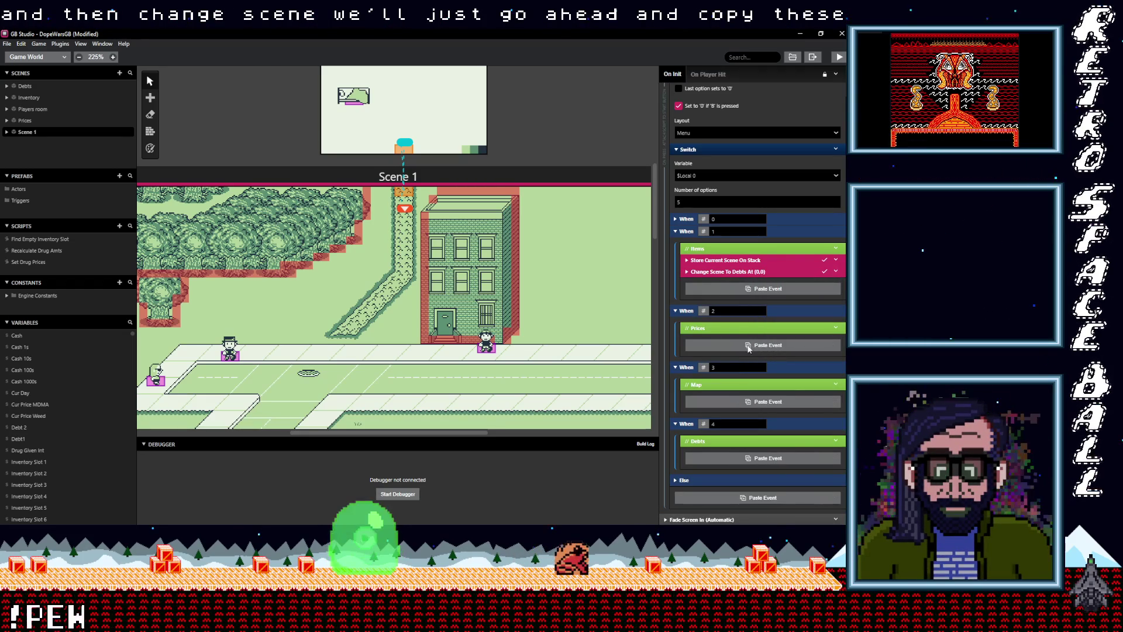
Step: Paste the store-scene and change-scene events into the Prices and Debts cases
alt+click(750, 347)
click(746, 481)
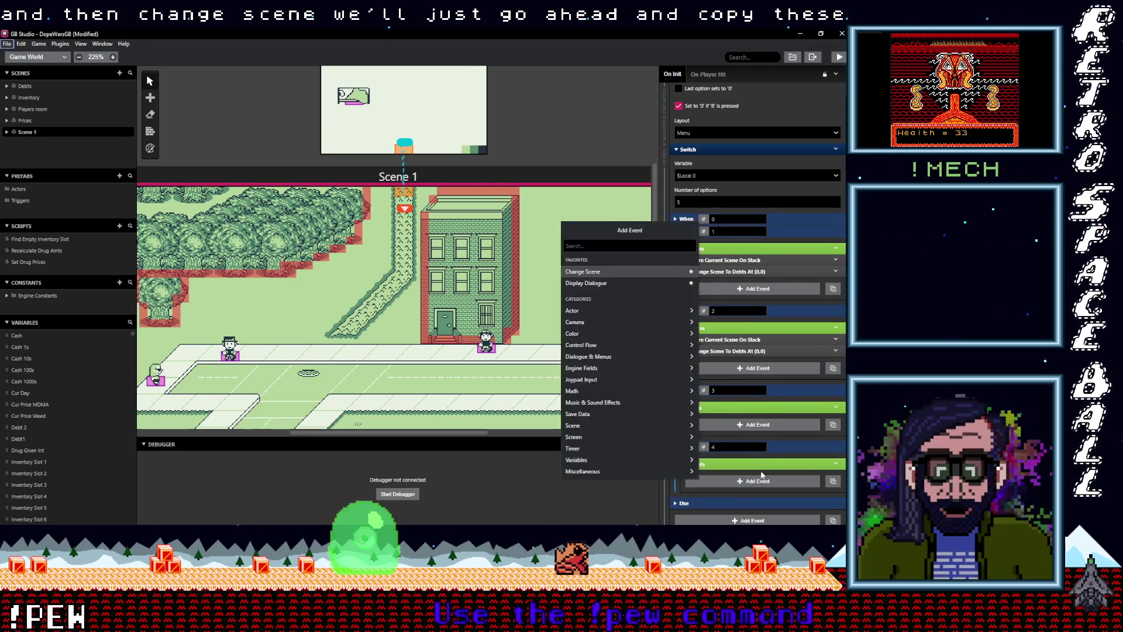
key(Escape)
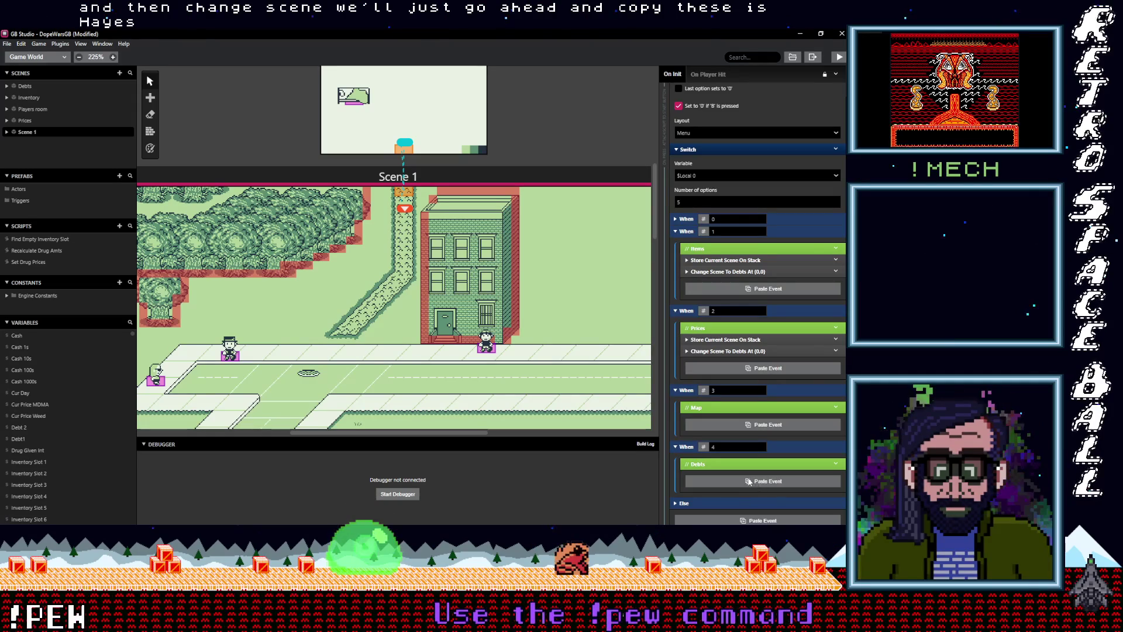
alt+click(749, 481)
scroll(757, 430, down, 1)
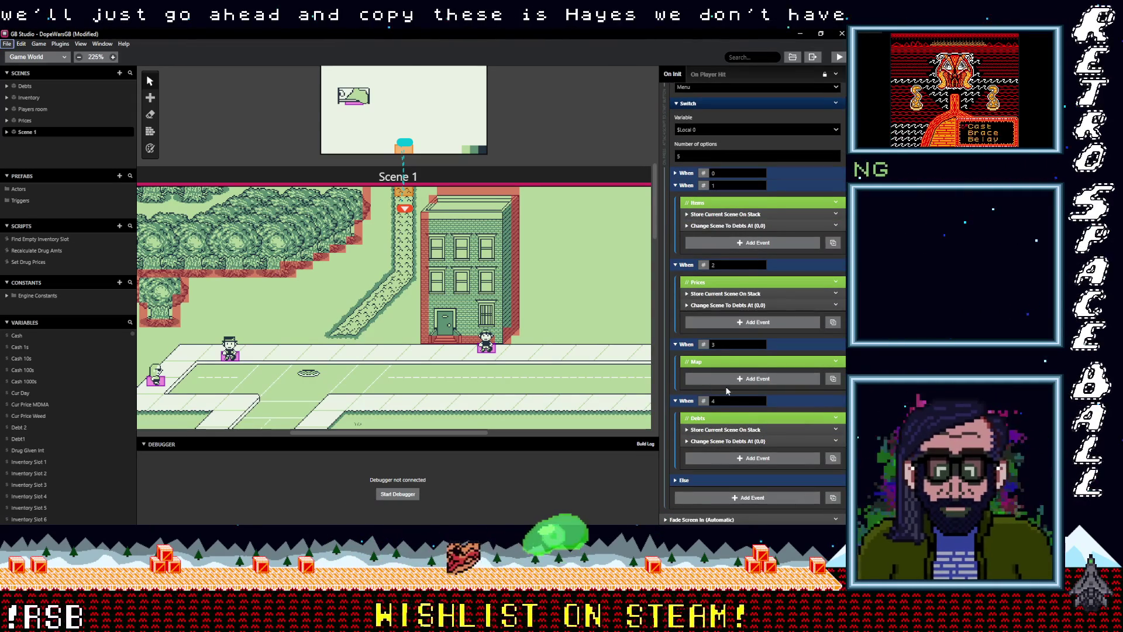
Step: Target the Items case's scene change to Inventory and the Prices case's to Prices
click(750, 227)
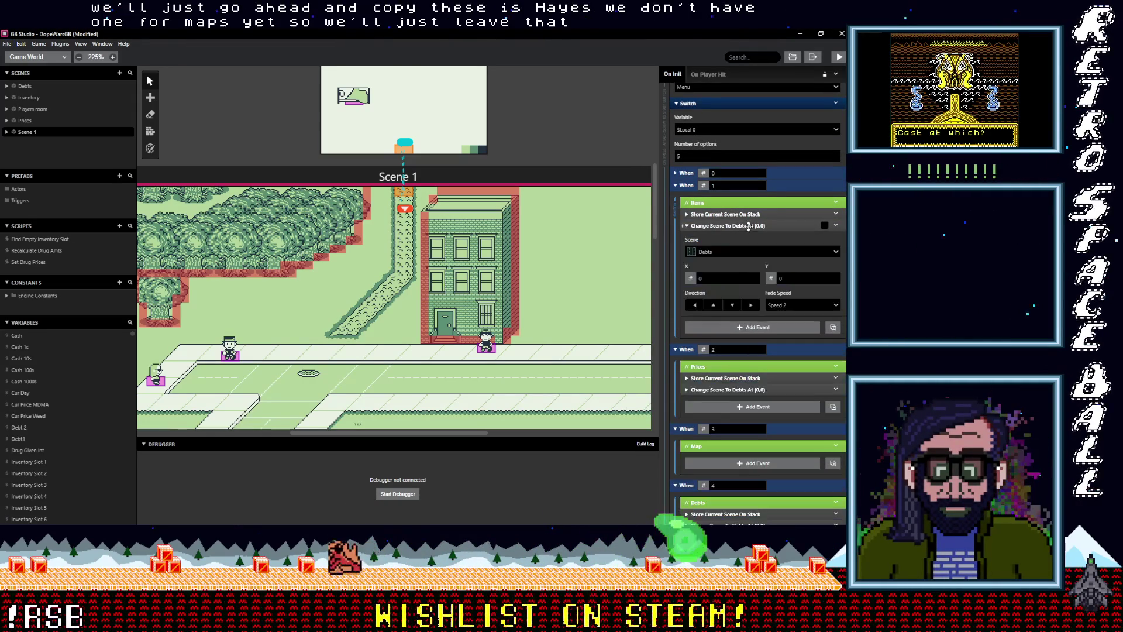
click(734, 249)
click(726, 281)
click(748, 390)
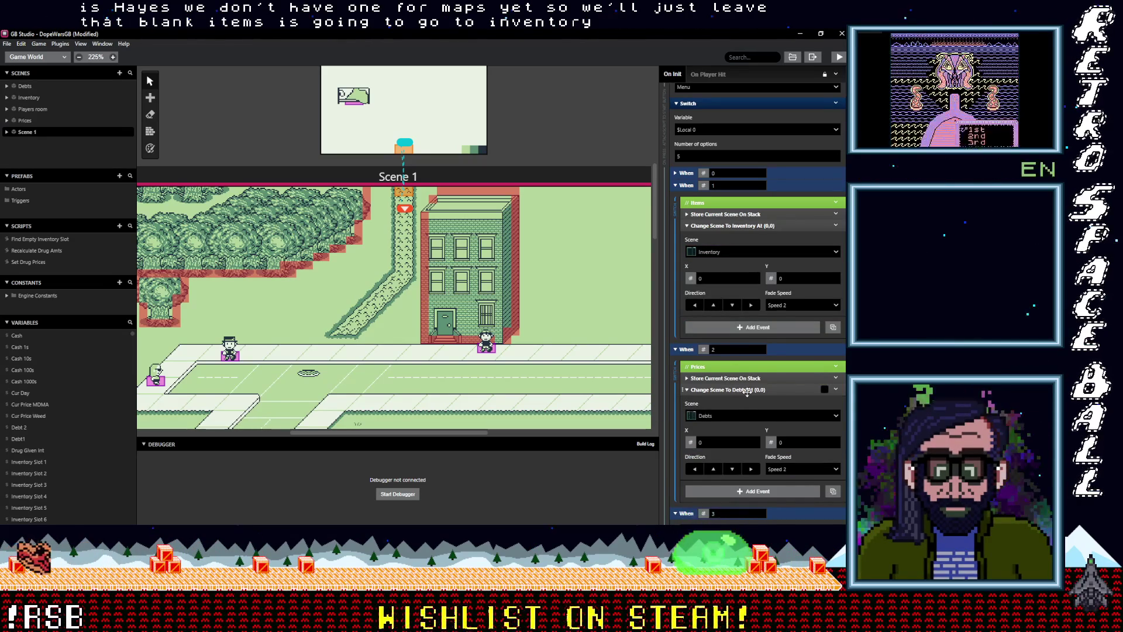
click(735, 415)
click(725, 469)
Step: Set the Debts case's scene change target to the Debts scene
scroll(742, 422, down, 3)
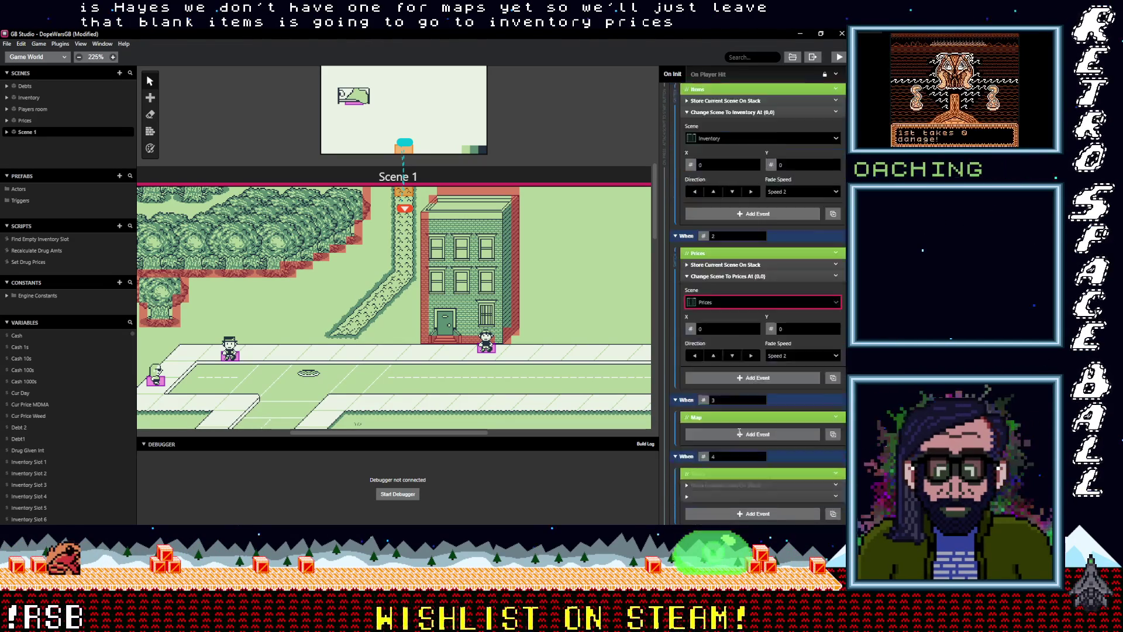
click(737, 426)
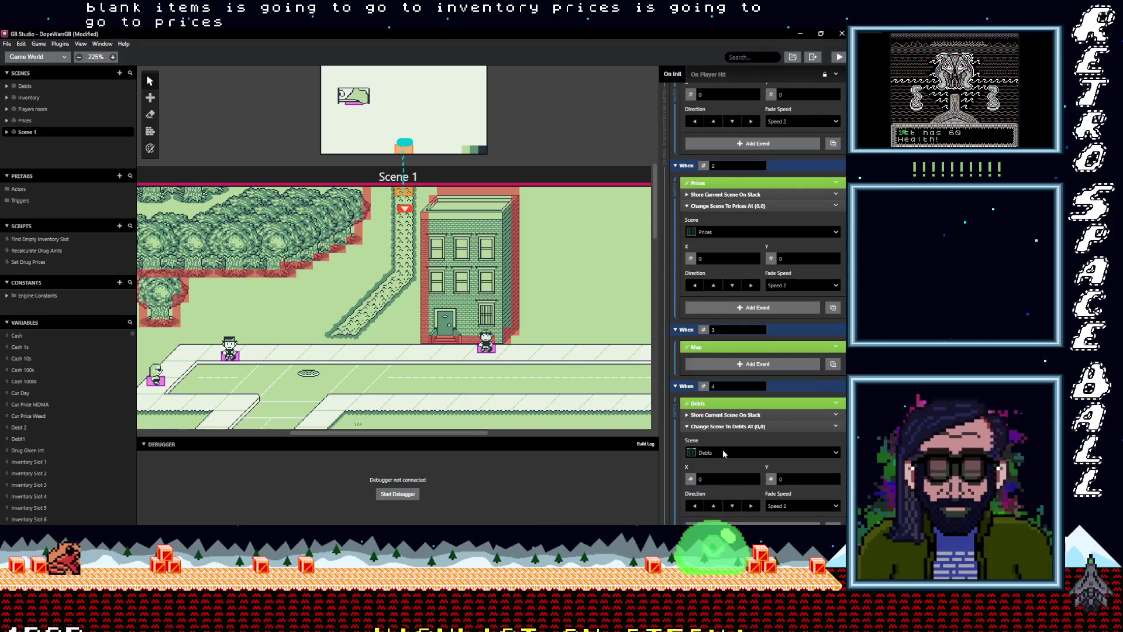
click(724, 451)
click(756, 434)
click(726, 452)
click(708, 387)
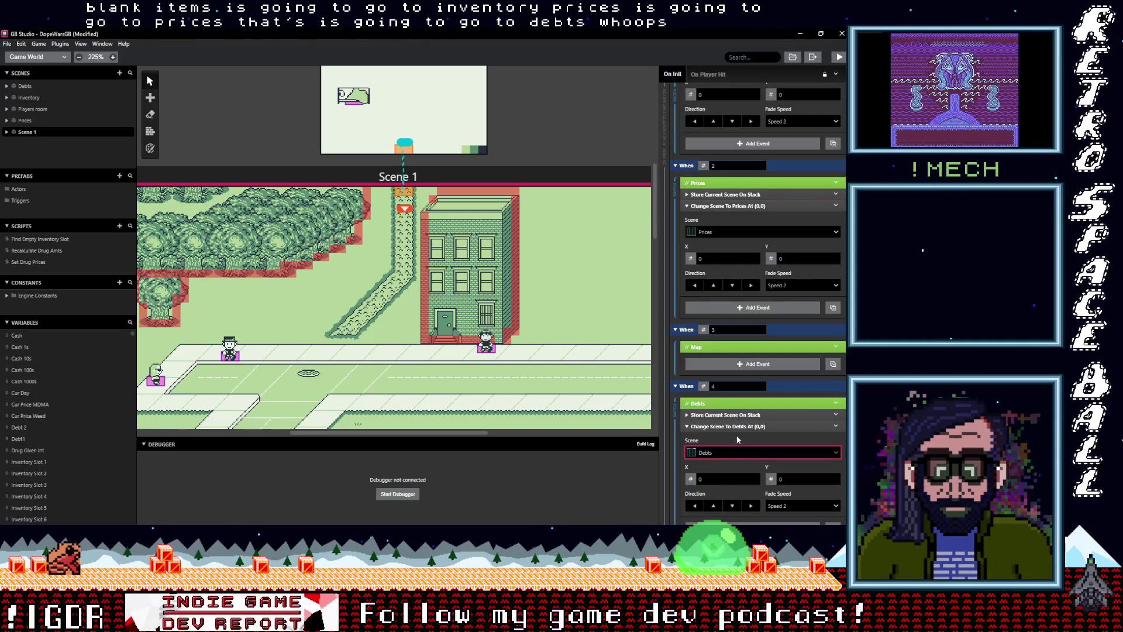
scroll(761, 426, up, 5)
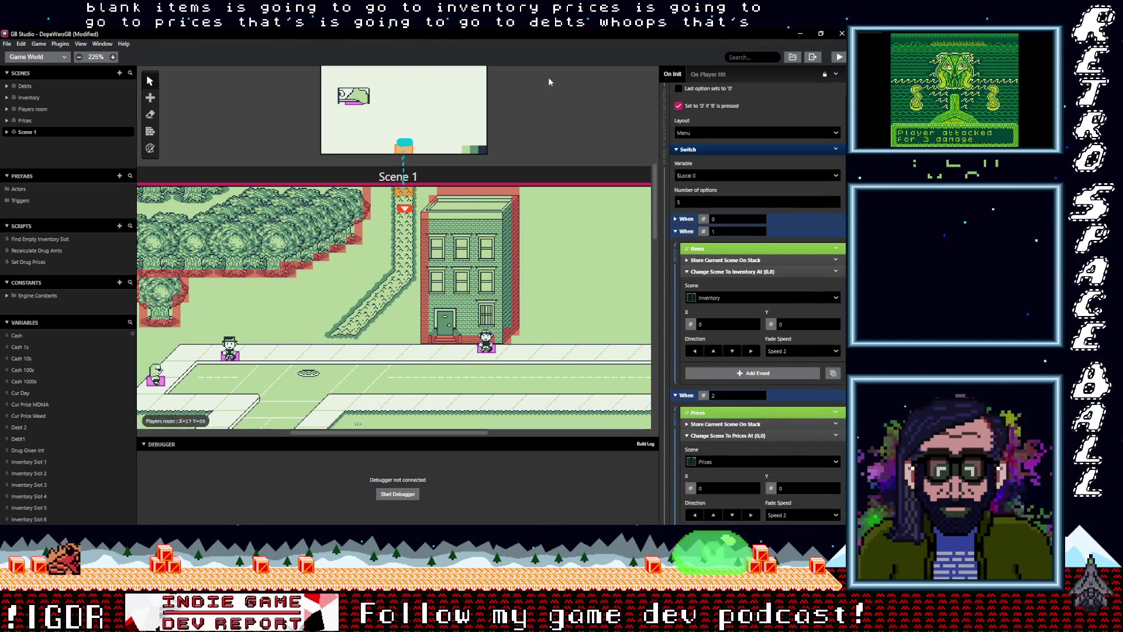
Step: Copy the Inventory scene's Restore Previous Scene From Stack button event
scroll(558, 381, up, 5)
scroll(557, 381, up, 3)
scroll(489, 401, left, 2)
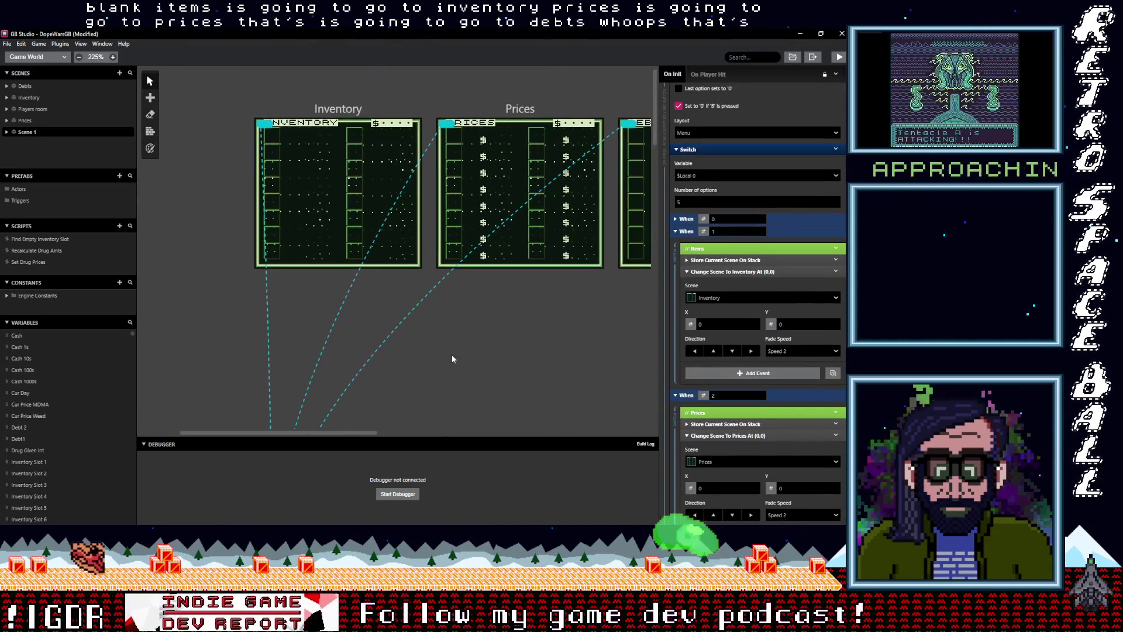
click(365, 111)
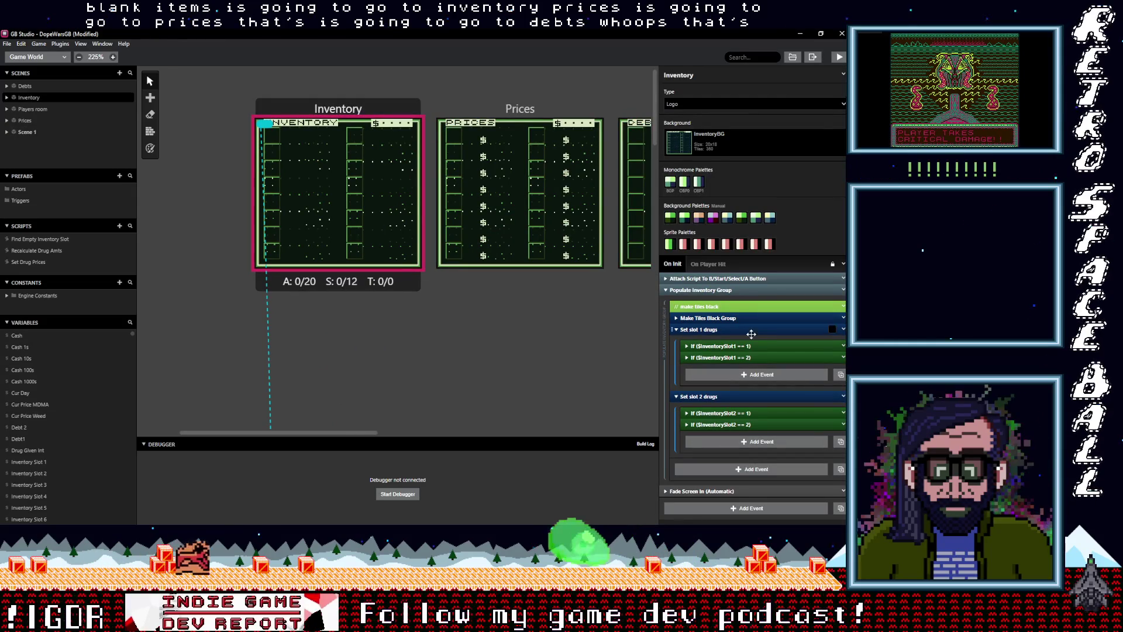
click(723, 292)
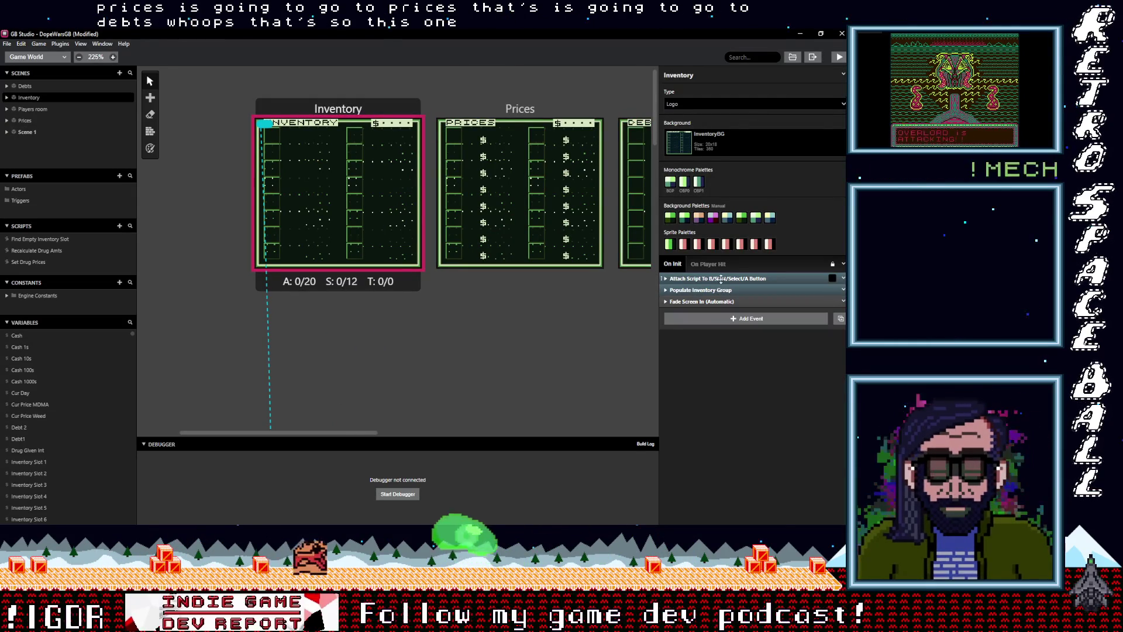
click(721, 279)
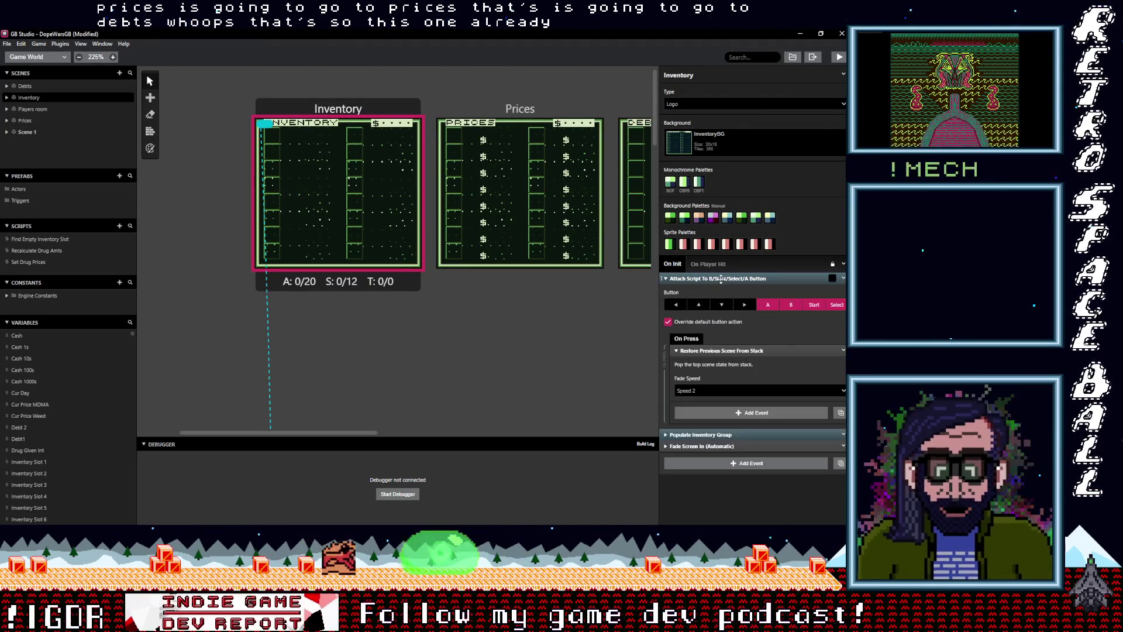
click(740, 351)
click(843, 350)
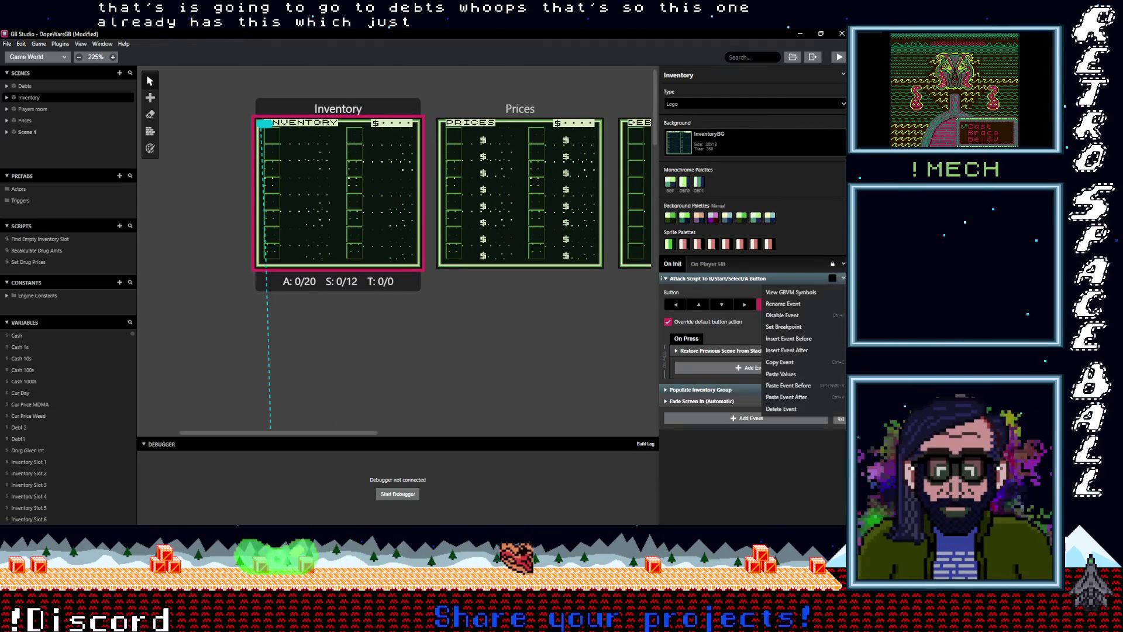
click(779, 363)
Step: Show the Prices scene's button-press script
click(520, 109)
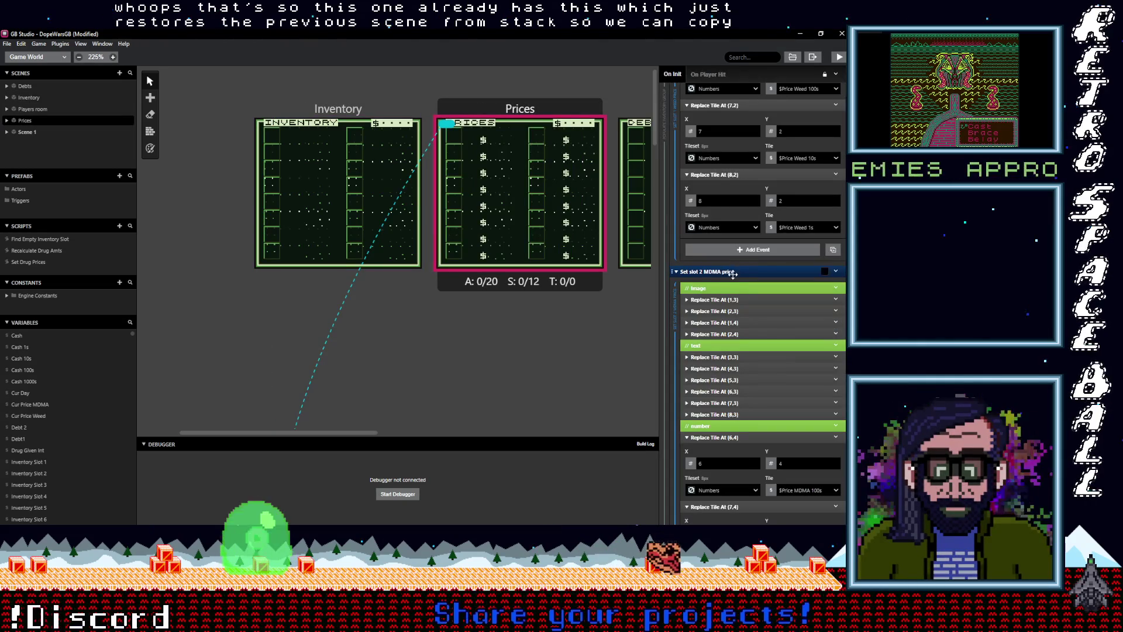
scroll(734, 273, up, 10)
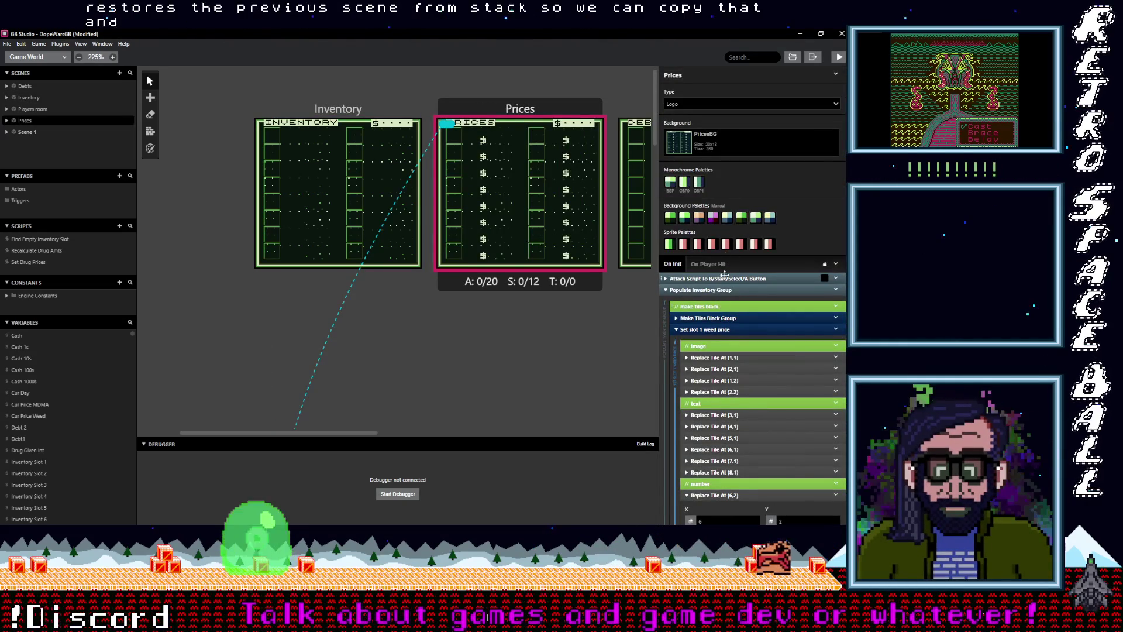
click(718, 279)
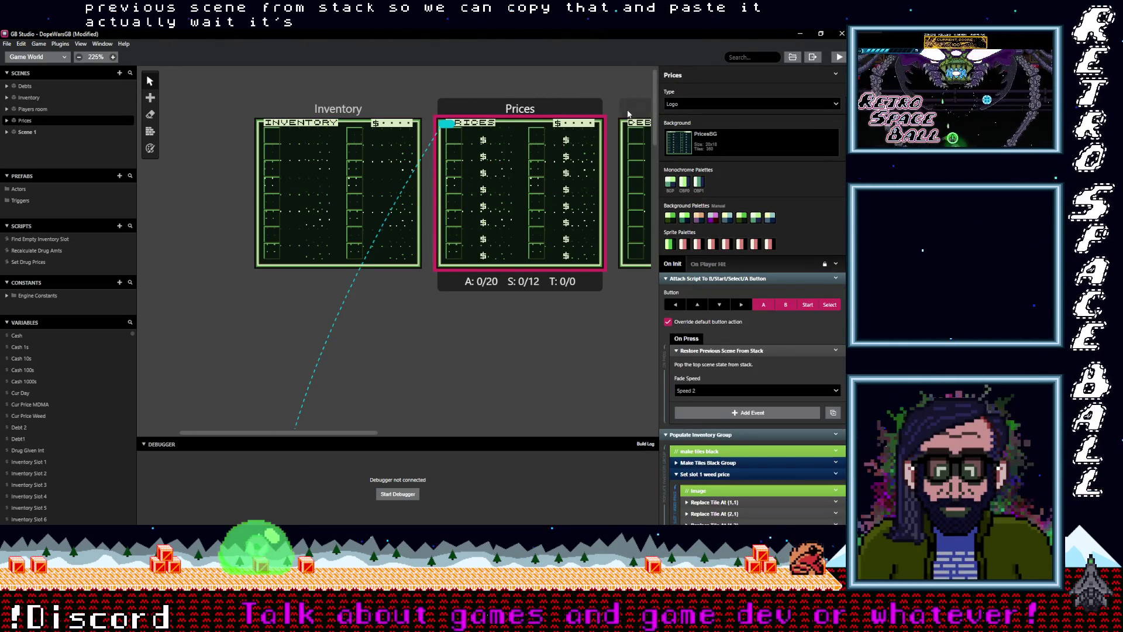
Step: Inspect the Debts scene's button script and its Populate Inventory Group event
click(627, 113)
click(713, 279)
click(713, 279)
scroll(392, 296, right, 3)
scroll(391, 302, right, 1)
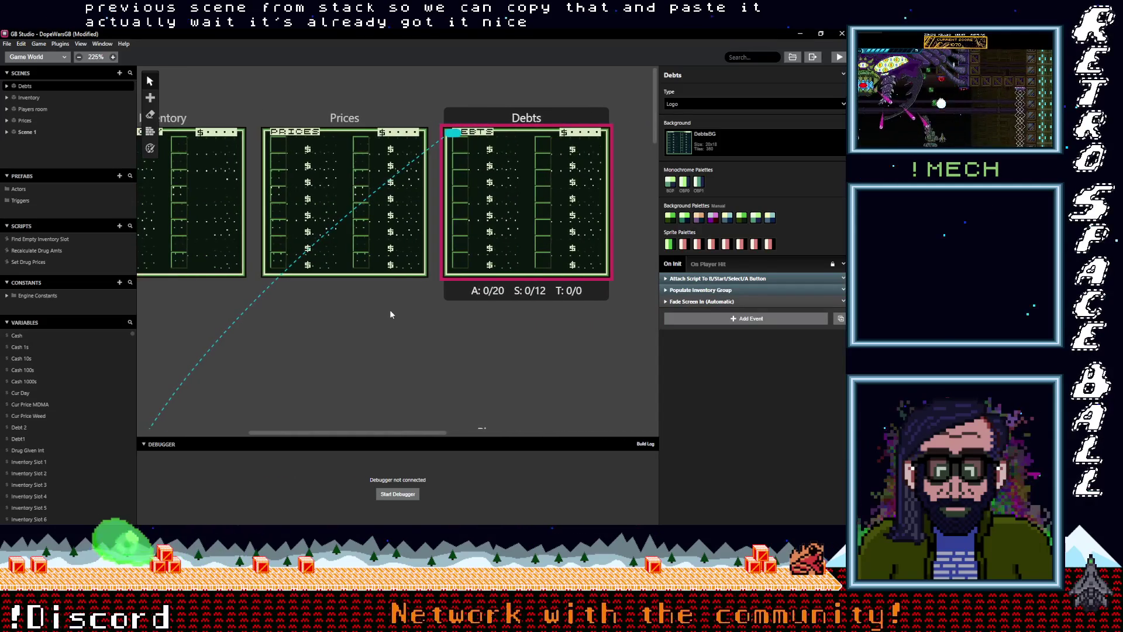
click(688, 290)
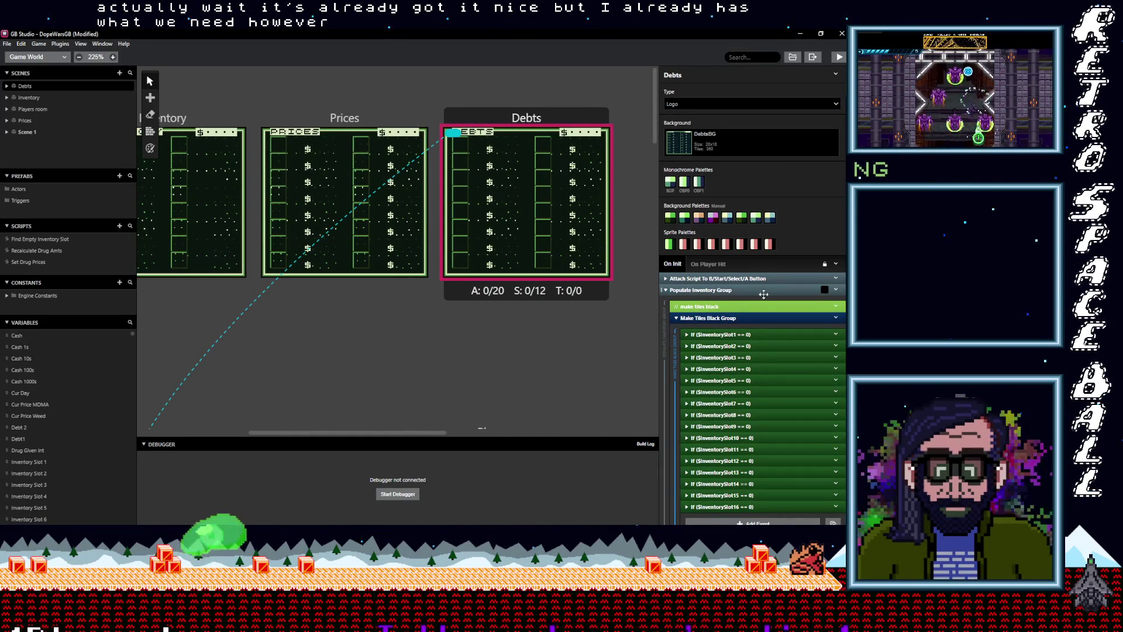
click(764, 290)
click(842, 290)
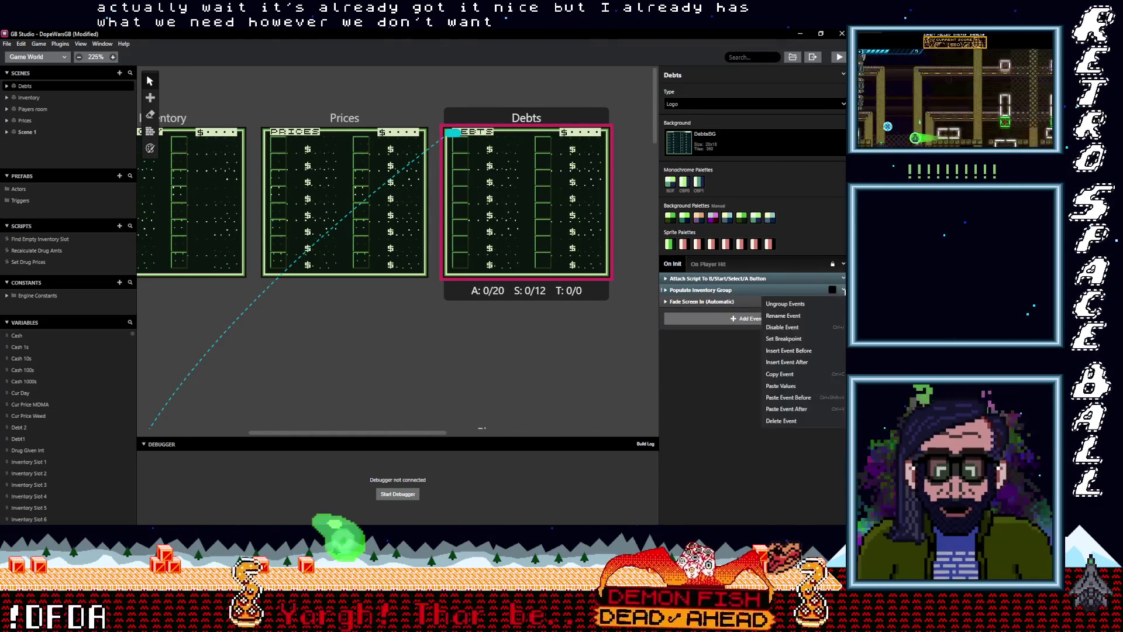
click(783, 327)
Step: Fold the Prices scene's weed and MDMA price groups, then build and run the game
click(344, 118)
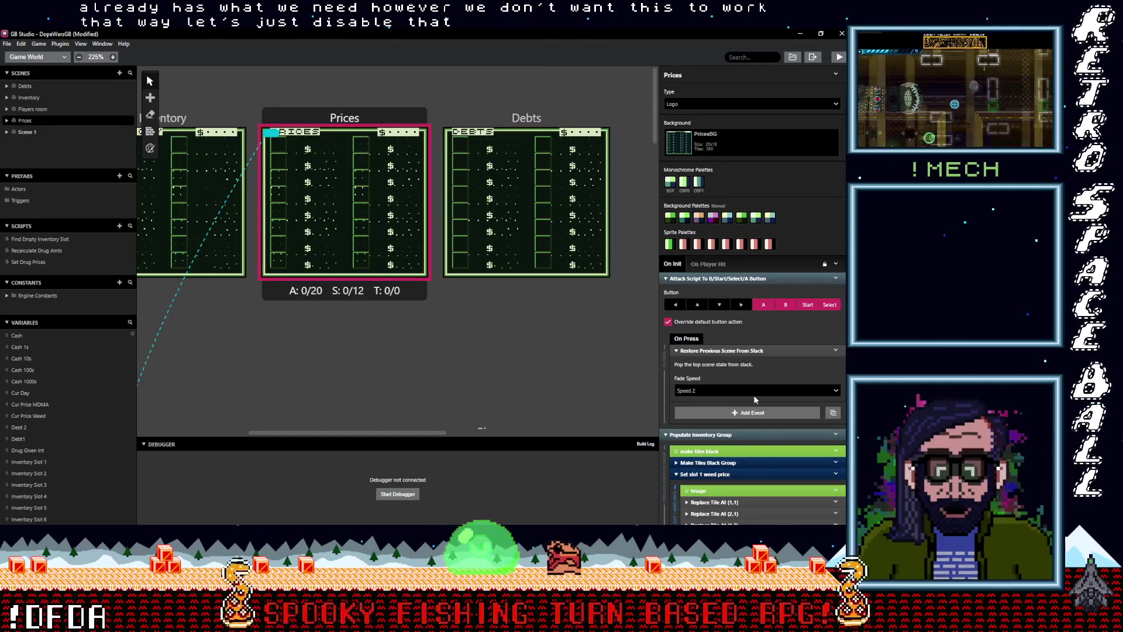
scroll(754, 397, down, 5)
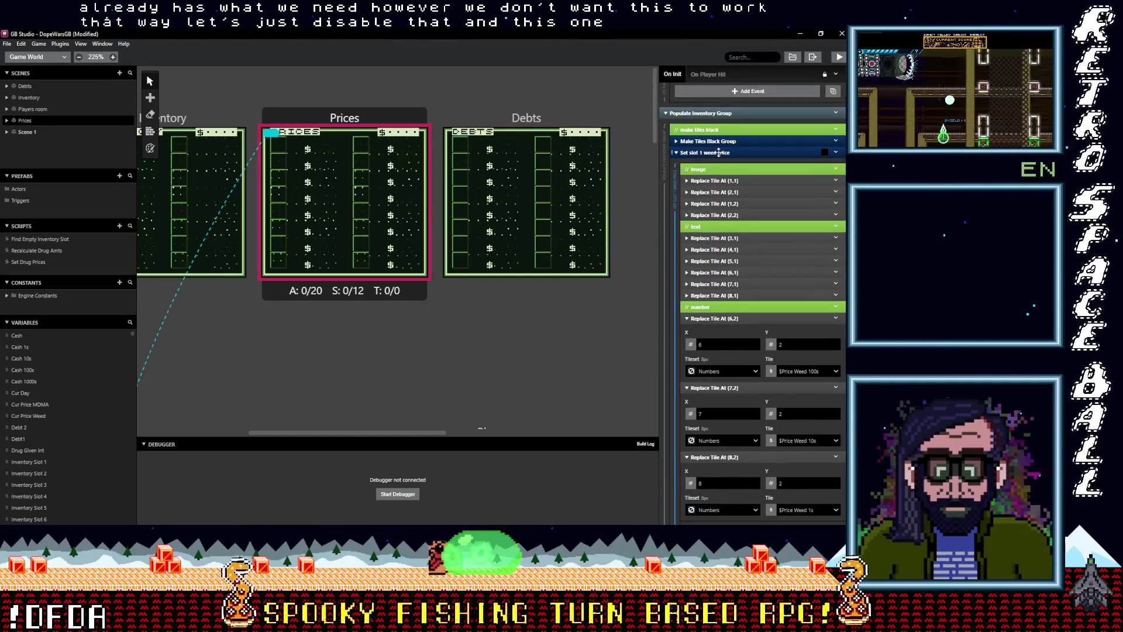
click(716, 152)
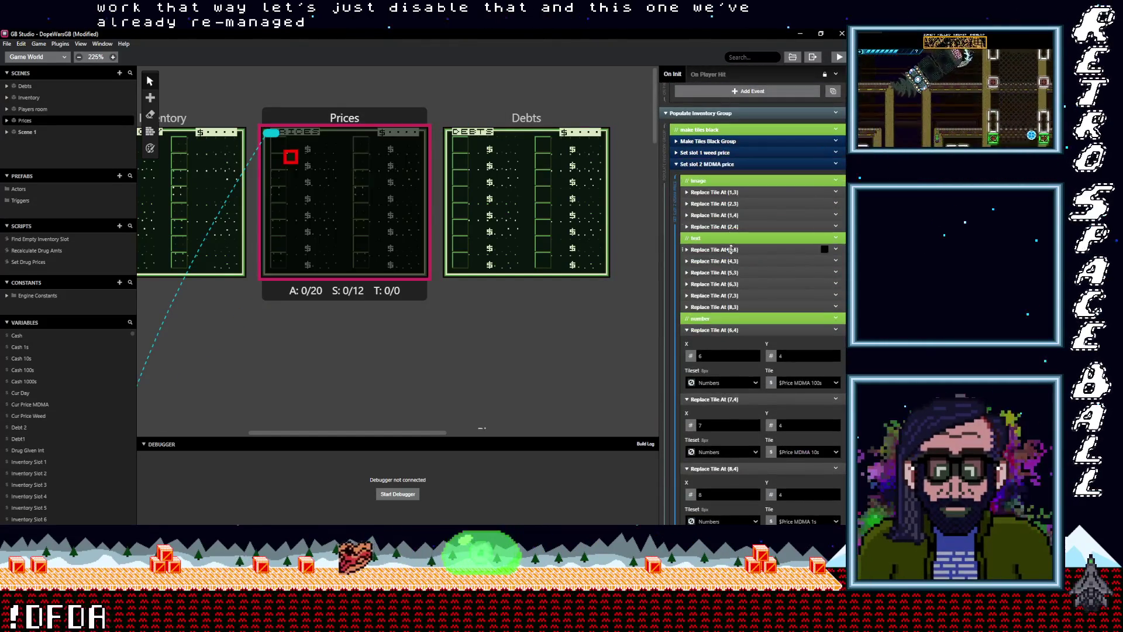
click(714, 165)
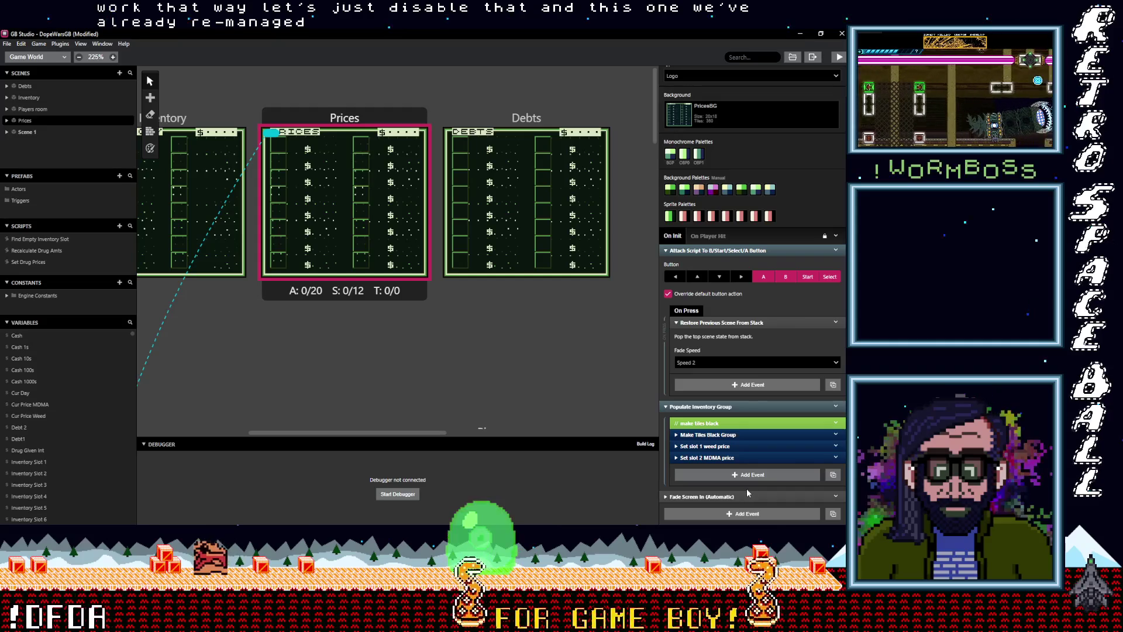
mouse_move(363, 362)
mouse_down()
mouse_move(497, 308)
mouse_move(465, 313)
mouse_up()
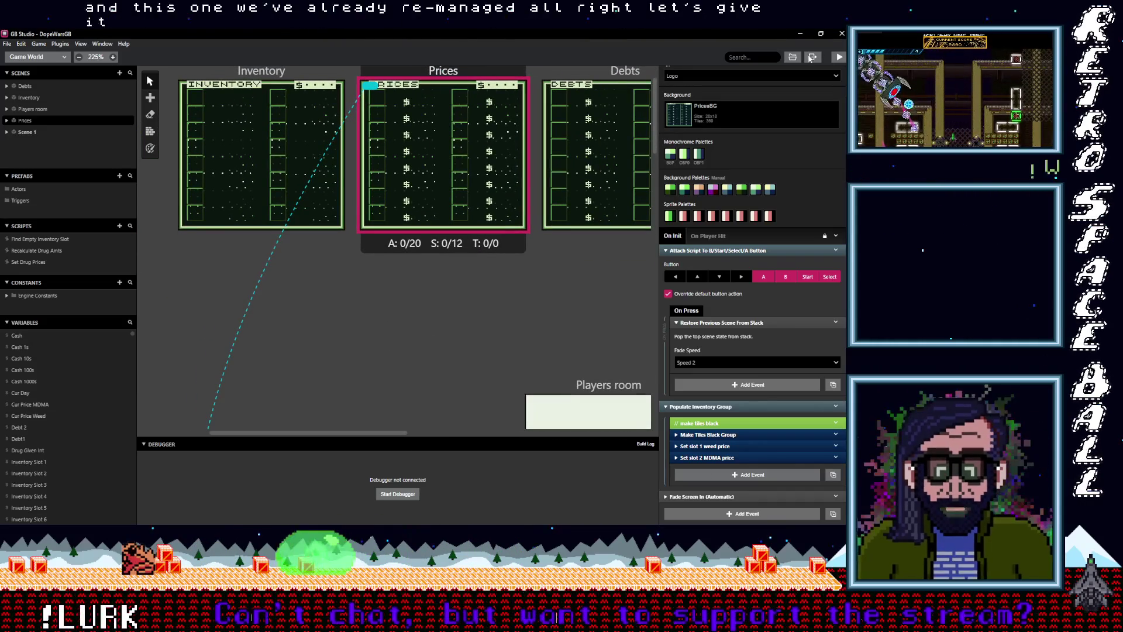
key(ctrl+b)
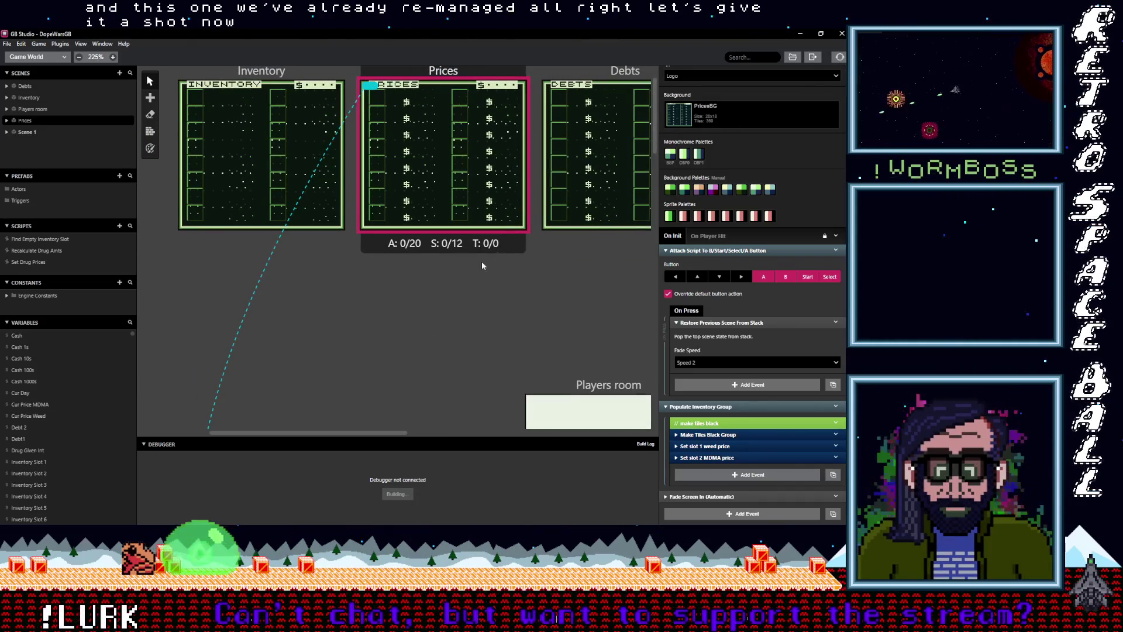
Step: Open the Prices screen from the in-game menu twice to note current prices
scroll(482, 261, down, 5)
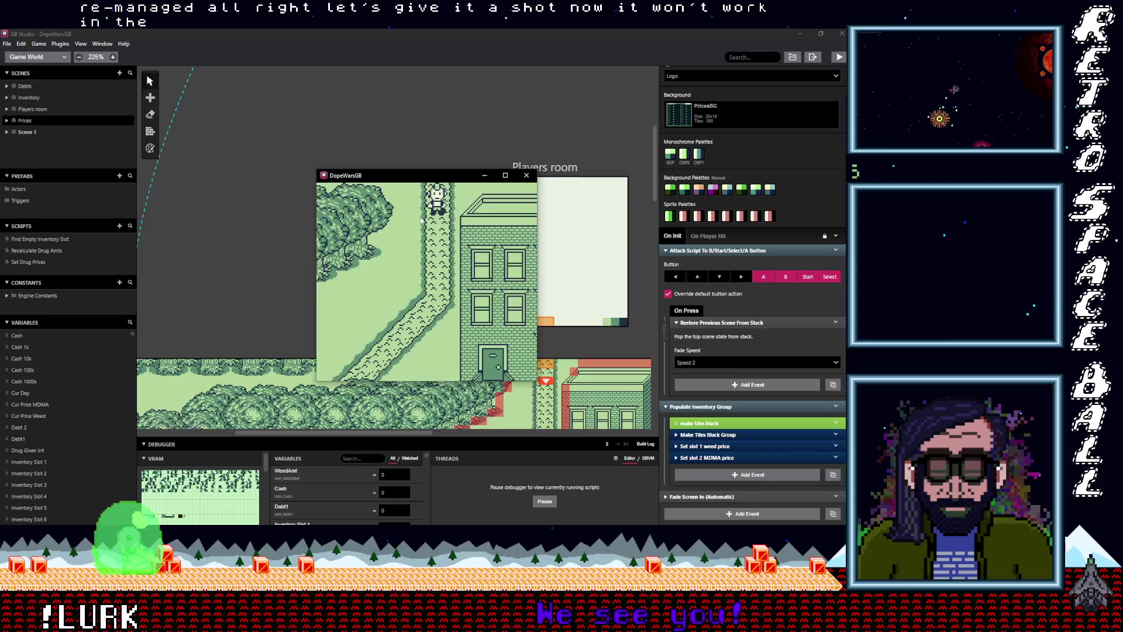
key(Return)
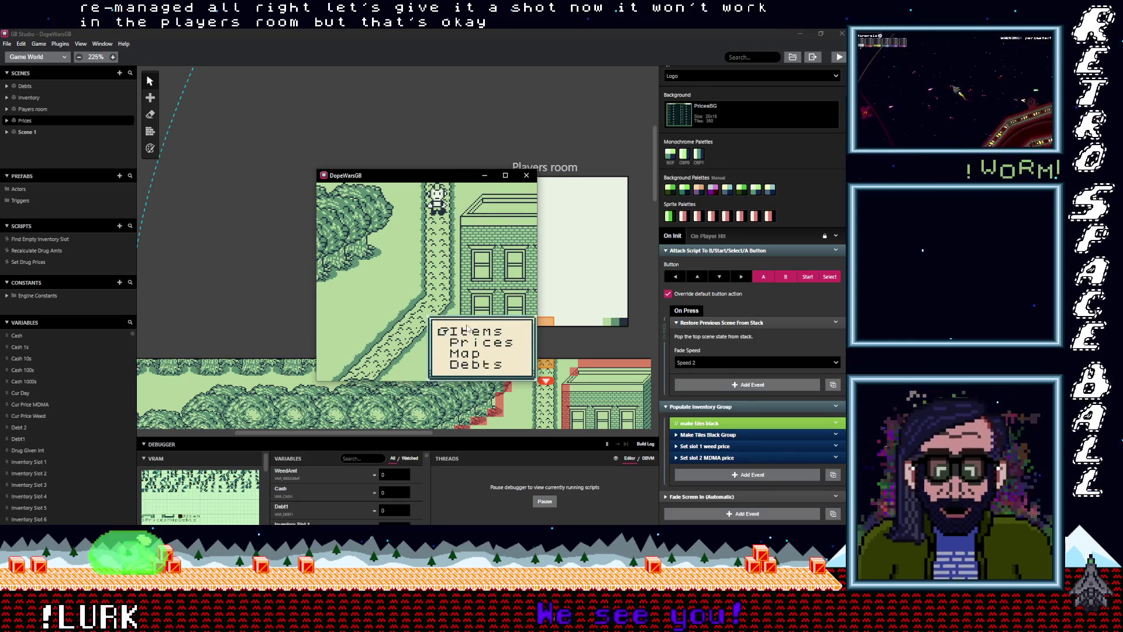
key(z)
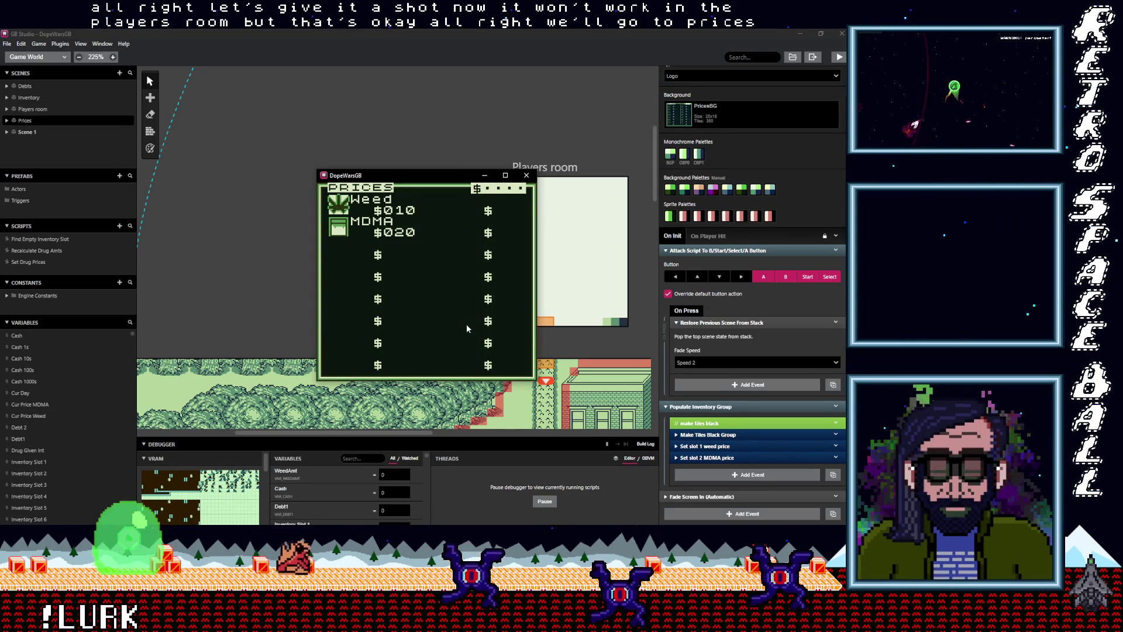
key(x)
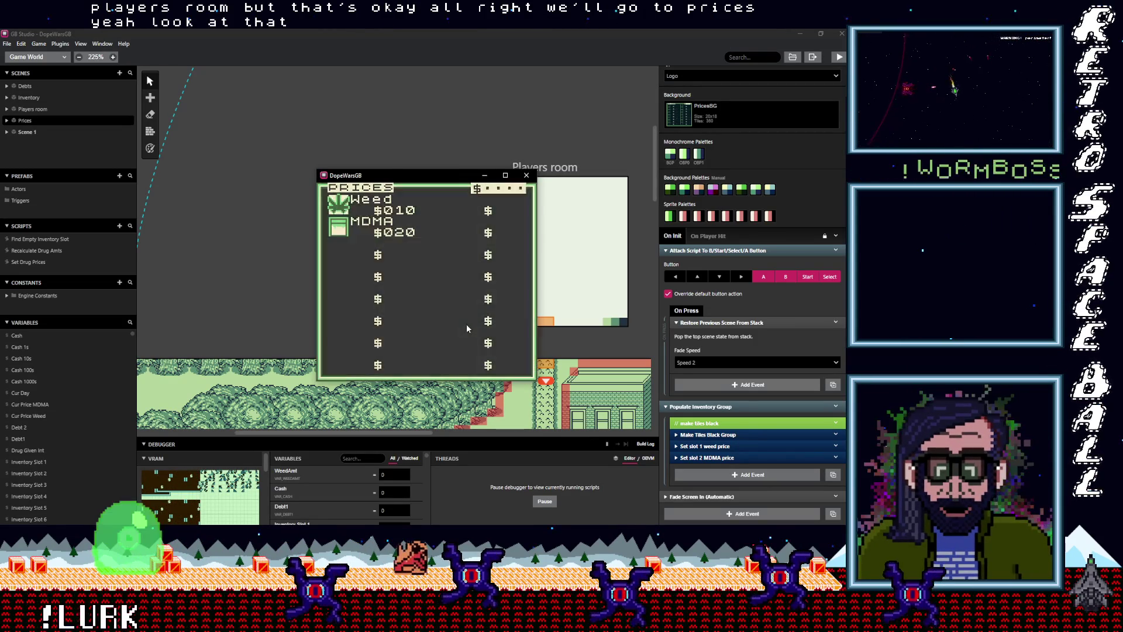
key(Up)
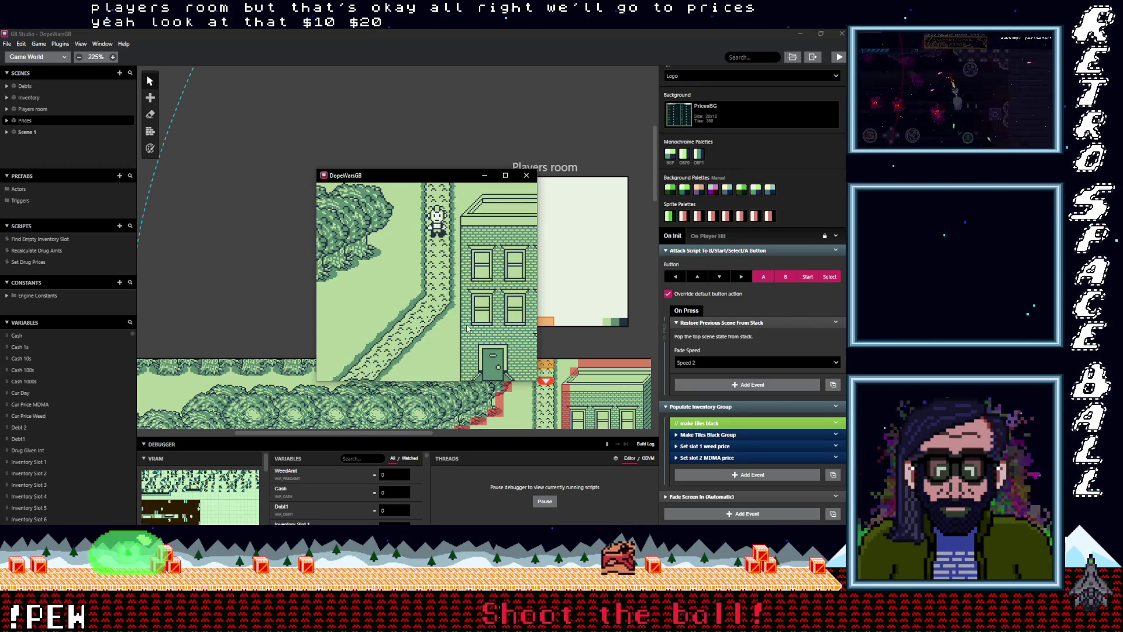
key(Down)
key(z)
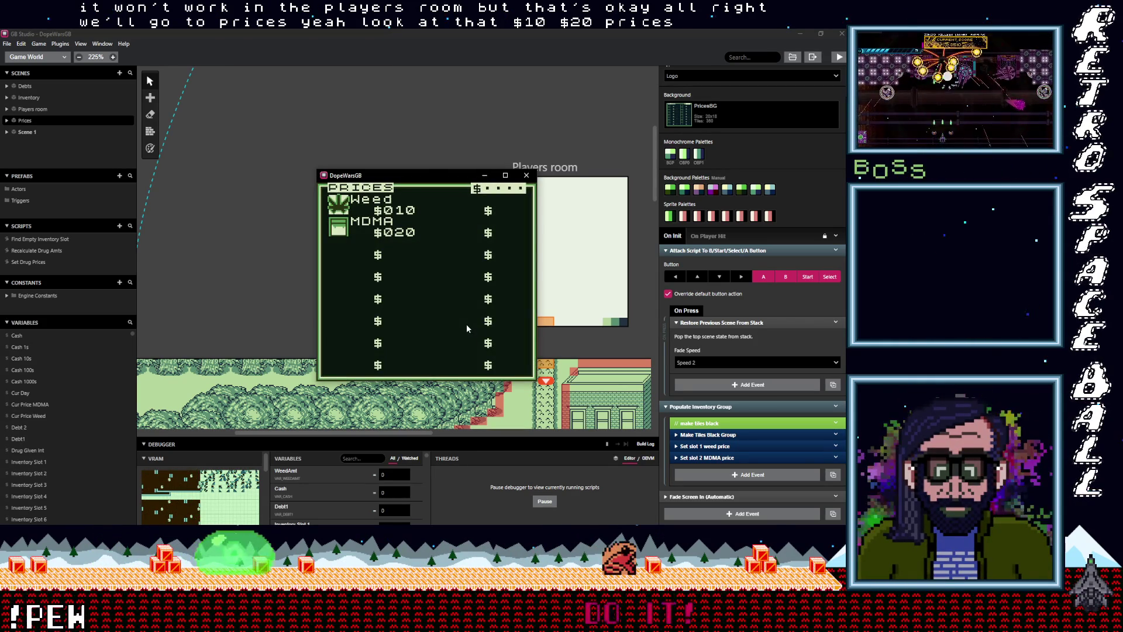
key(z)
Step: Sleep in the bedroom bed to end the day, then walk back to the street
key(Up)
key(Down)
key(Up)
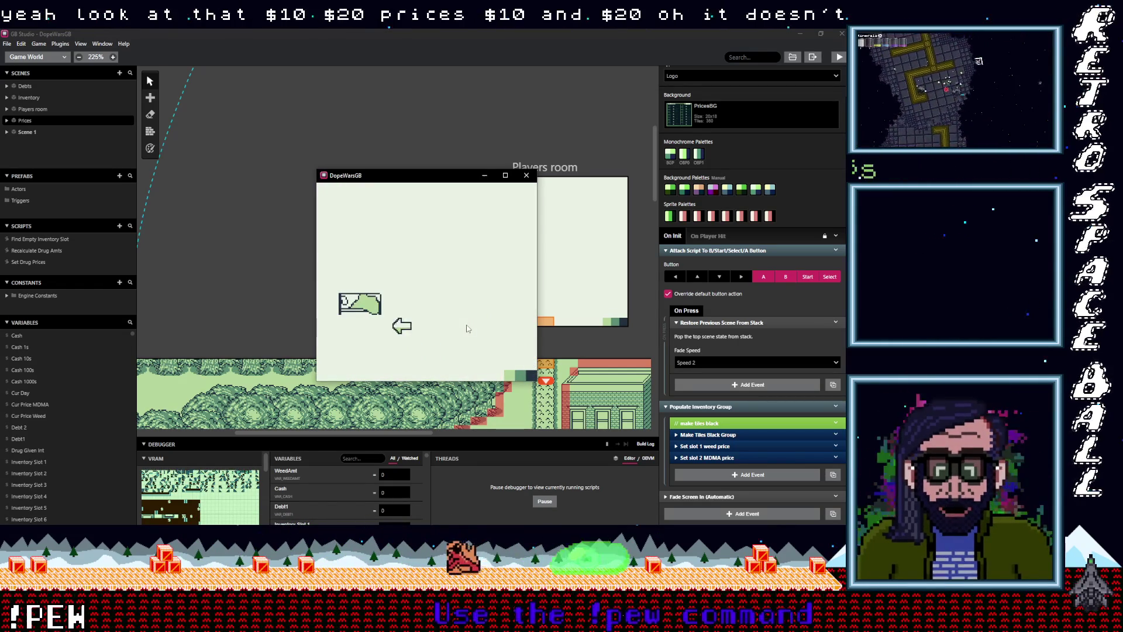
key(Left)
key(Up)
key(z)
key(z)
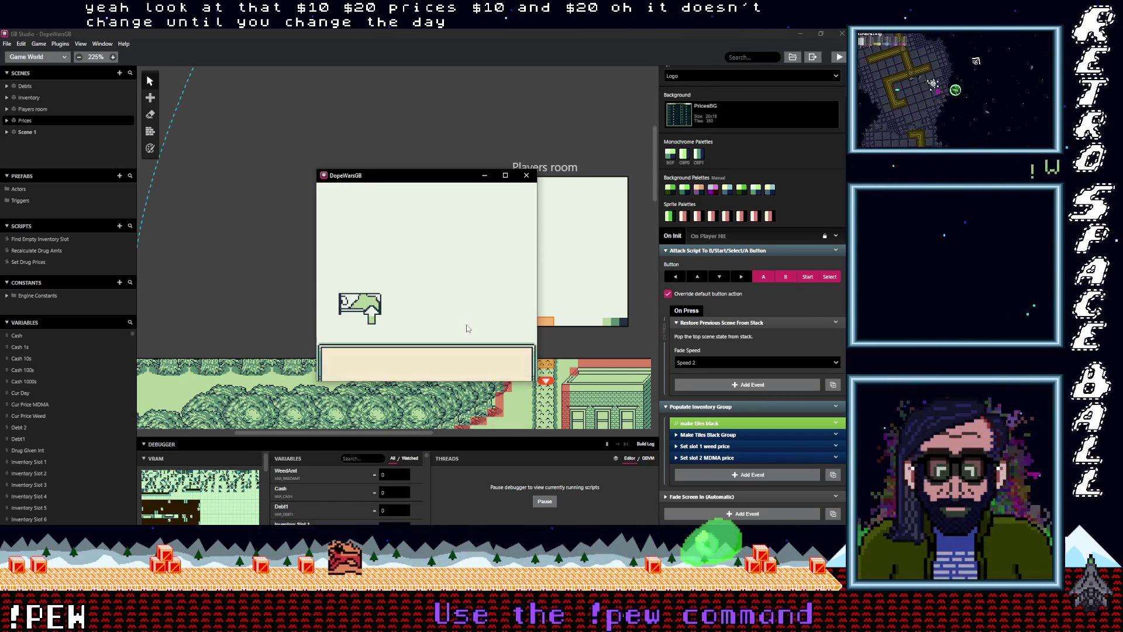
key(z)
key(Right)
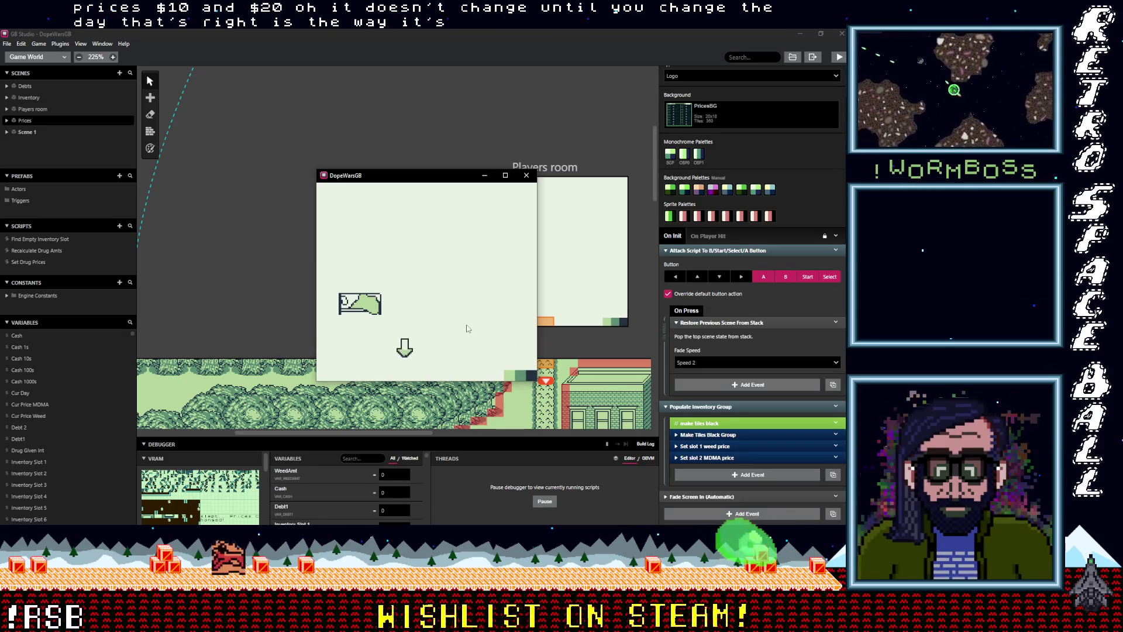
key(Down)
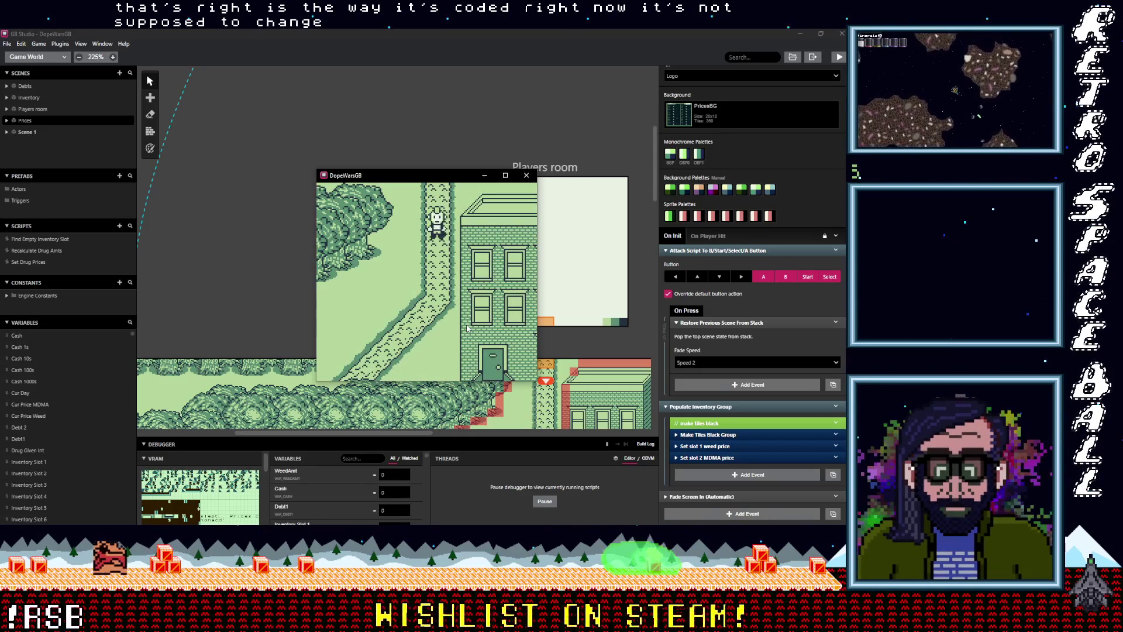
Step: Recheck the Prices screen repeatedly, seeing Weed change from $014 to $006
key(Return)
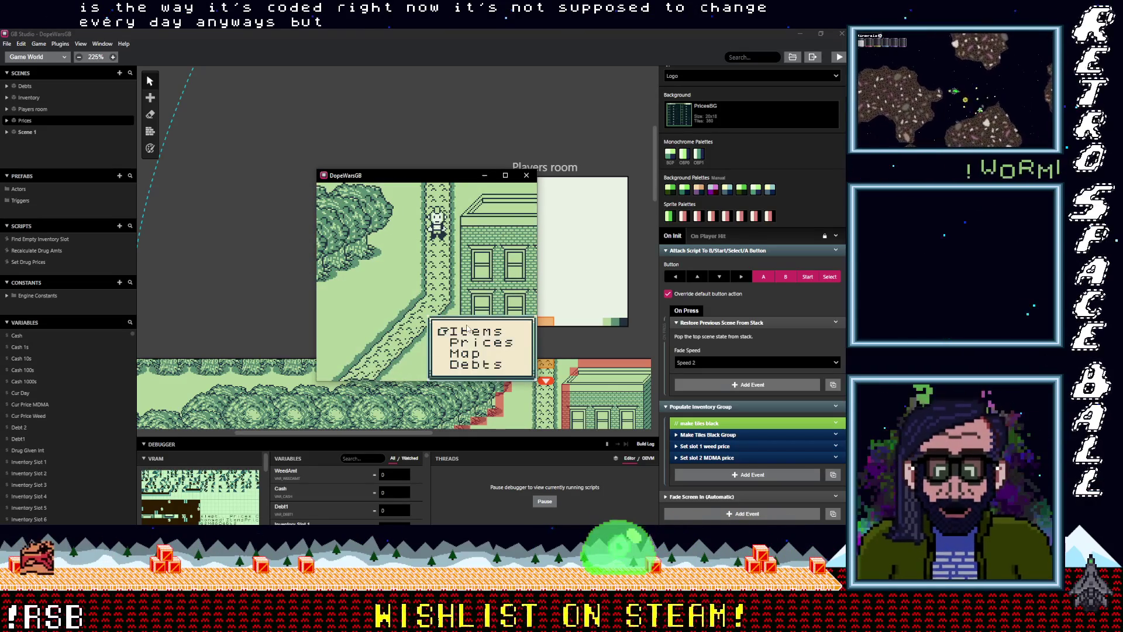
key(z)
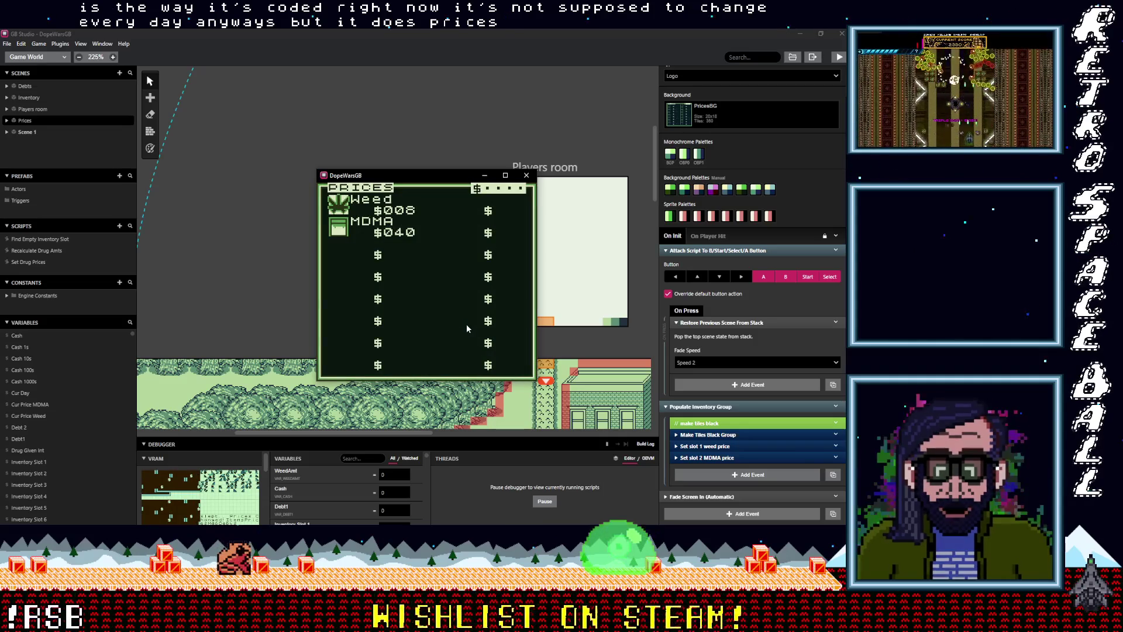
key(x)
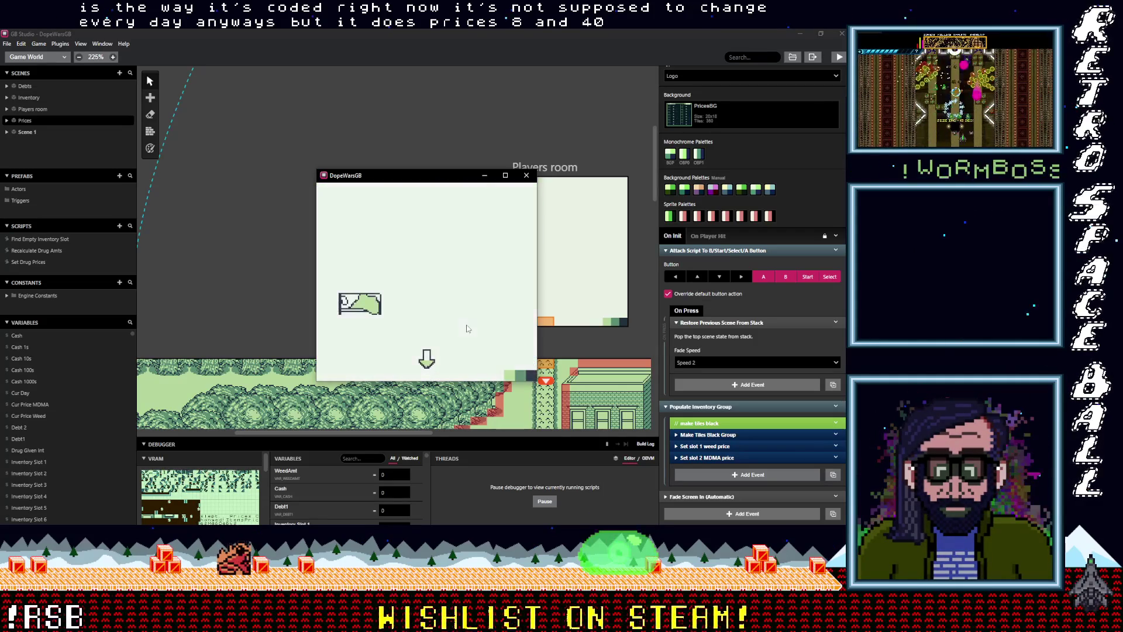
key(Down)
key(Return)
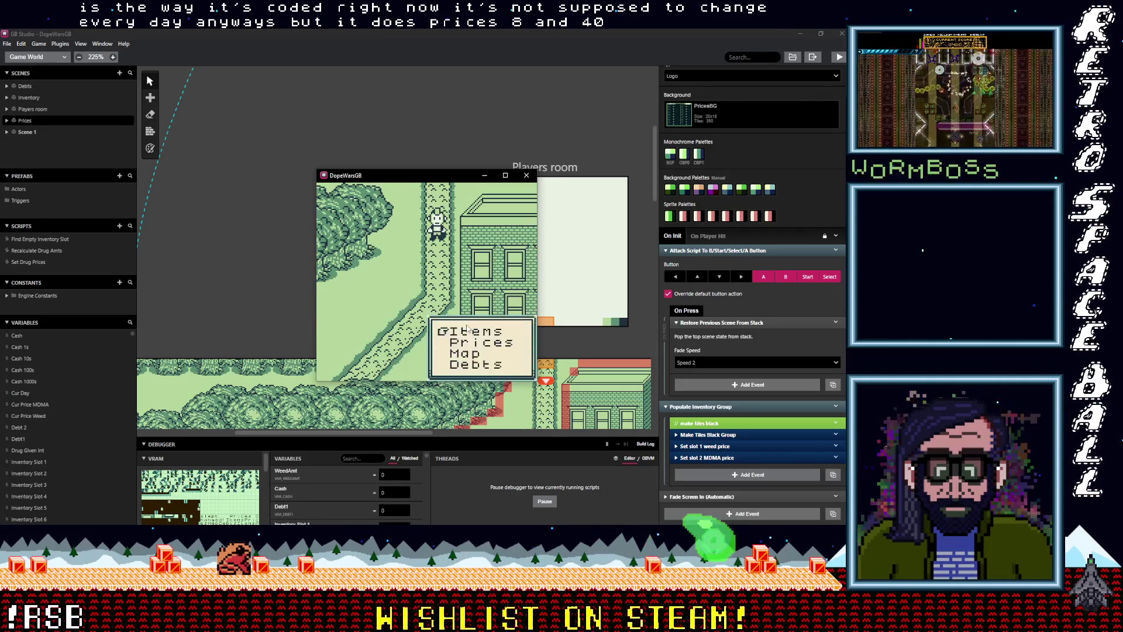
key(z)
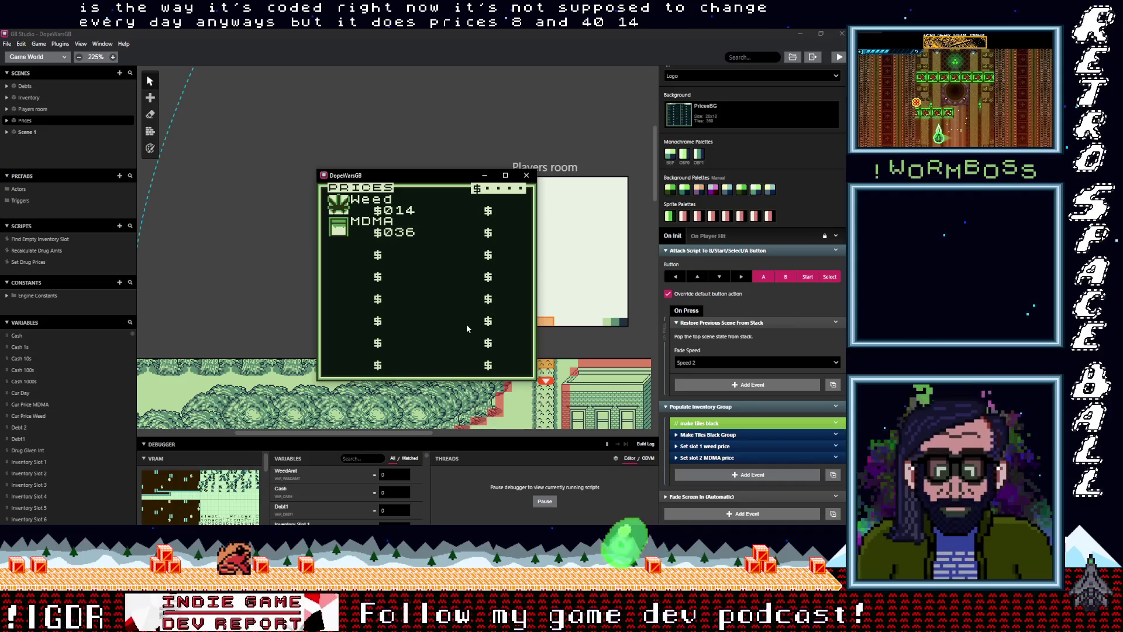
key(x)
key(z)
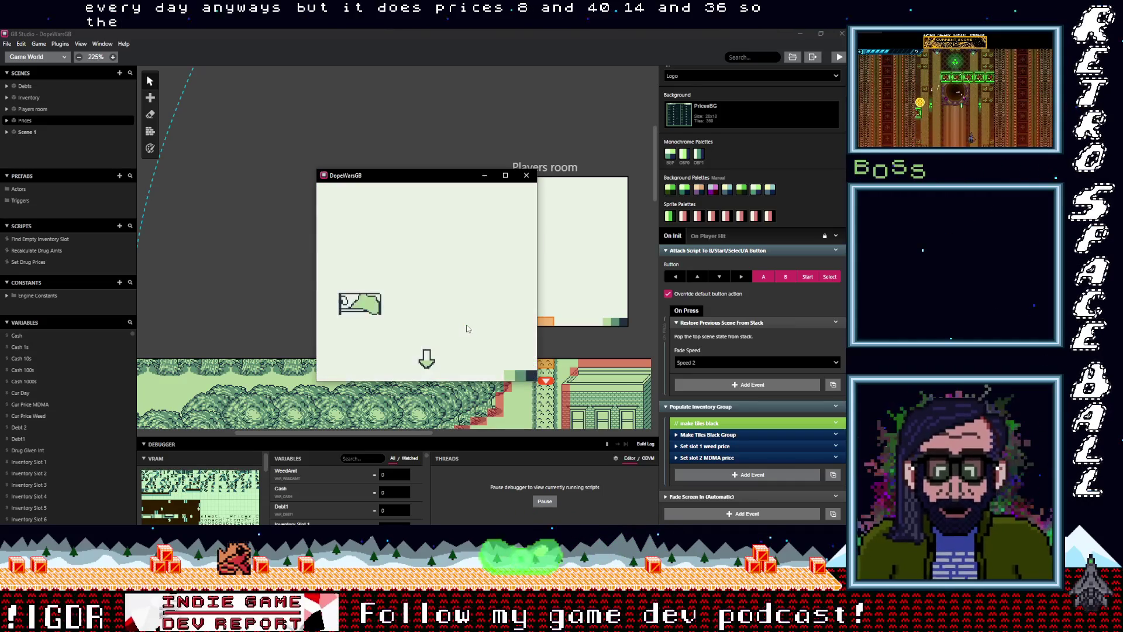
key(Return)
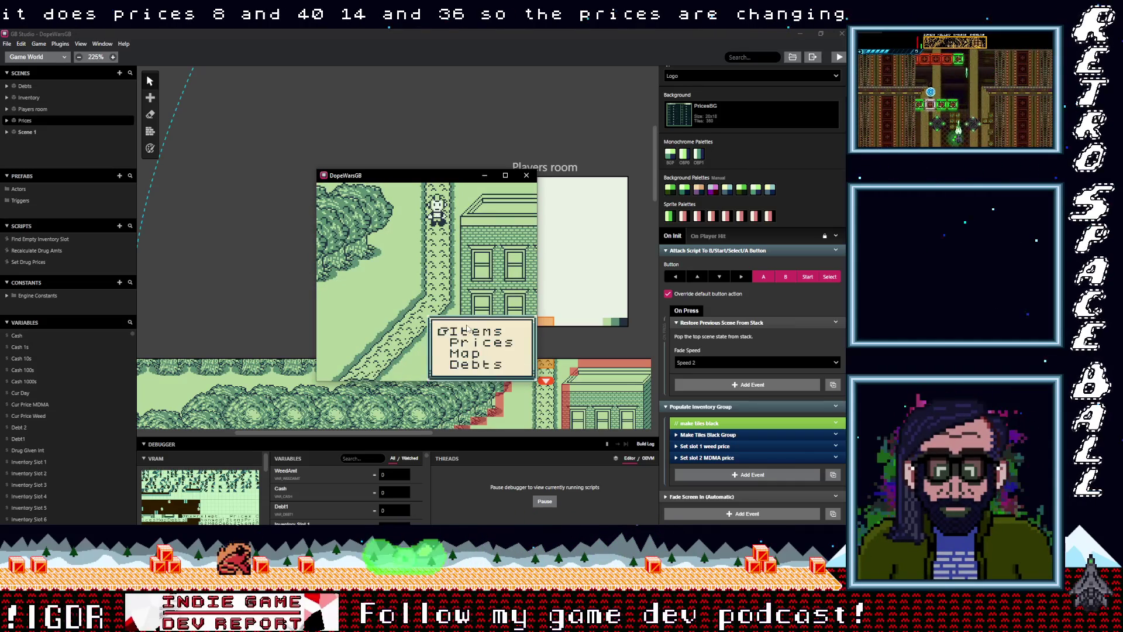
key(z)
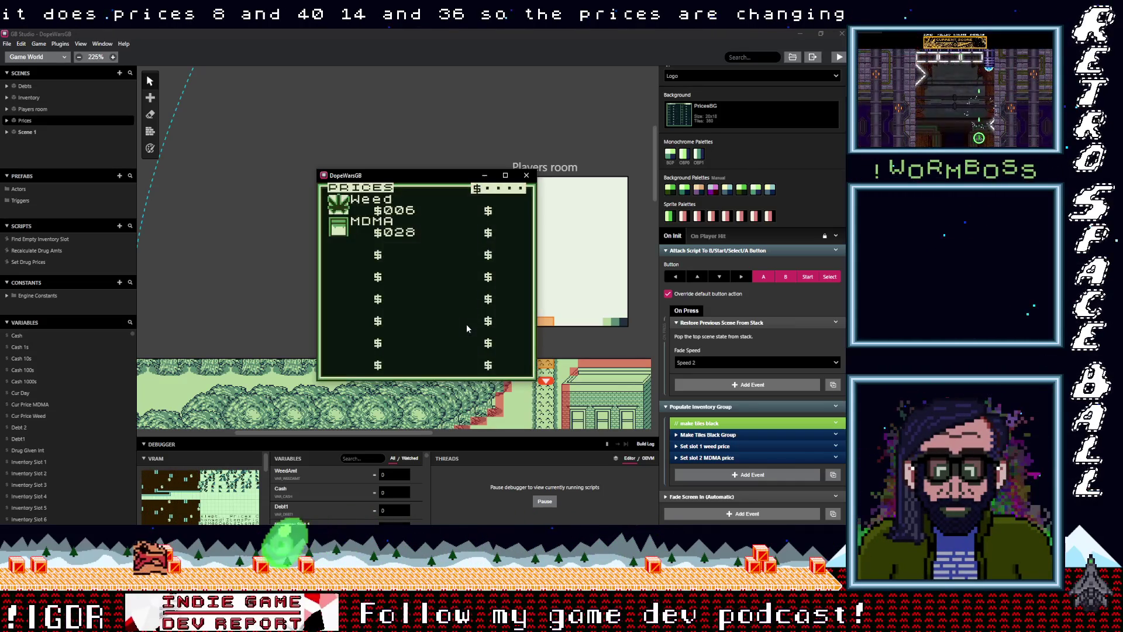
Step: Open and close the Inventory screen from the in-game menu
key(z)
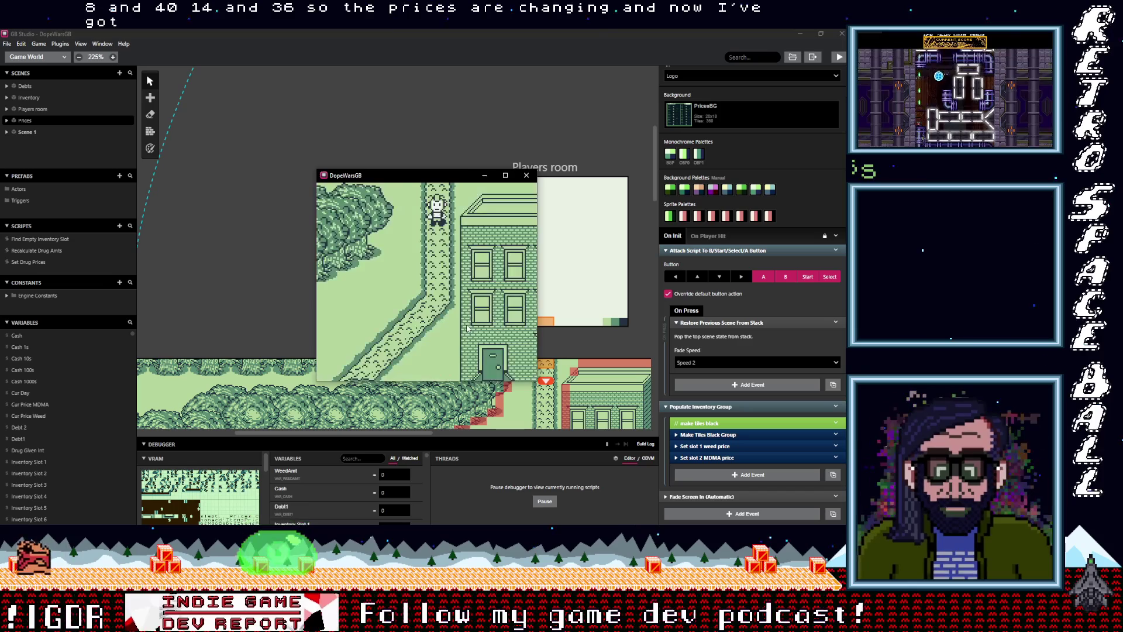
key(Return)
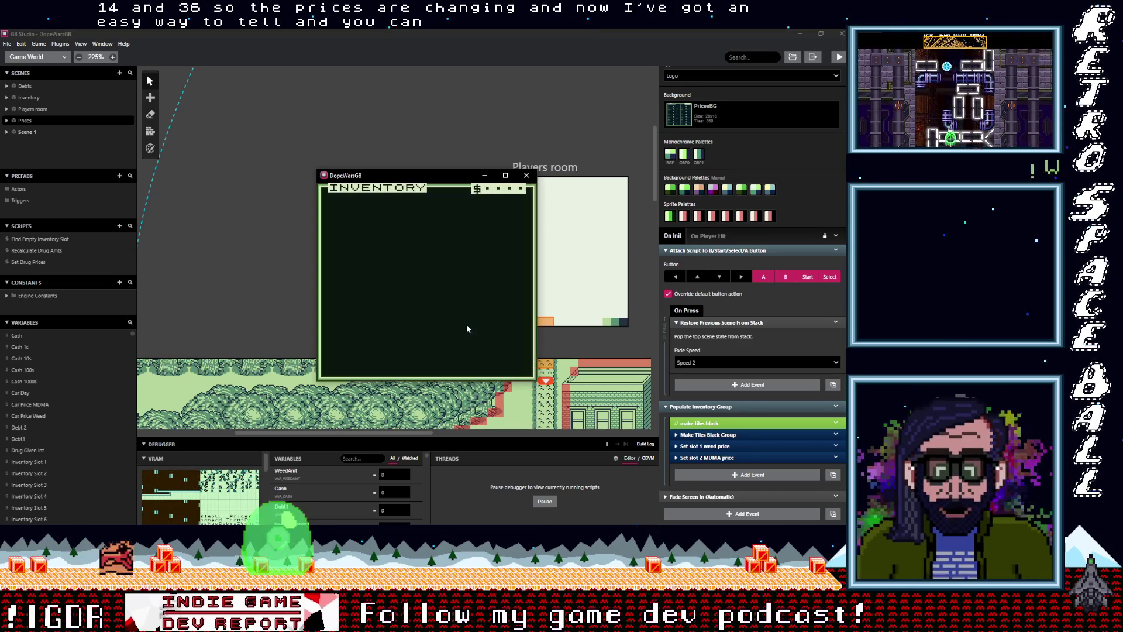
key(z)
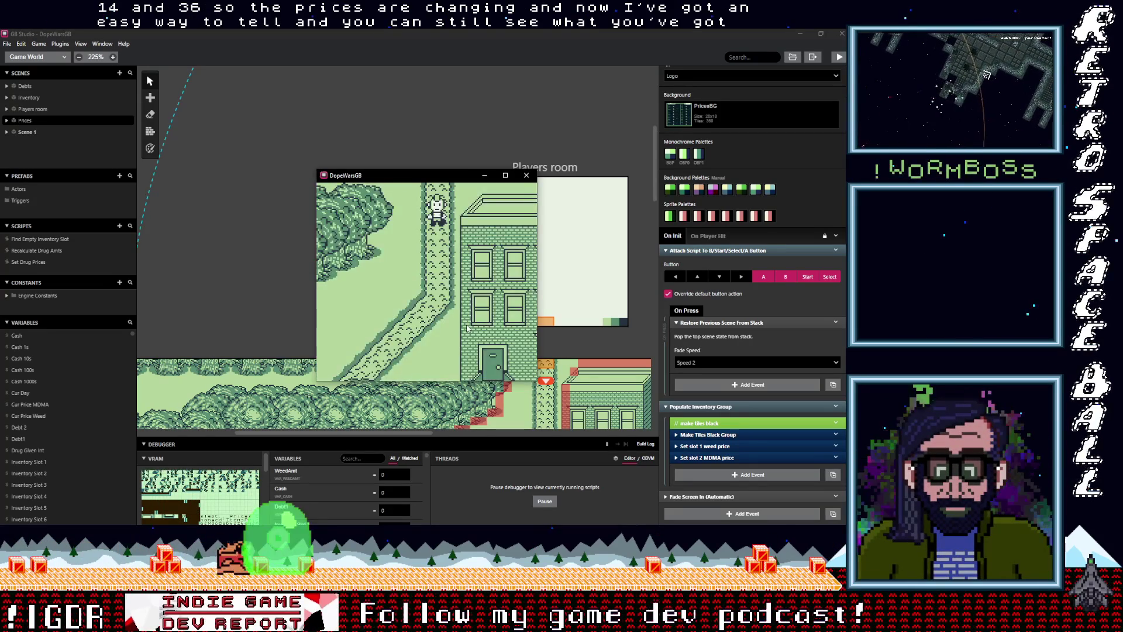
key(z)
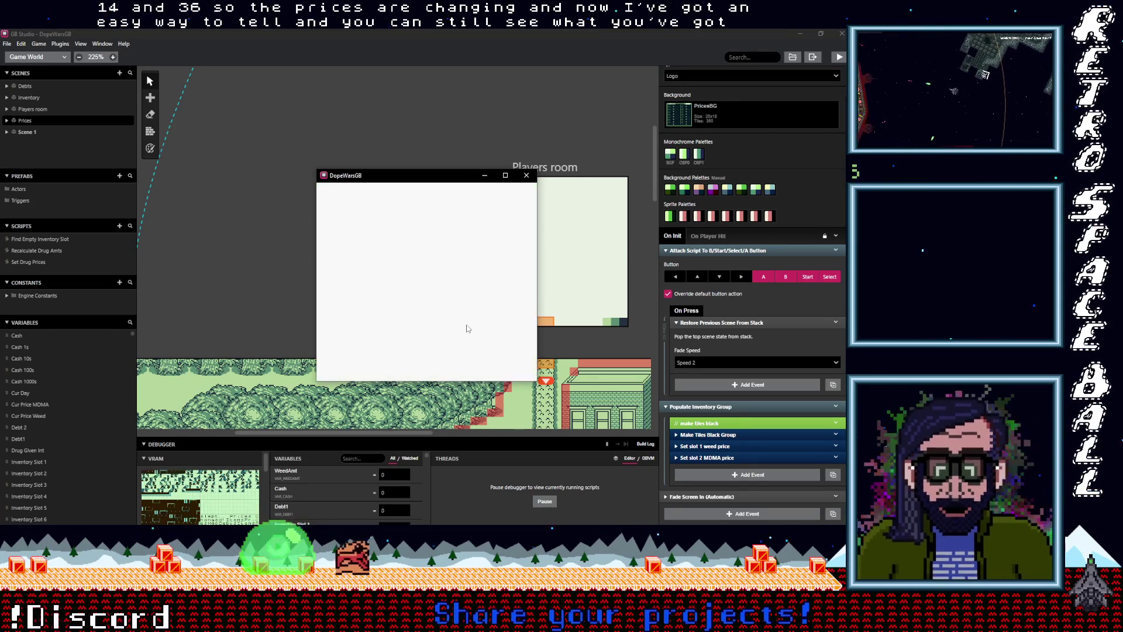
key(z)
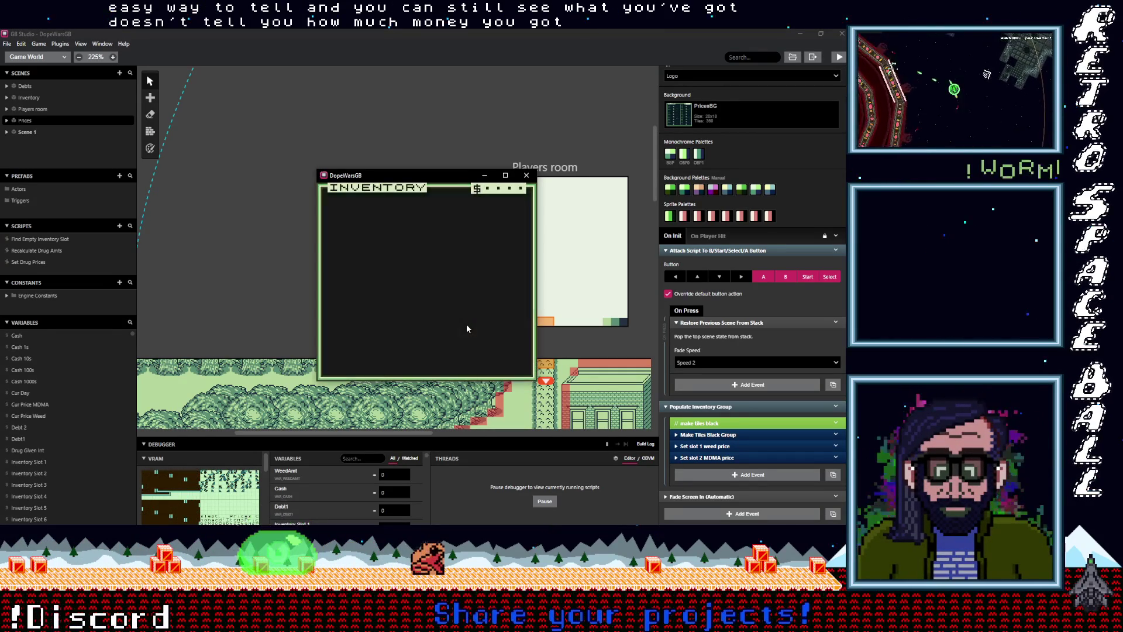
Step: Open the Debts screen from the menu, then return to the street
key(Return)
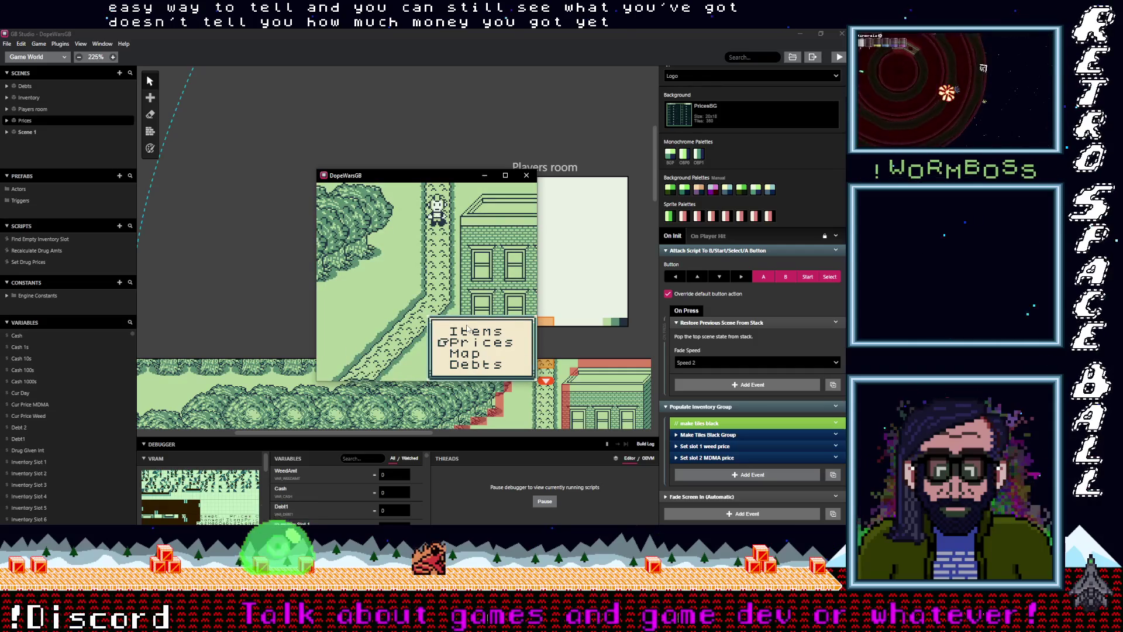
key(z)
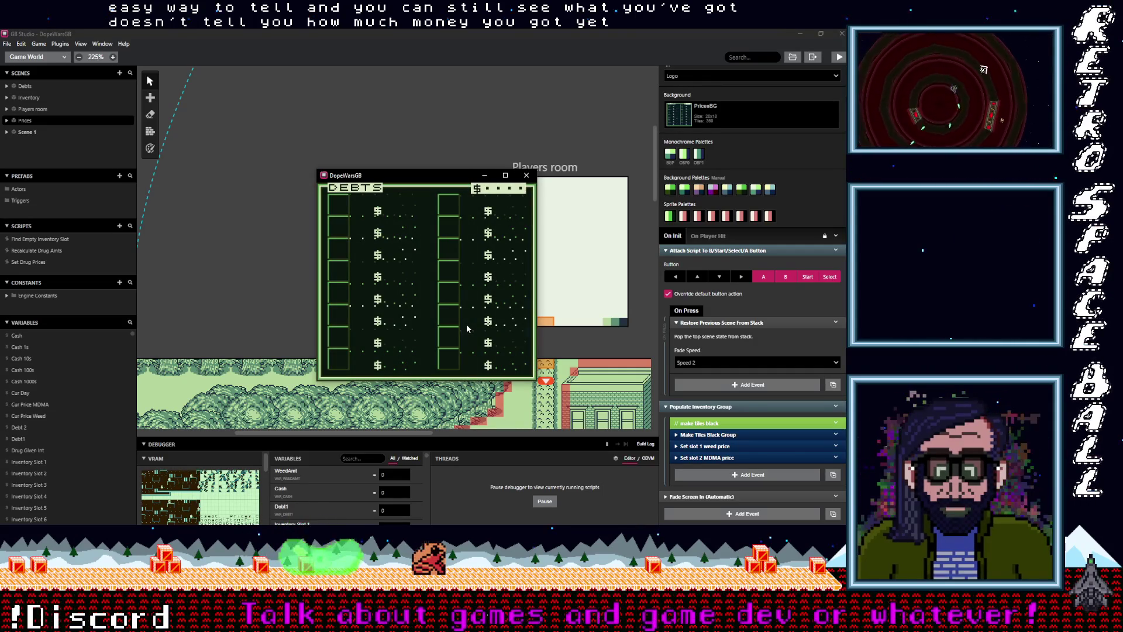
key(z)
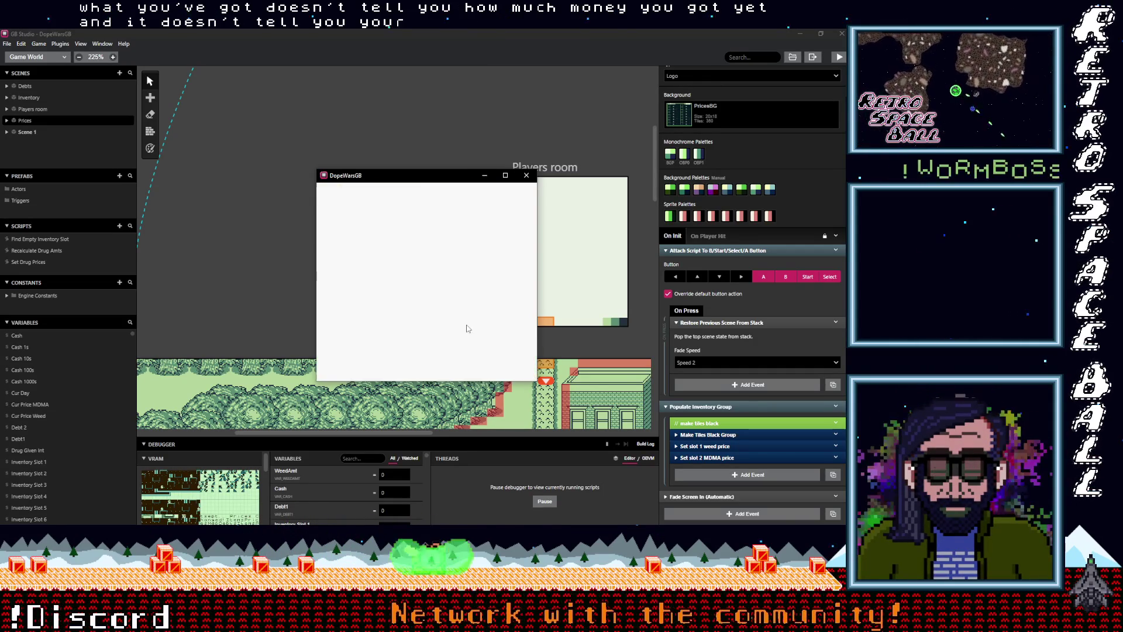
key(Return)
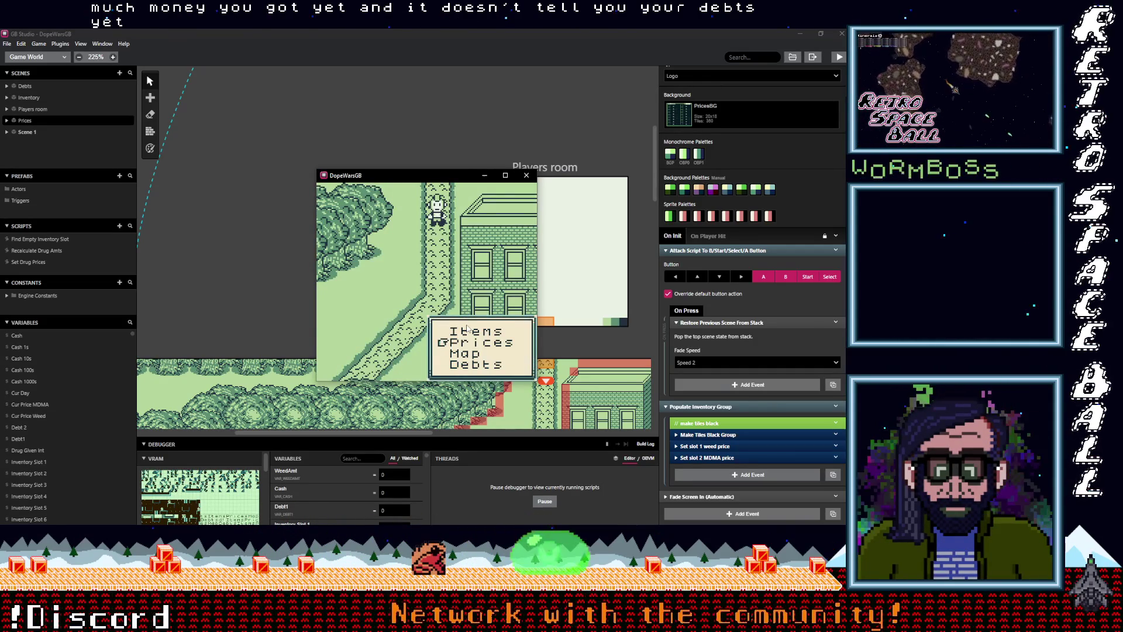
key(z)
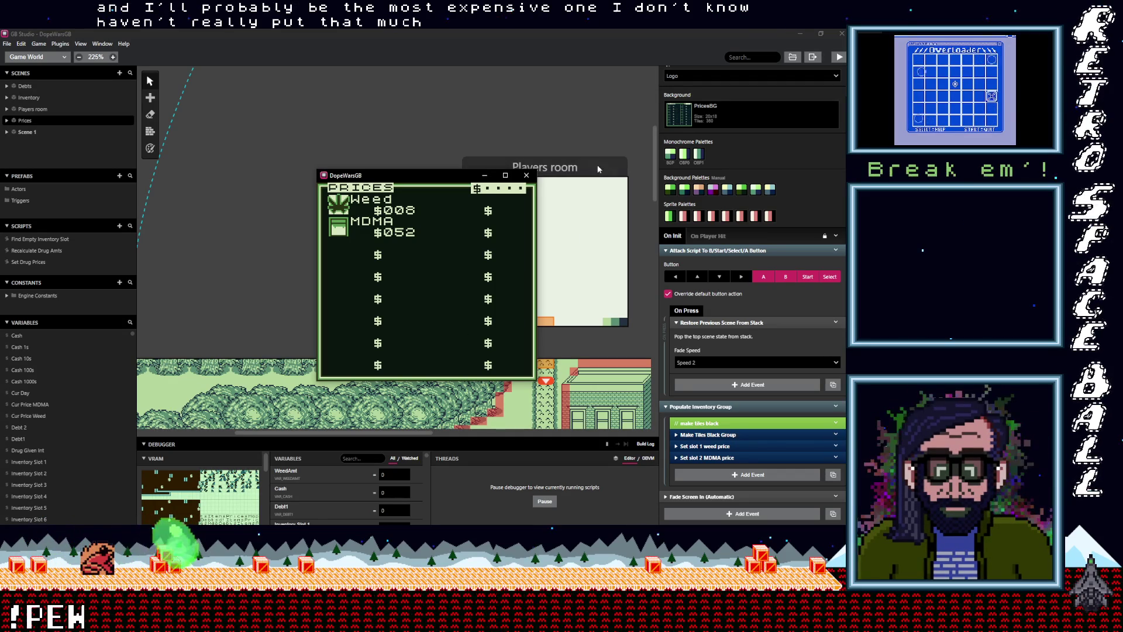
Step: Close the test game window and save the project via File > Save
click(527, 175)
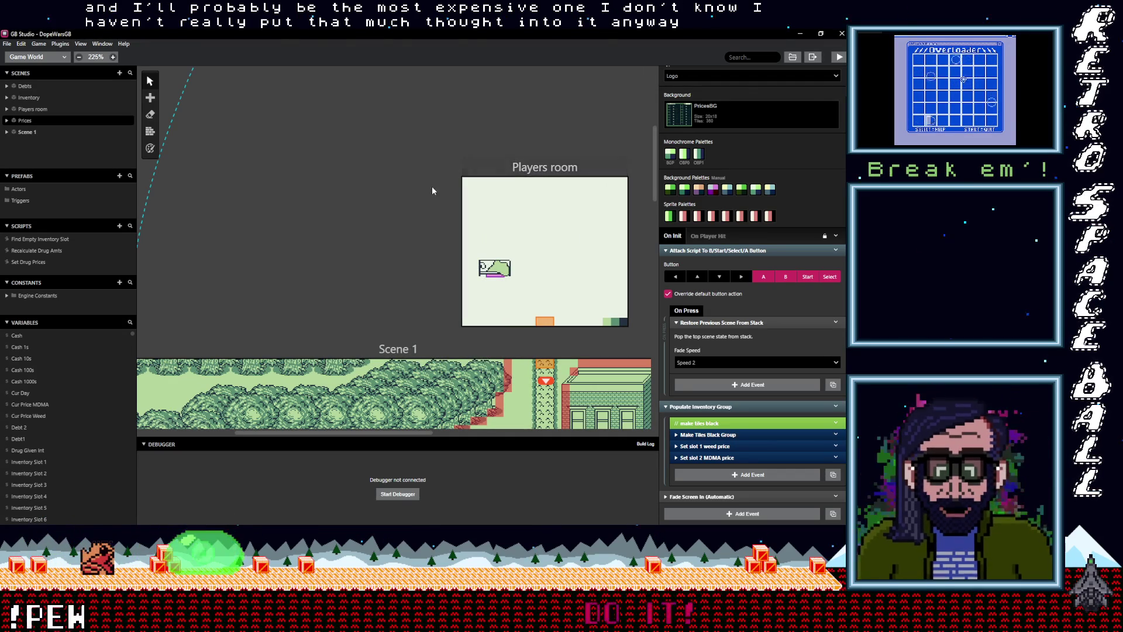
click(8, 44)
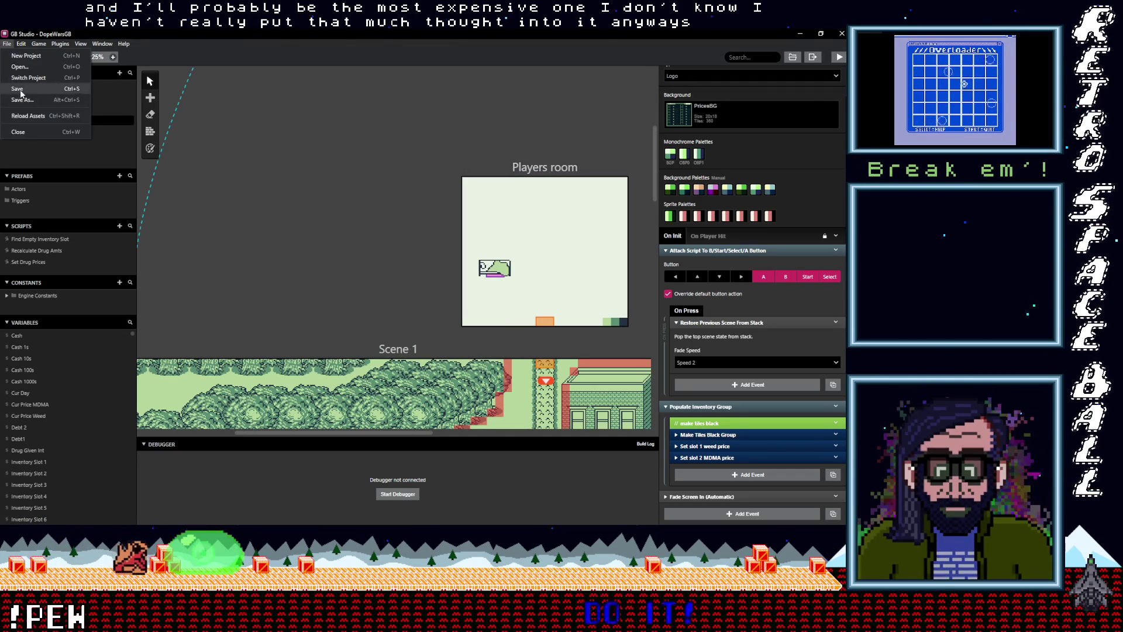
click(326, 170)
Step: Zoom the world view out to 125% to show the Players room and Scene 1
scroll(326, 170, down, 1)
ctrl+scroll(355, 228, down, 4)
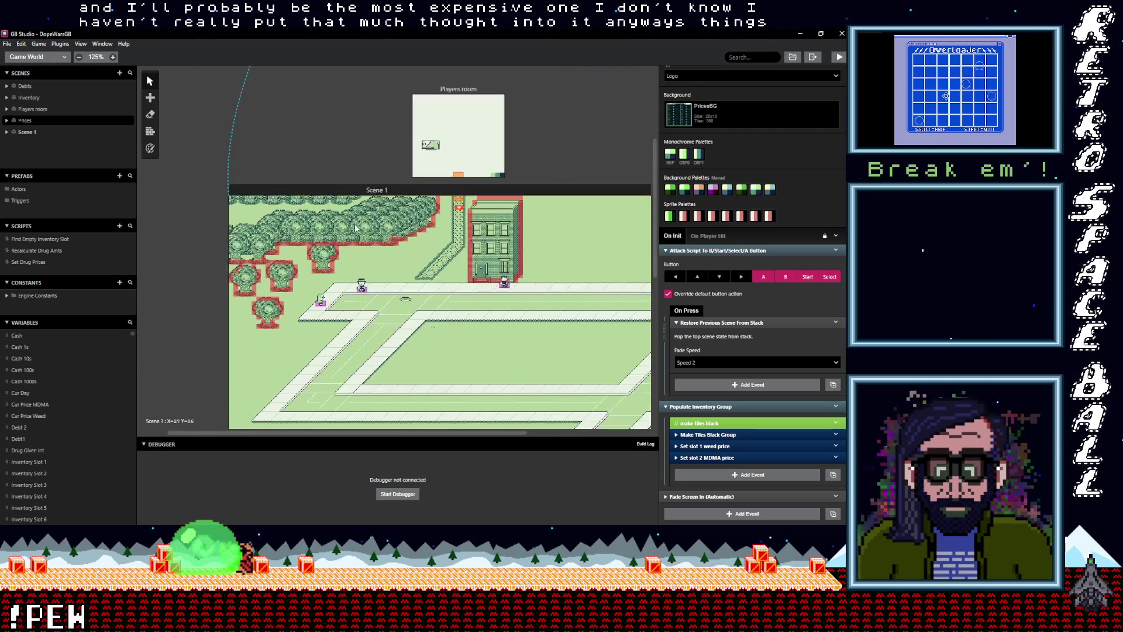
scroll(468, 274, right, 3)
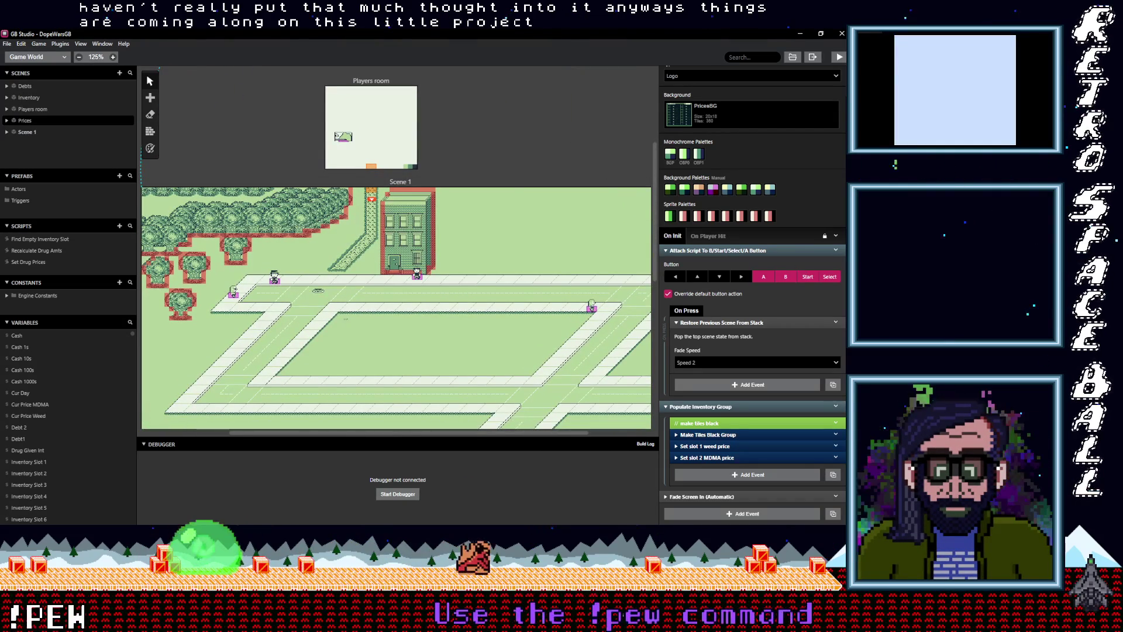
mouse_move(800, 241)
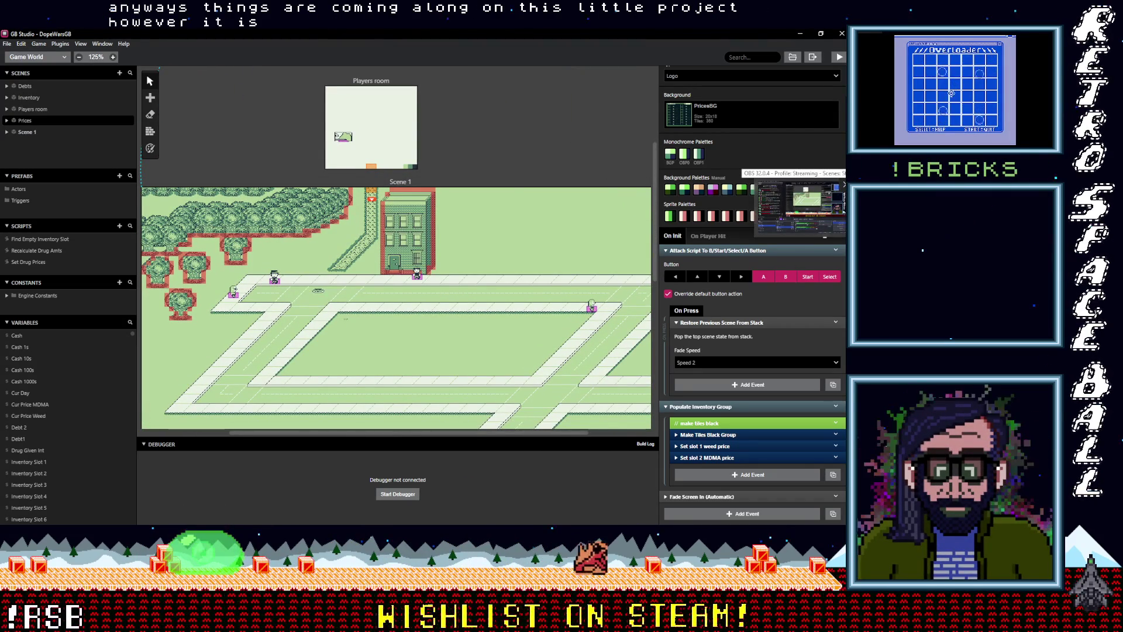
key(alt+Tab)
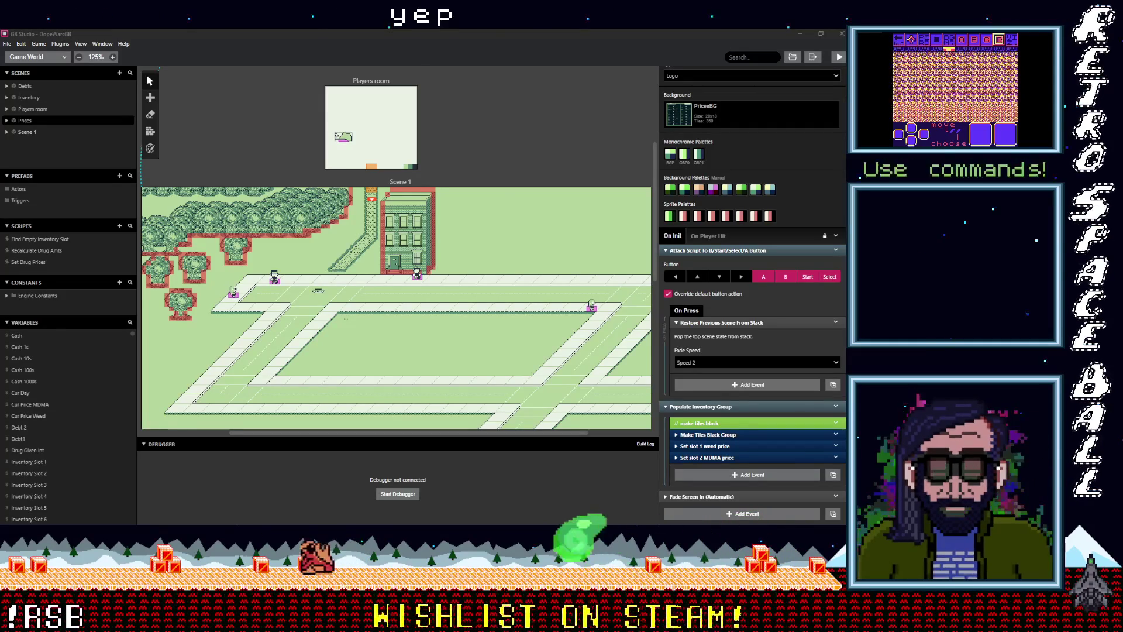
Step: Minimise GB Studio to reveal the Backgrounds folder in File Explorer
click(807, 34)
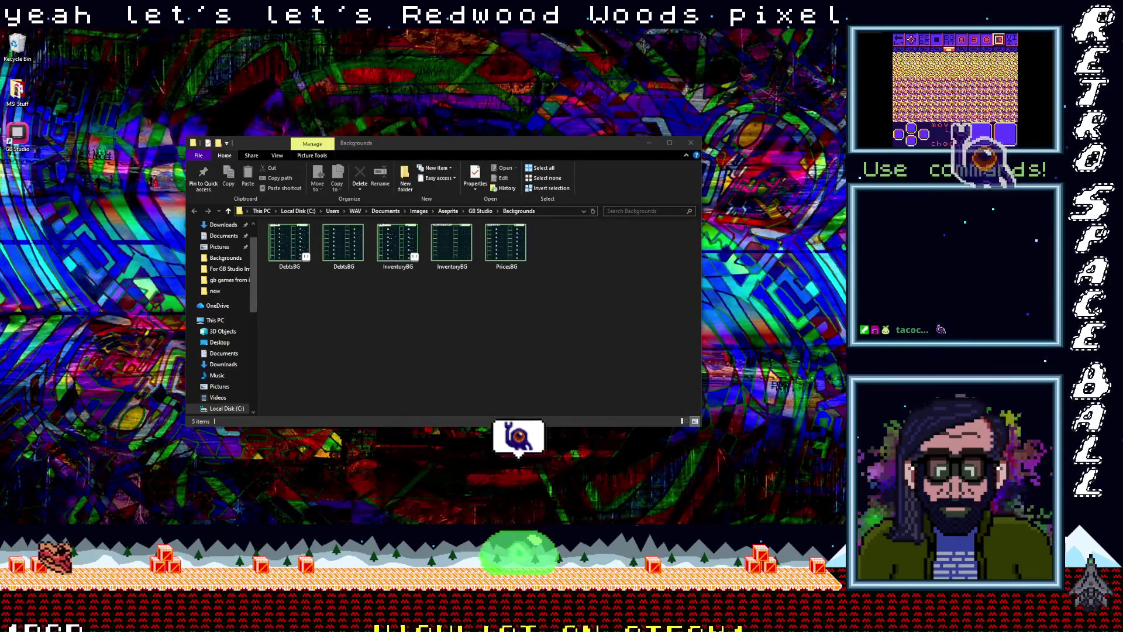